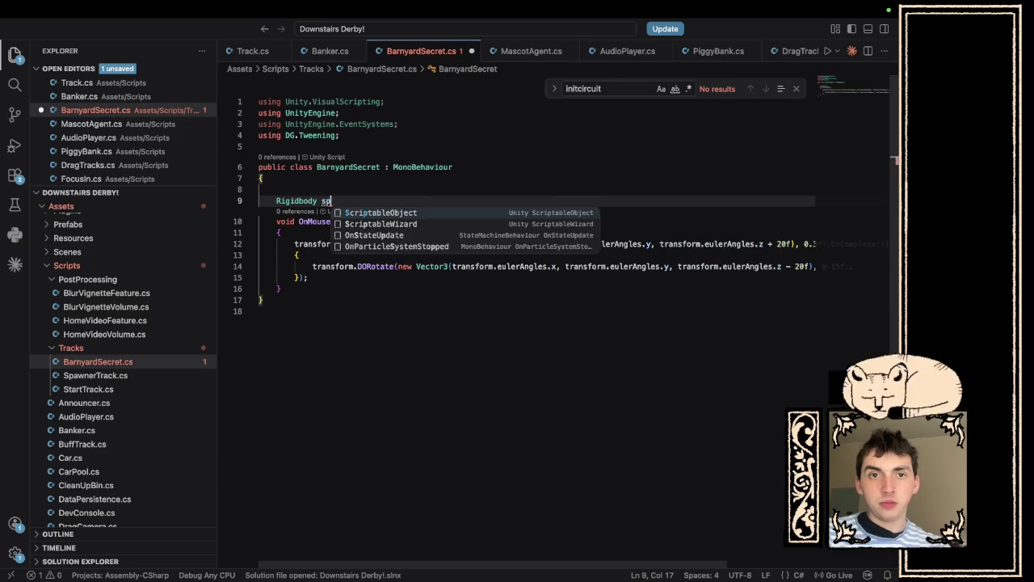
Declare the field 'public Rigidbody spinner;' at the top of the class.
type("inner;")
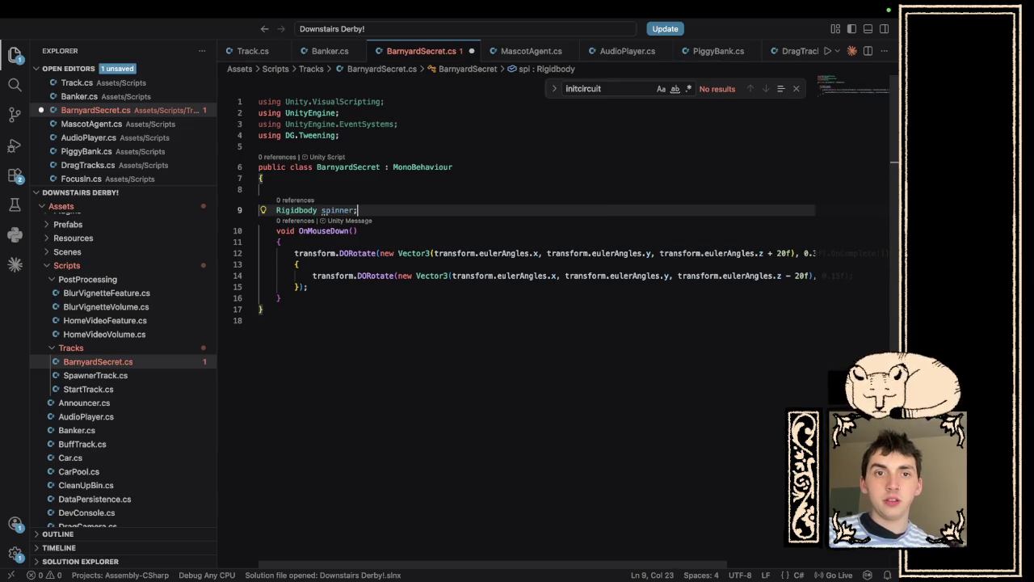
key("Return")
left_click(375, 190)
key("BackSpace")
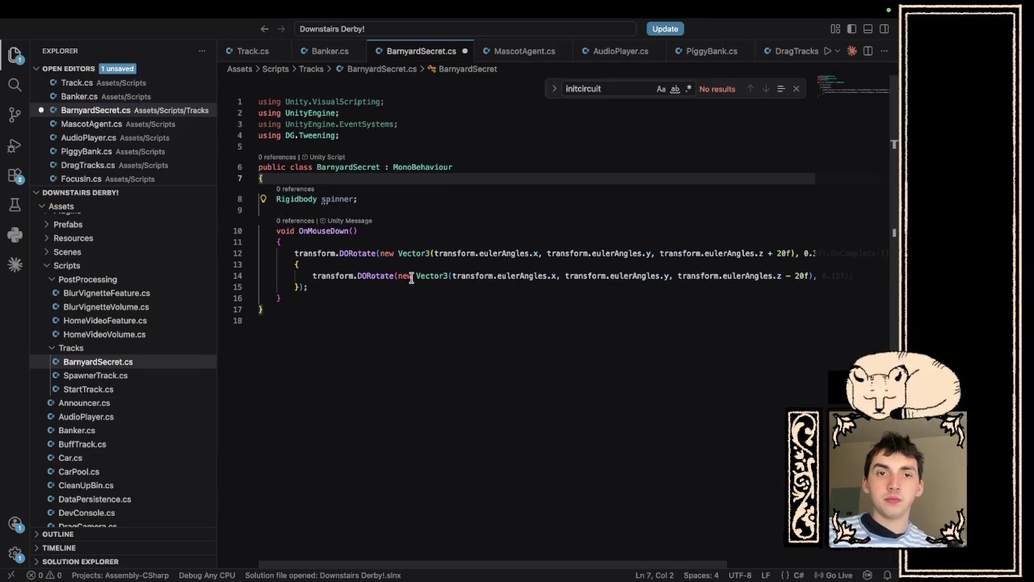
left_click(277, 199)
type("pu")
key("Tab")
Start a spinner.AddTorque call on a new line inside OnMouseDown.
left_click(389, 291)
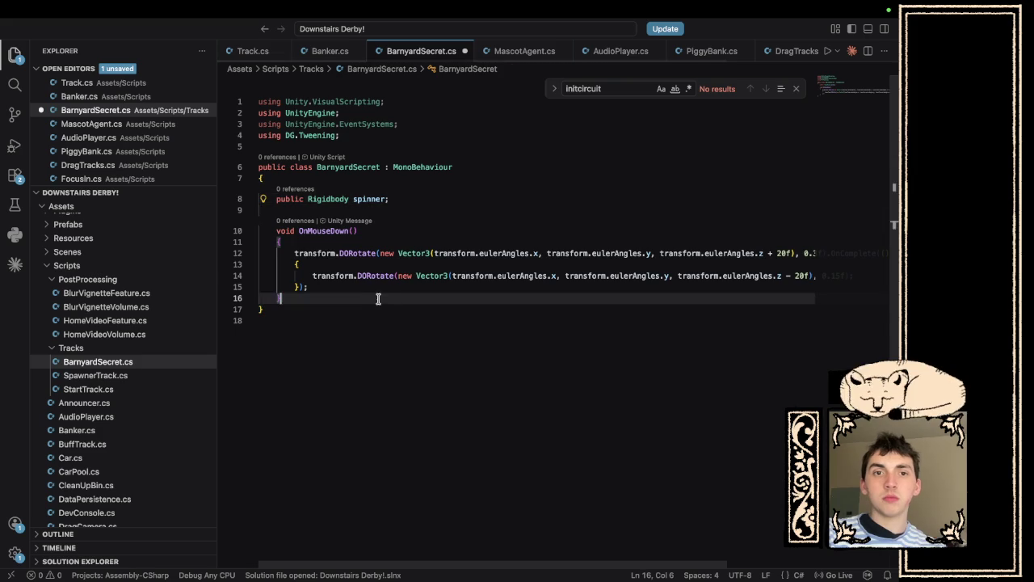
key("Return")
key("Return")
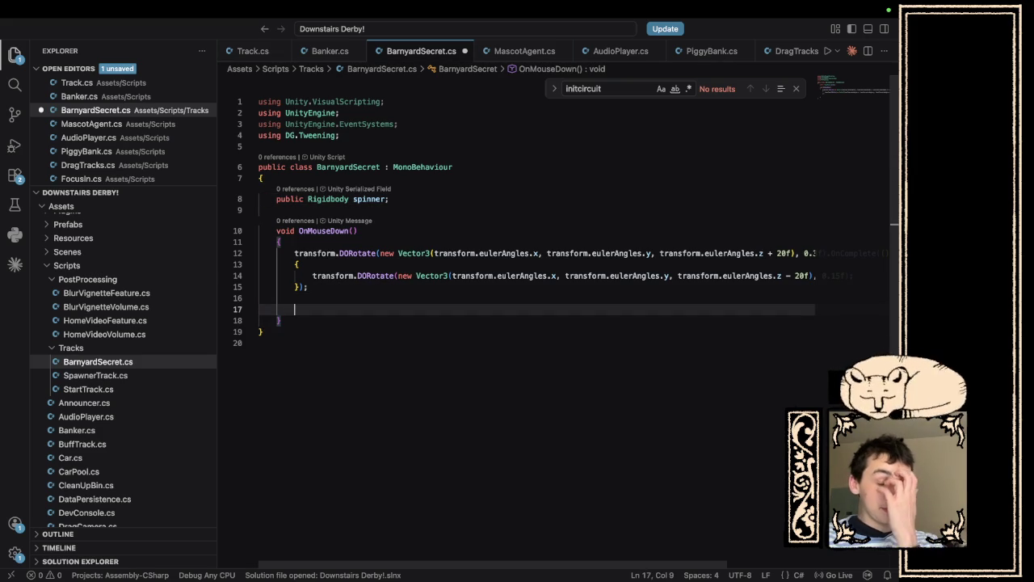
type("spinner.ad")
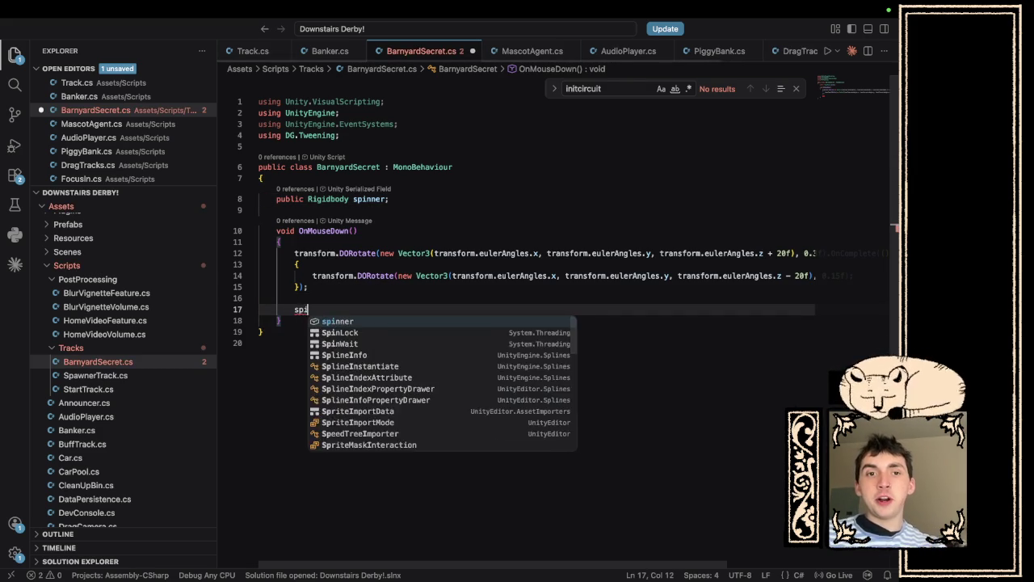
type("d")
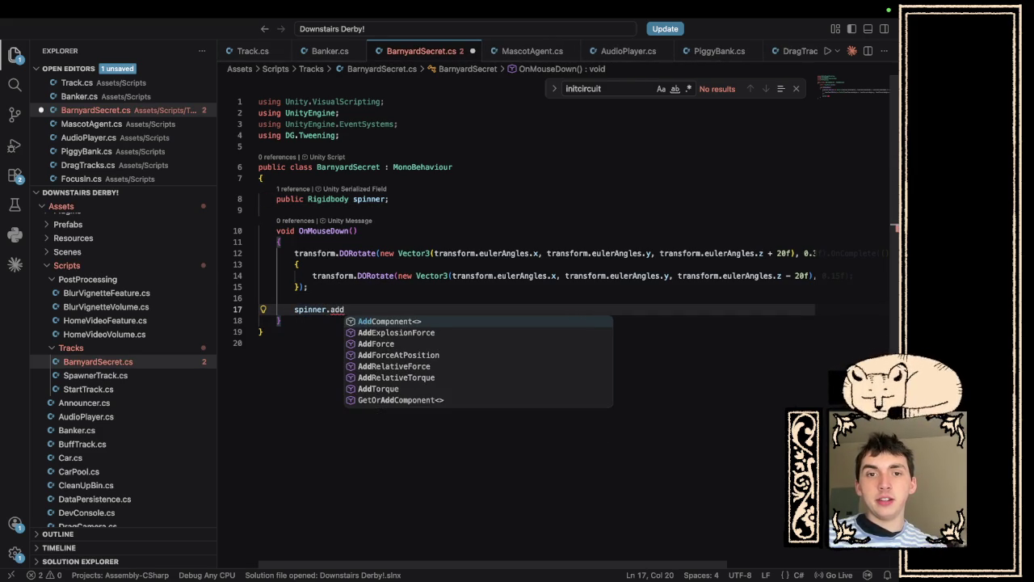
type("re")
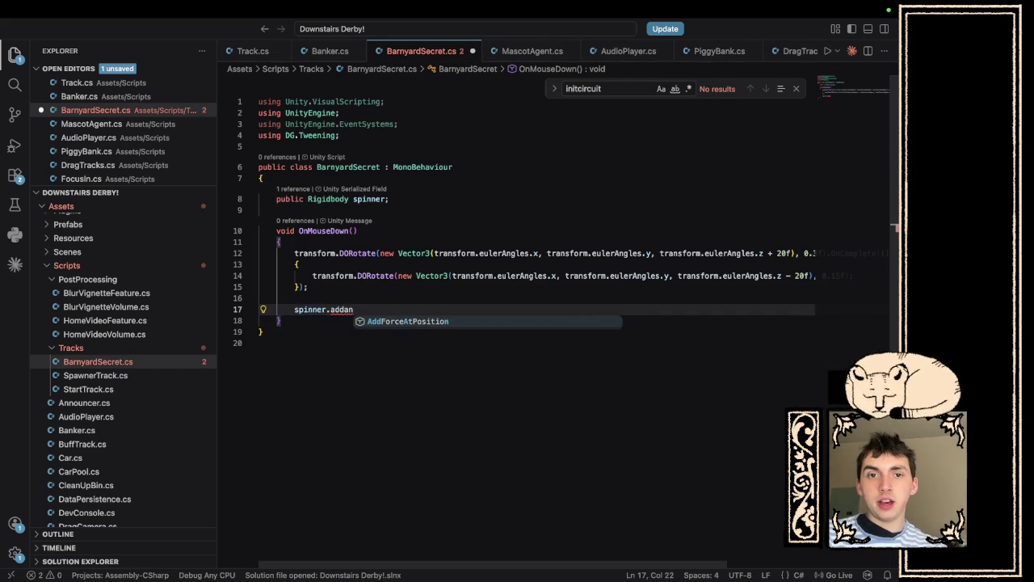
key("BackSpace")
key("BackSpace")
key("Down")
key("Down")
key("Down")
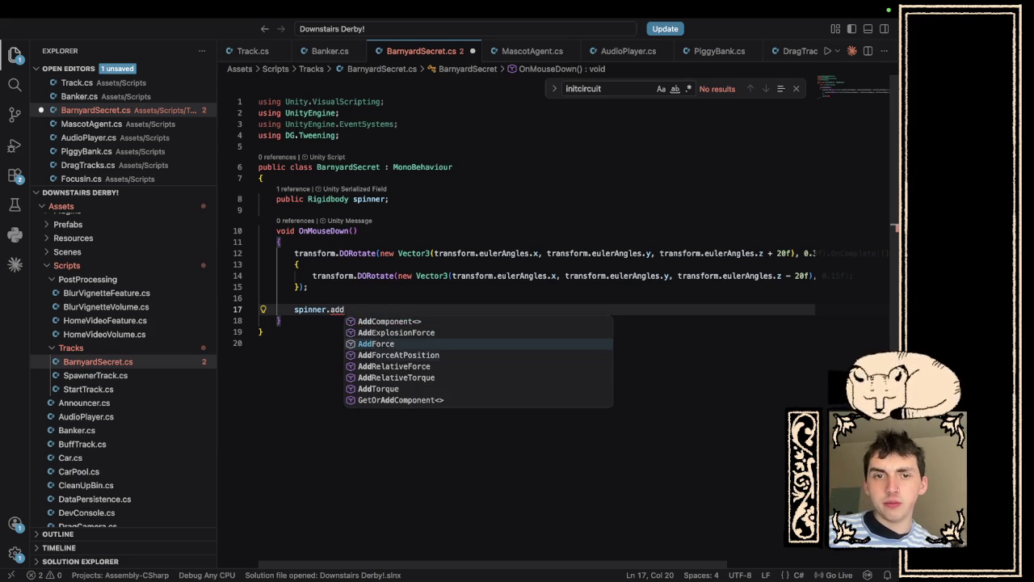
key("Return")
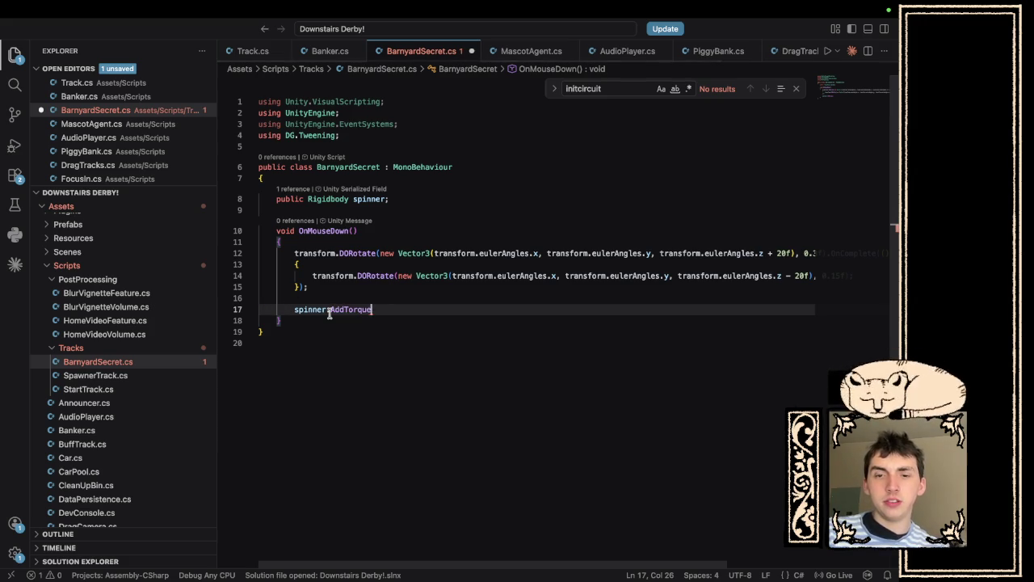
Pass Vector3.right as the torque argument and add a blank line below the spinner field.
type("(")
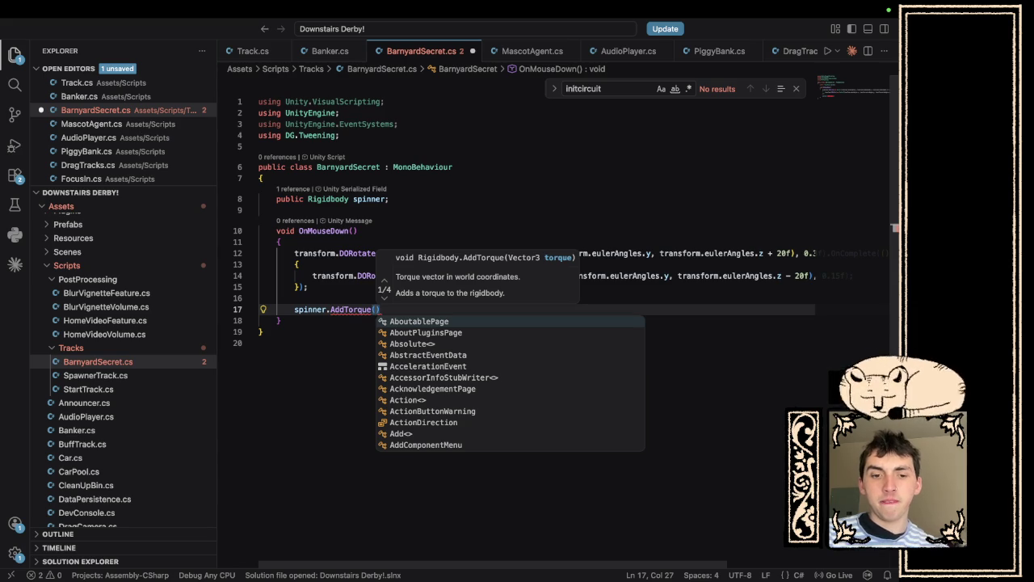
type("new Vec")
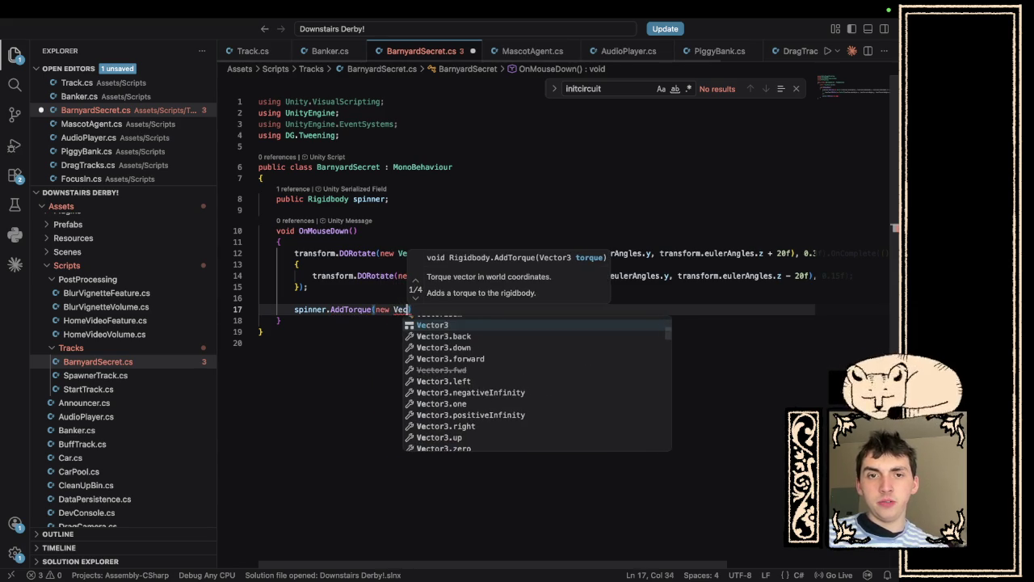
key("Tab")
type("(")
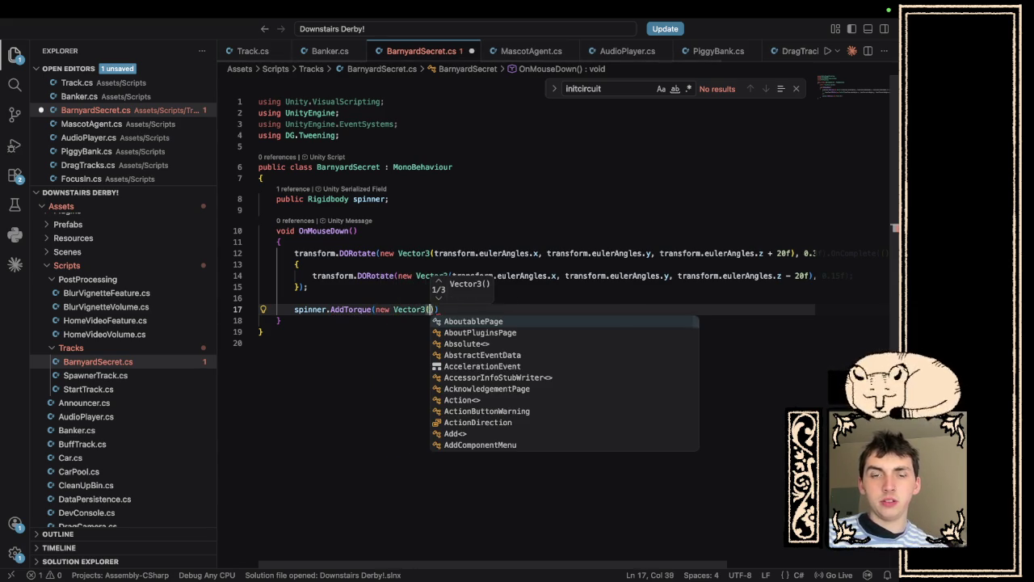
key("BackSpace")
key("BackSpace")
key("BackSpace")
type("Vect")
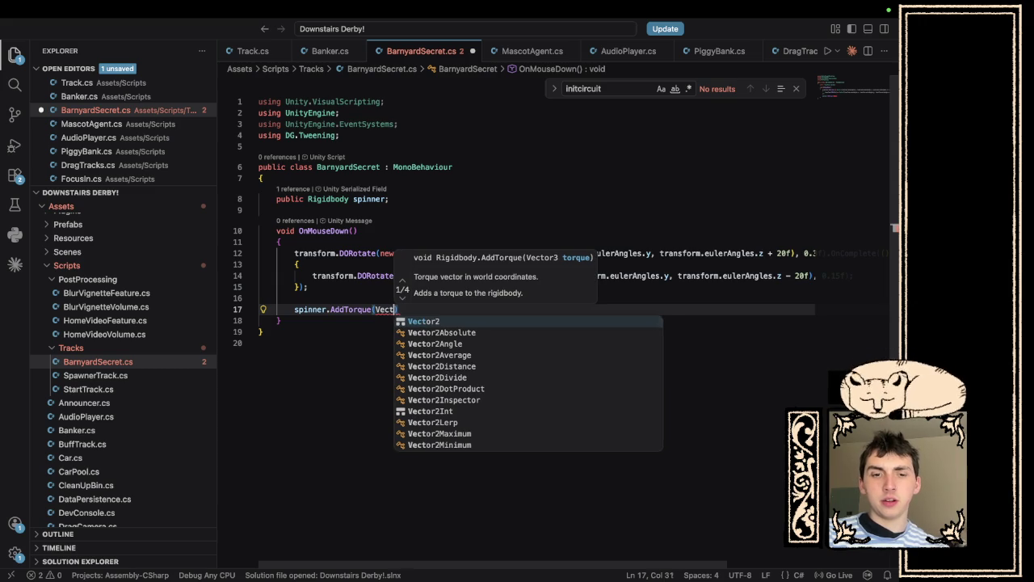
type("or3.right")
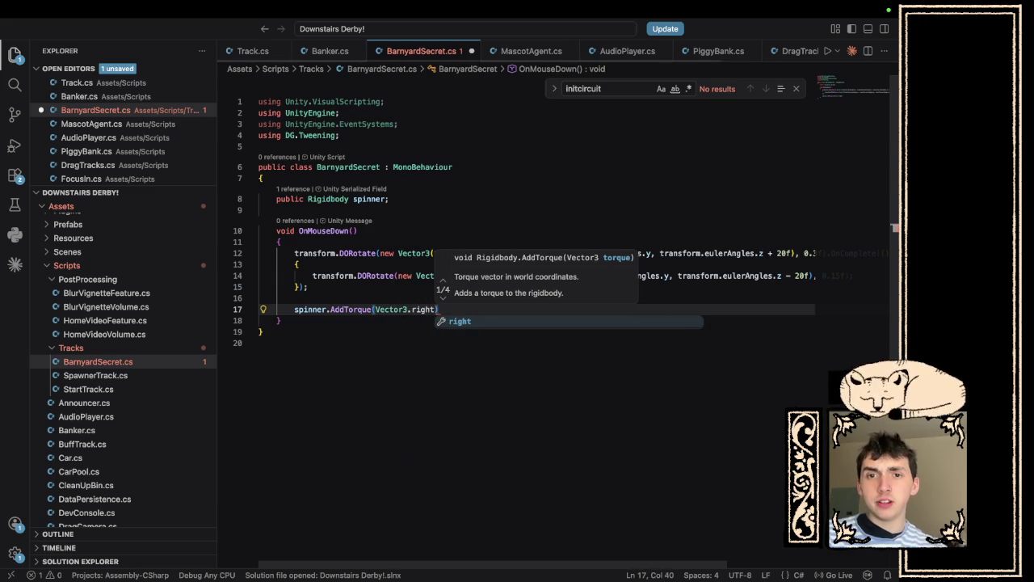
key("Escape")
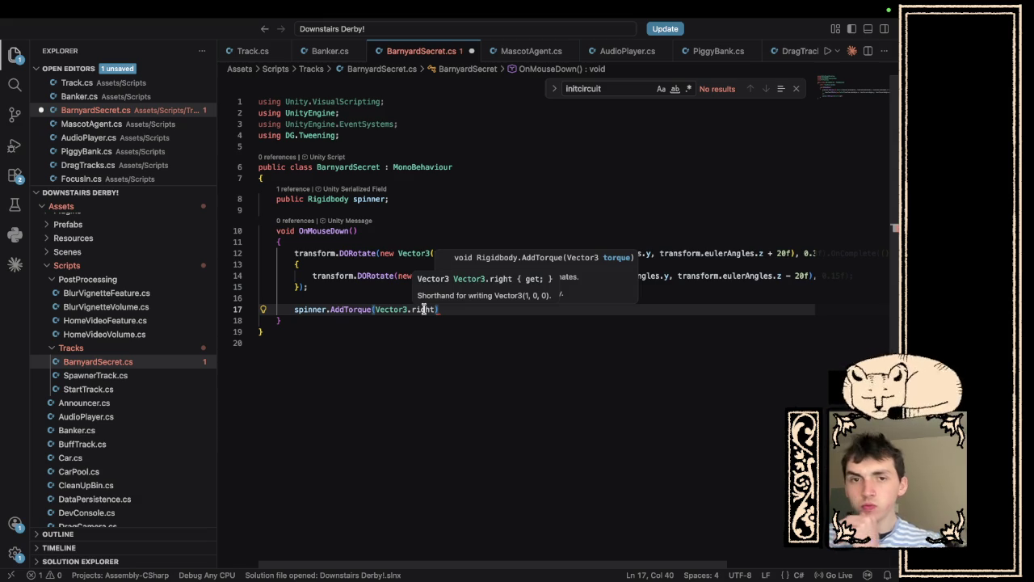
left_click(391, 199)
key("Return")
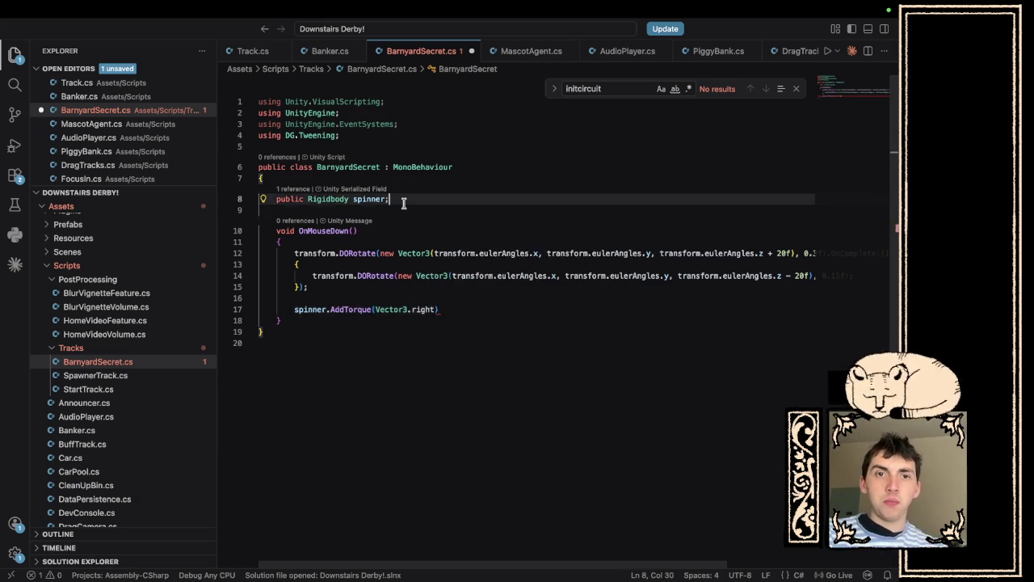
Declare a 'public Vector2 strength;' field.
type("public V")
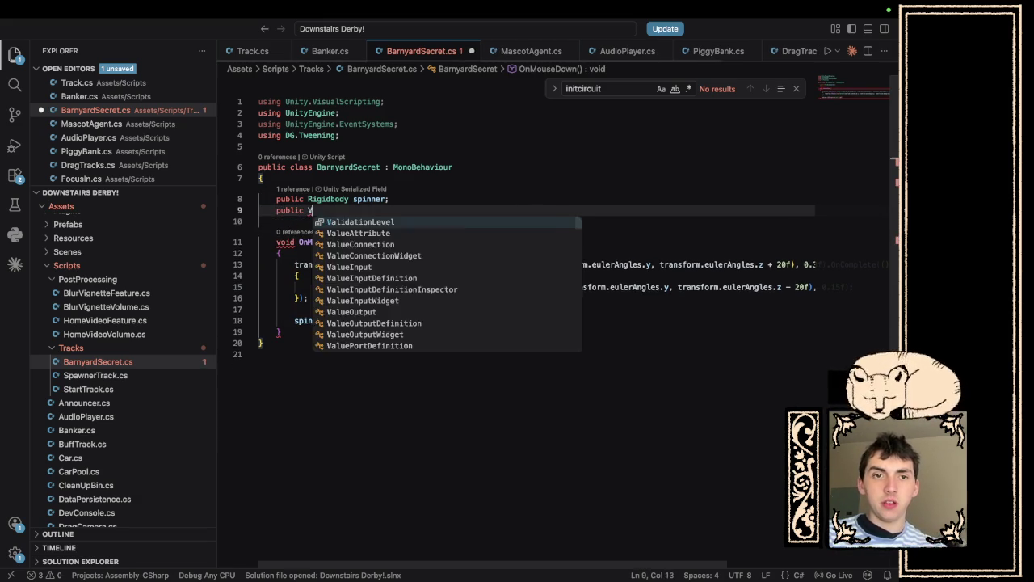
type("ector2(")
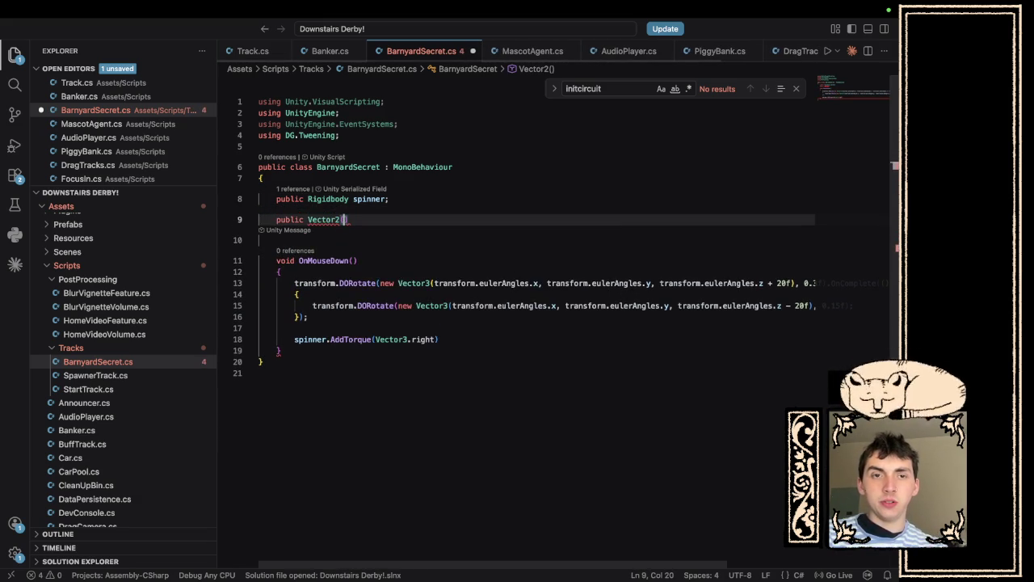
key("BackSpace")
type("st")
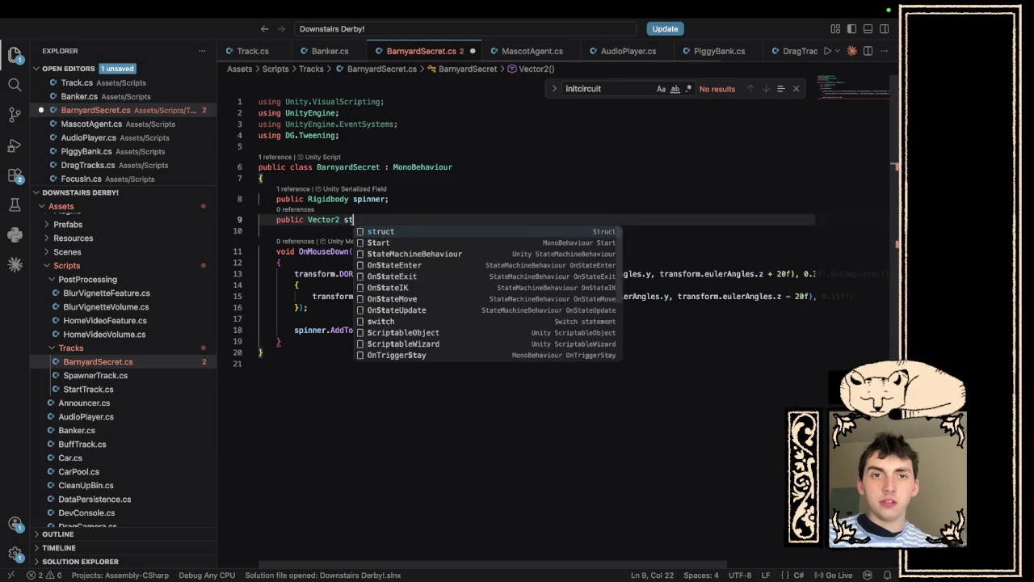
type("rength;")
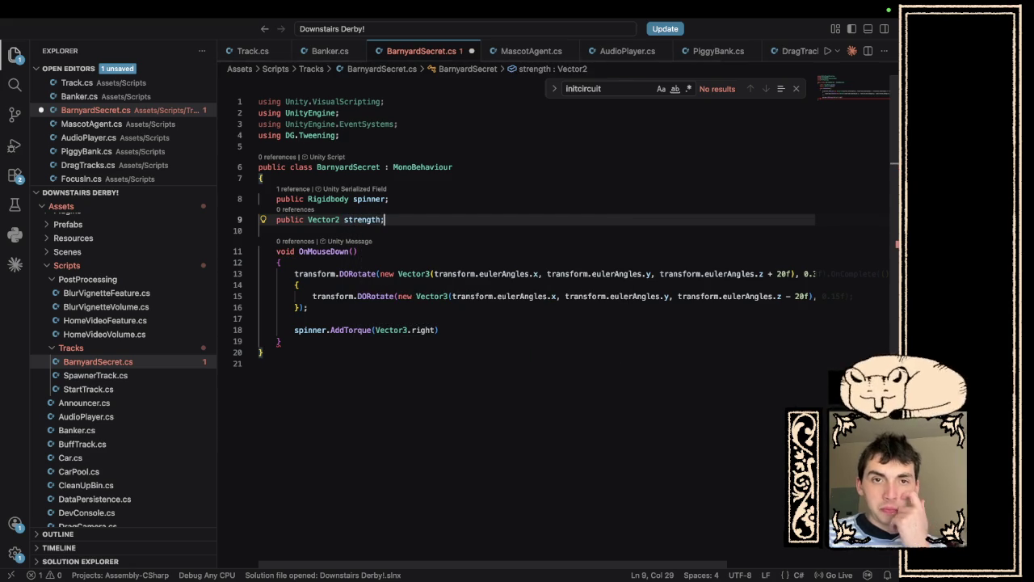
Multiply the torque by Random.Range(strength.x, strength.y) and save the script.
left_click(436, 330)
type("* Random")
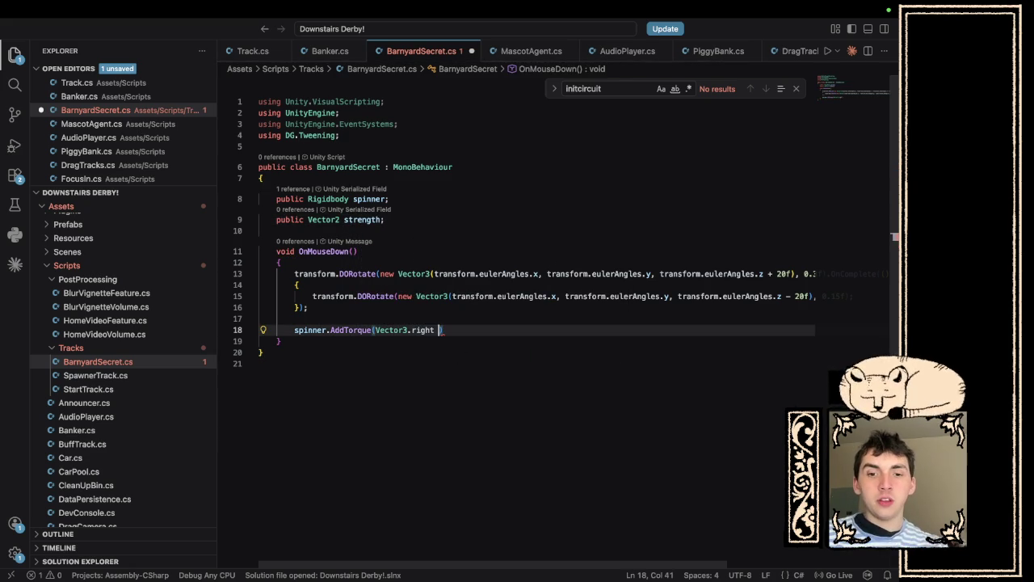
type(".R")
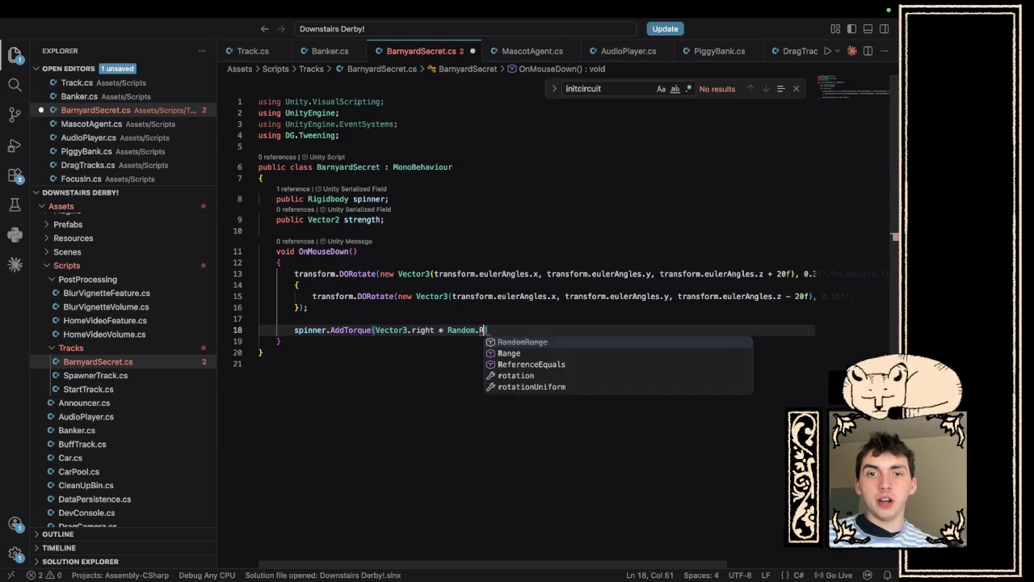
type("ange(stra")
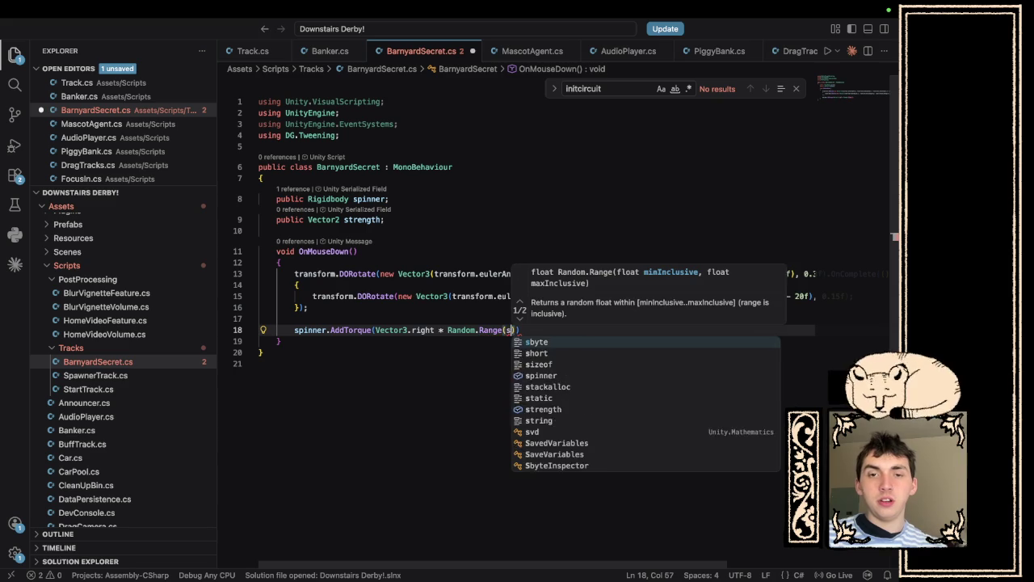
key("BackSpace")
type("ength")
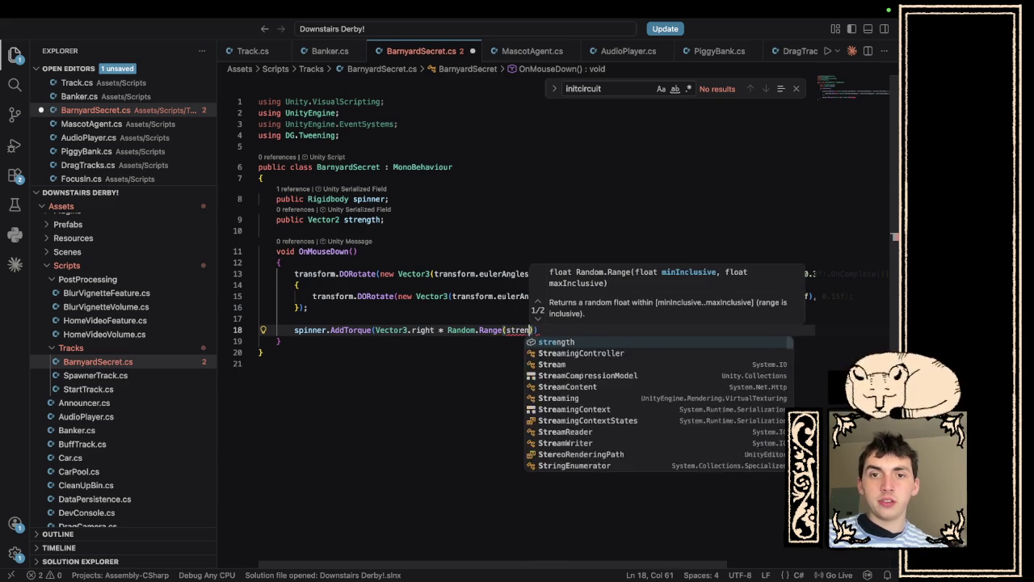
type(".x, stre")
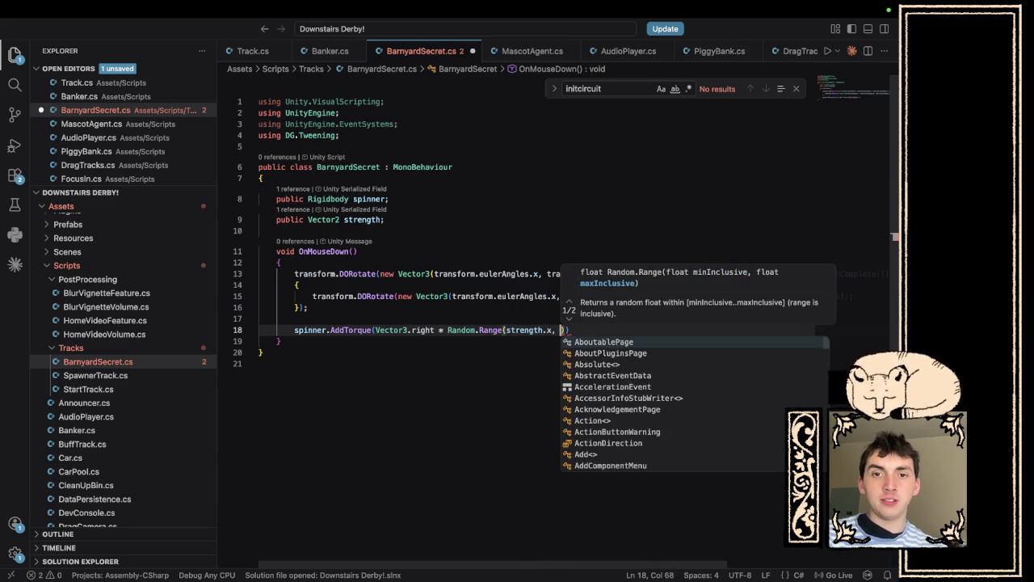
type("ngth.y));l")
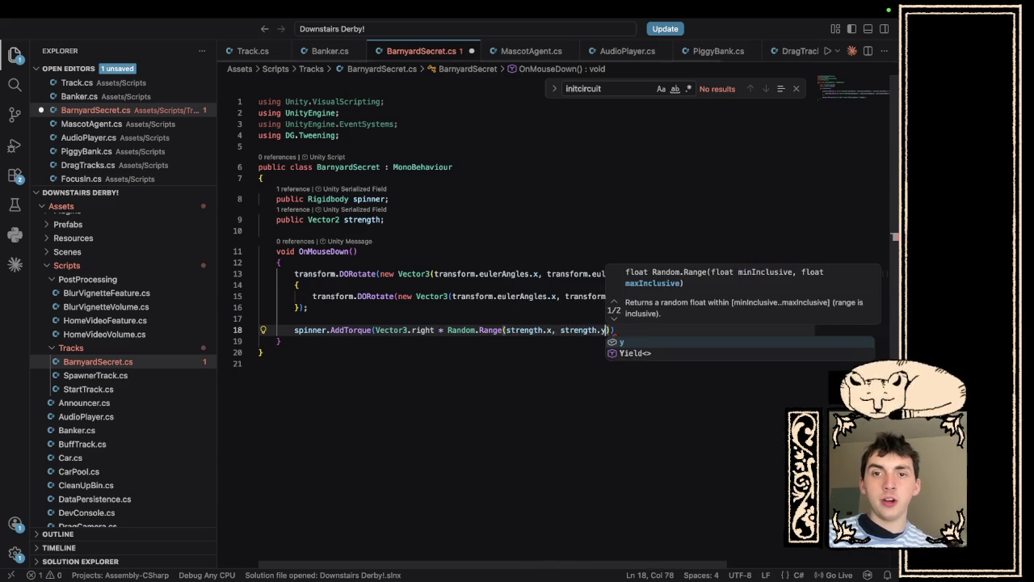
key("BackSpace")
key("super+s")
key("super+Tab")
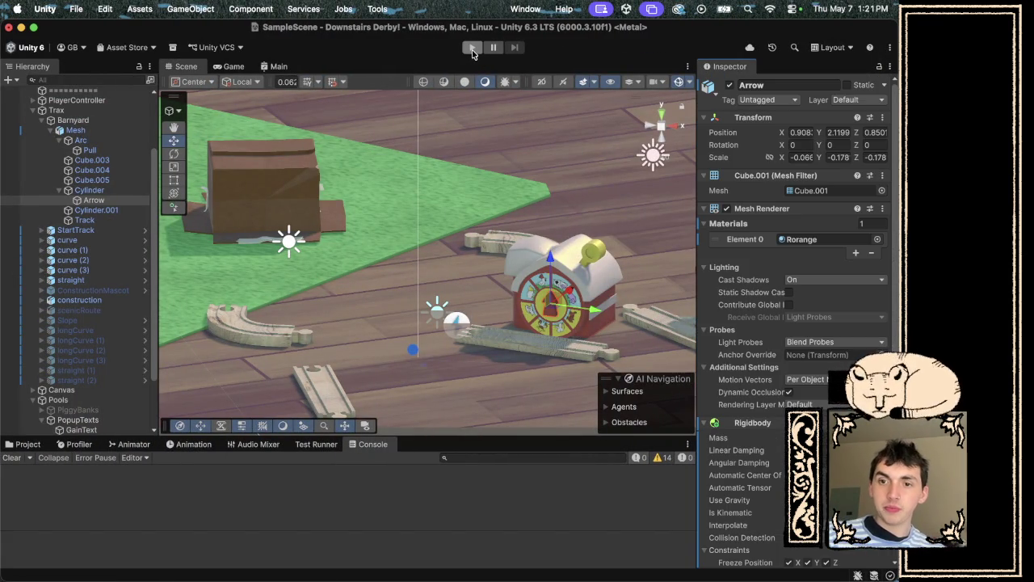
Assign the Pull object to the BarnyardSecret Spinner slot.
scroll(108, 298, "up", 3)
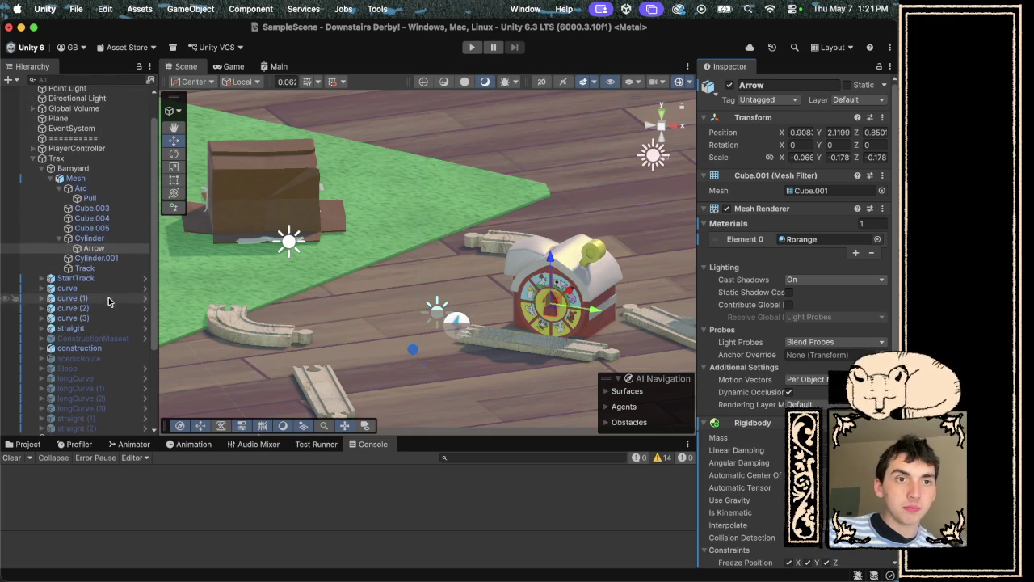
left_click(89, 198)
scroll(749, 404, "down", 5)
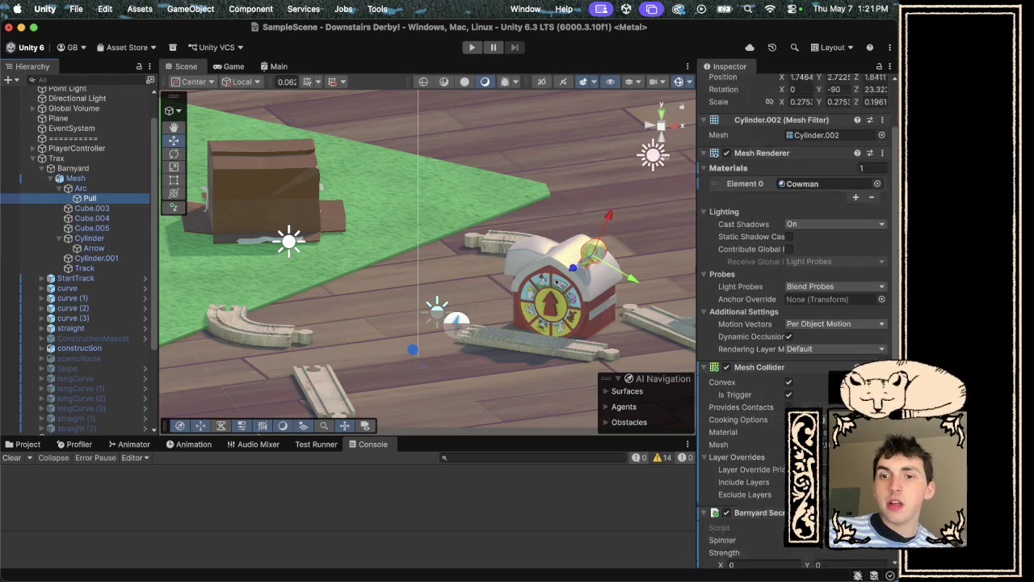
scroll(792, 323, "down", 2)
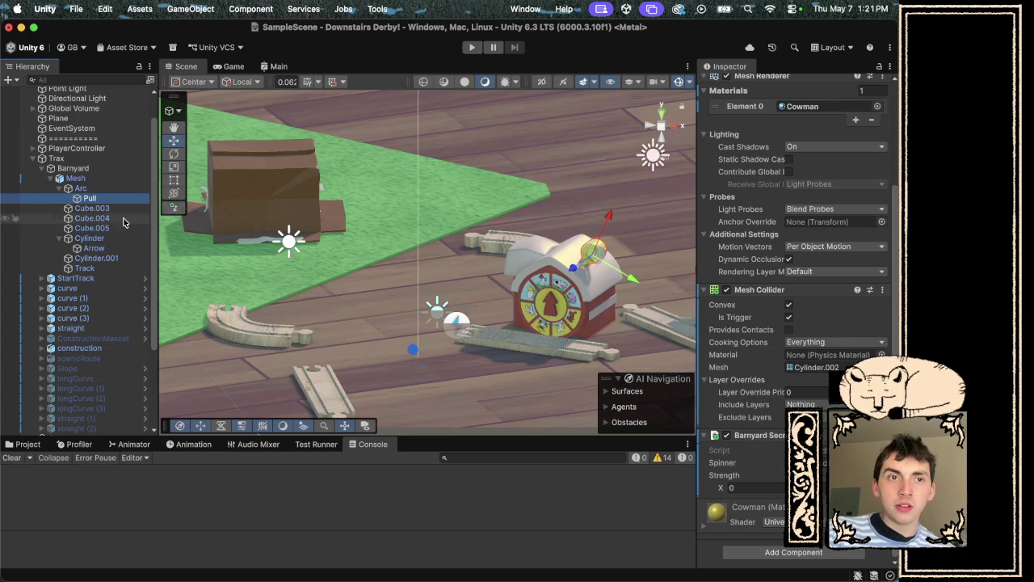
left_click_drag(93, 200, 787, 390)
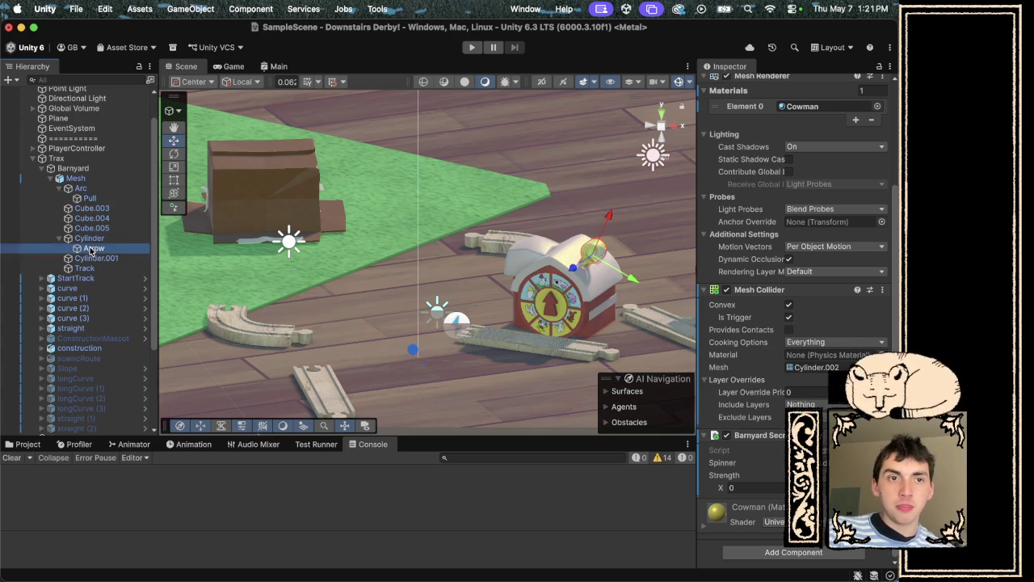
Set Strength X to 10 and play-test the scene.
left_click(772, 487)
type("10")
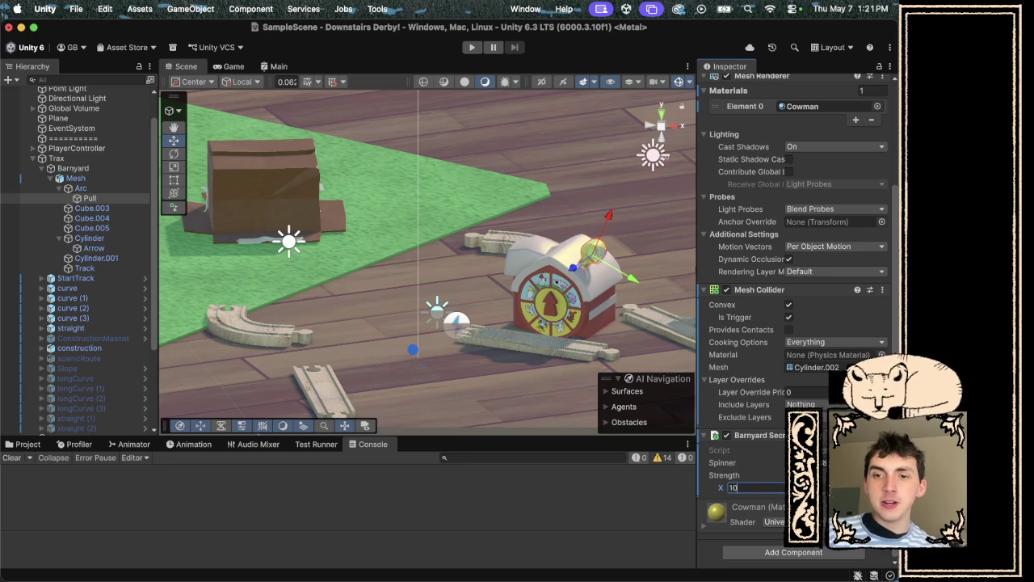
key("Return")
left_click(473, 48)
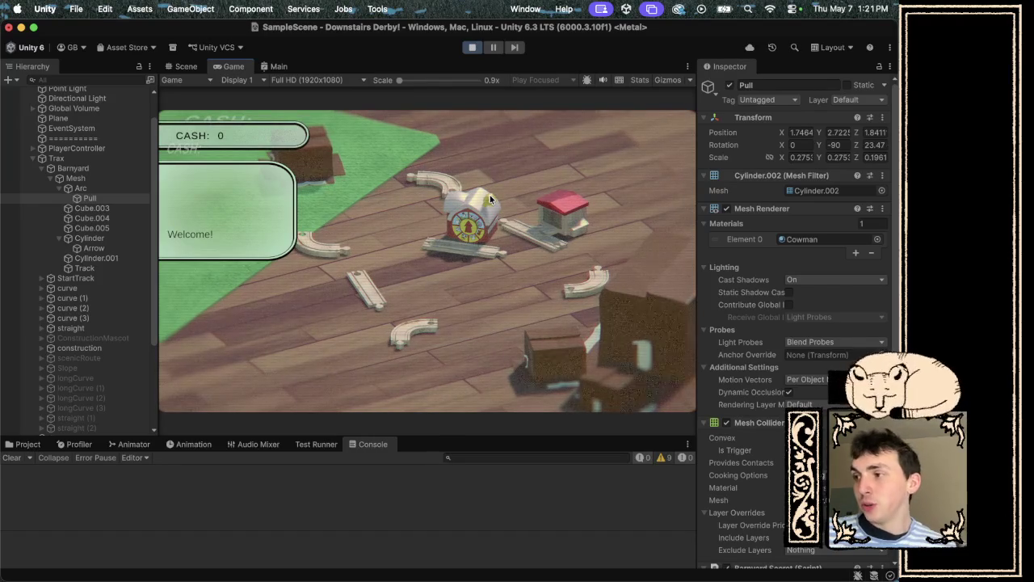
left_click(473, 47)
key("super+Tab")
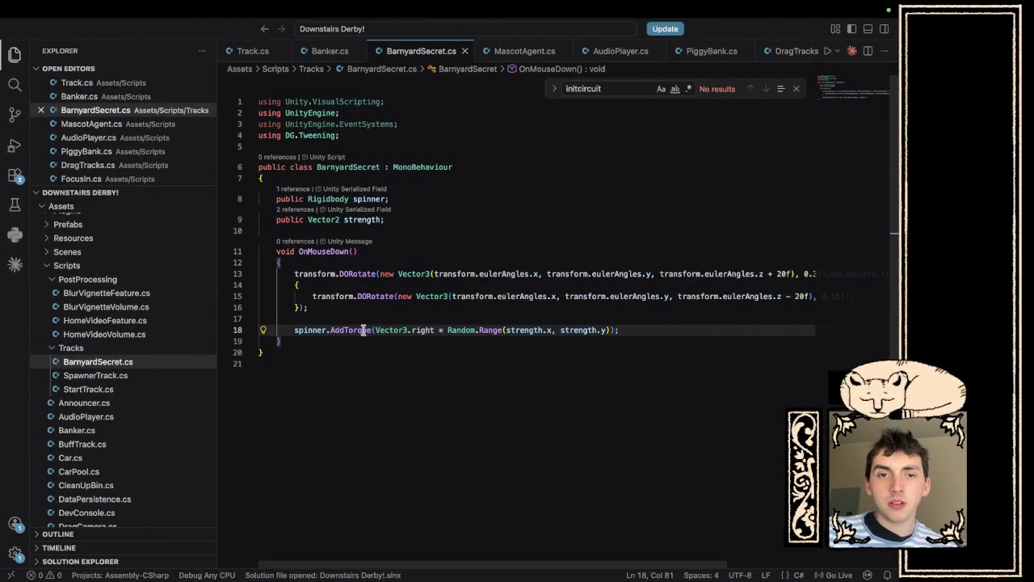
Tilt the Arrow object to an X rotation of about -18.14.
mouse_move(362, 330)
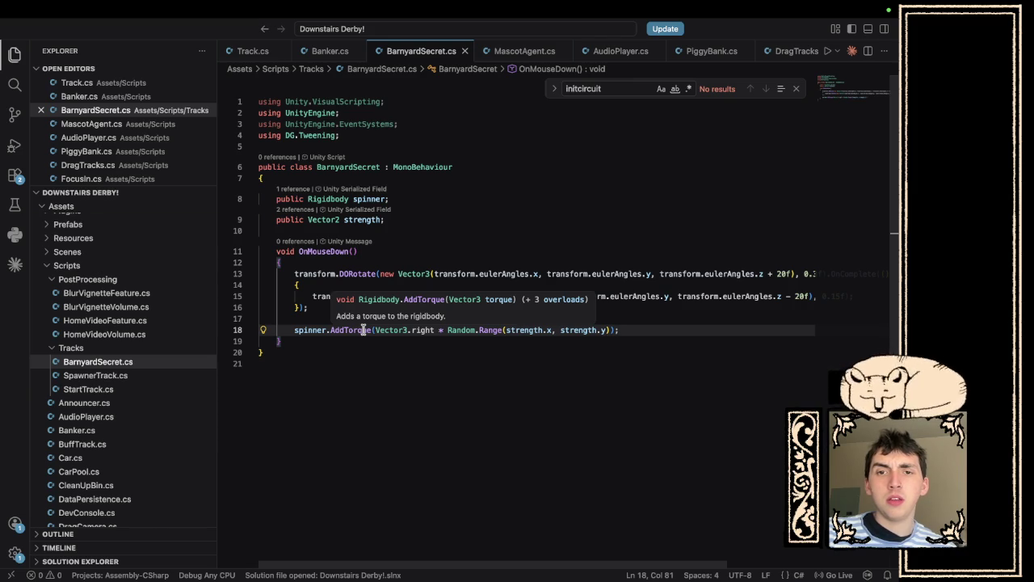
key("super+Tab")
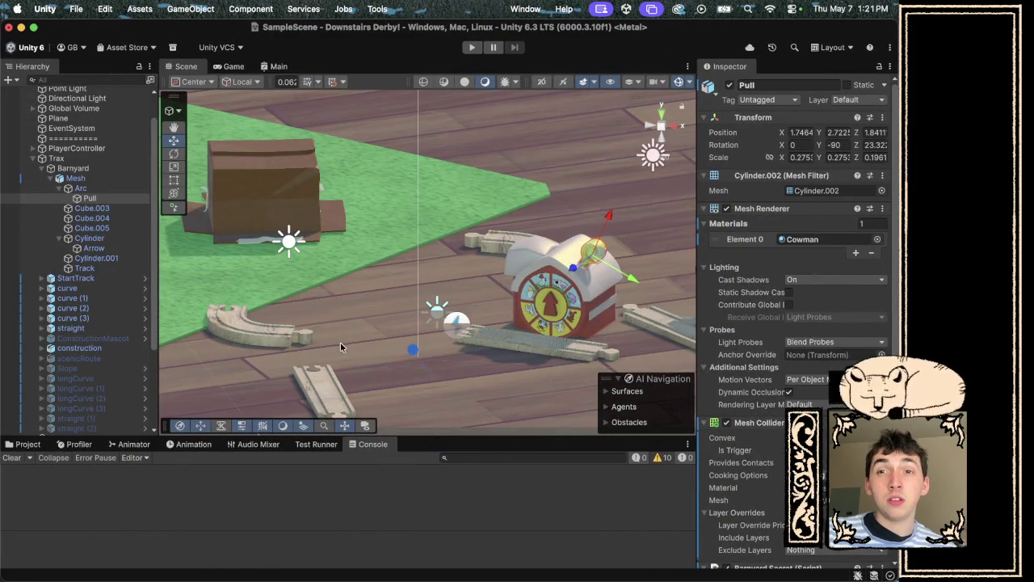
left_click(102, 250)
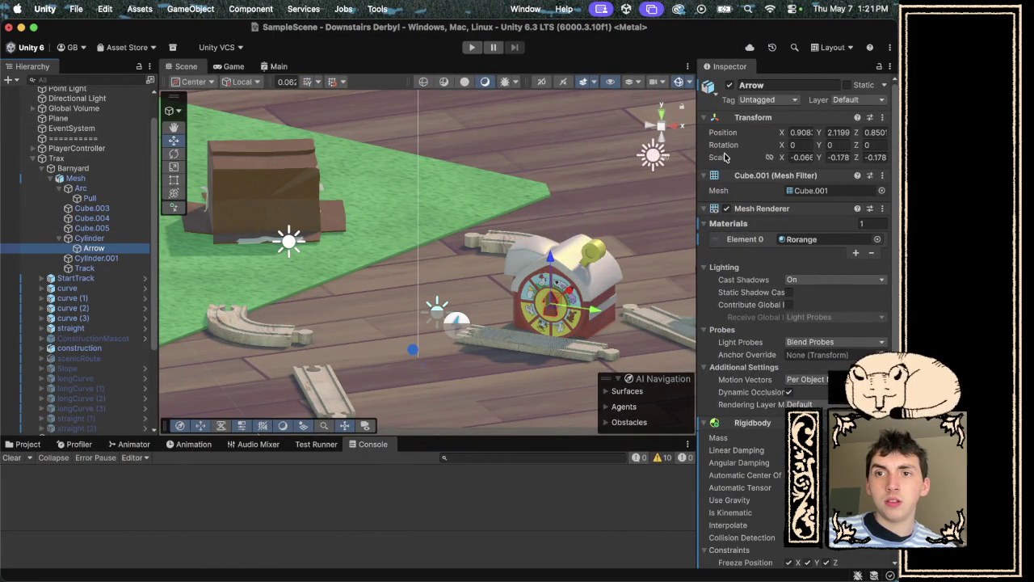
left_click(783, 145)
left_click_drag(783, 146, 651, 580)
key("ctrl+Right")
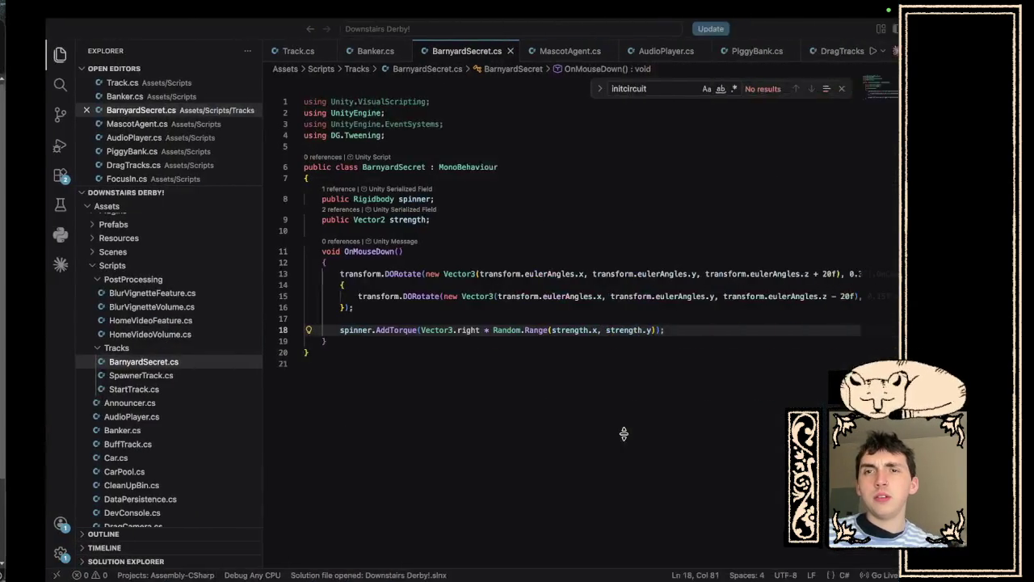
key("ctrl+Right")
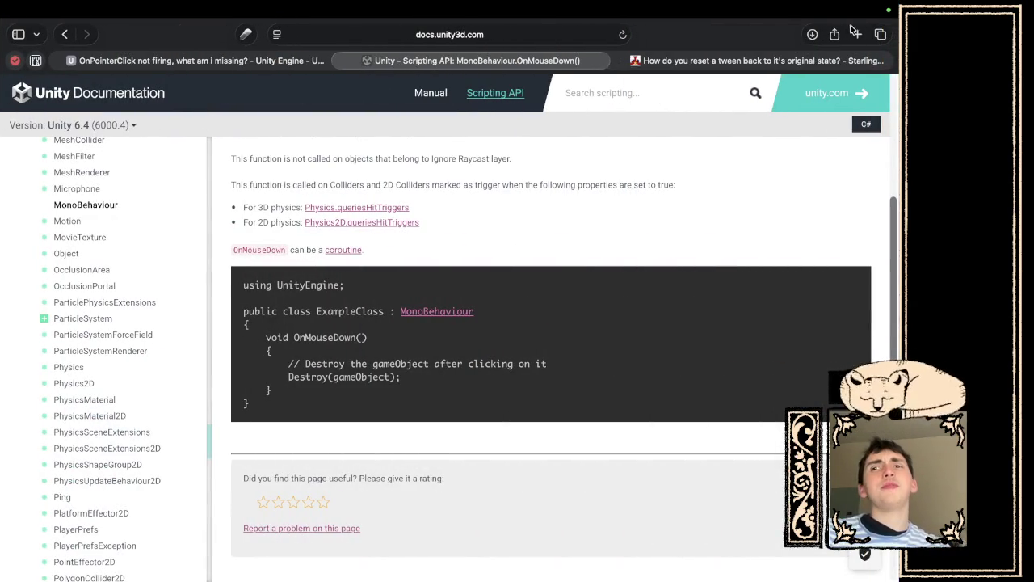
Search Google for 'what is torque -ai' in a new Safari tab.
left_click(858, 34)
type("what is to")
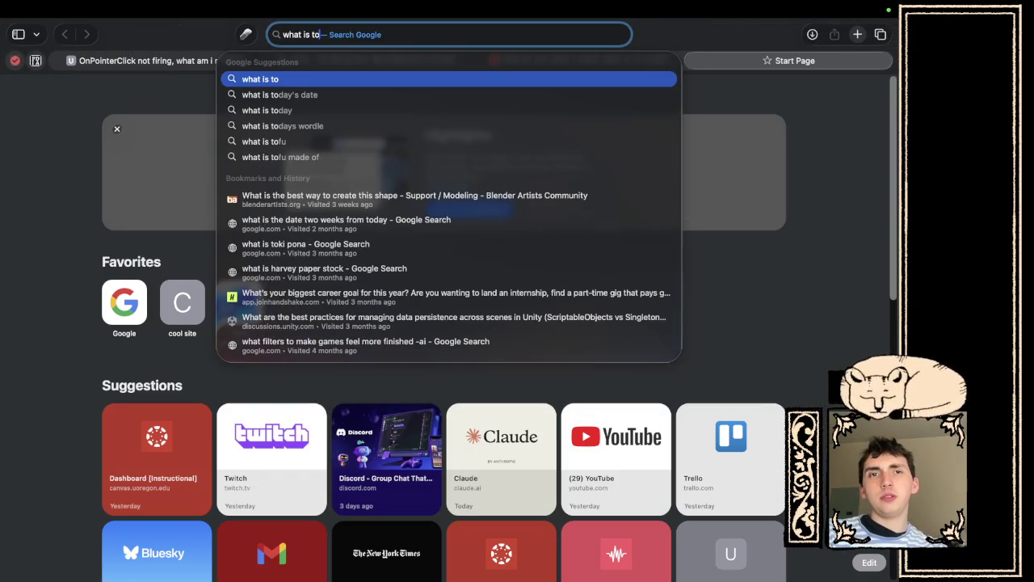
type("rque -ao")
key("BackSpace")
type("i")
key("Return")
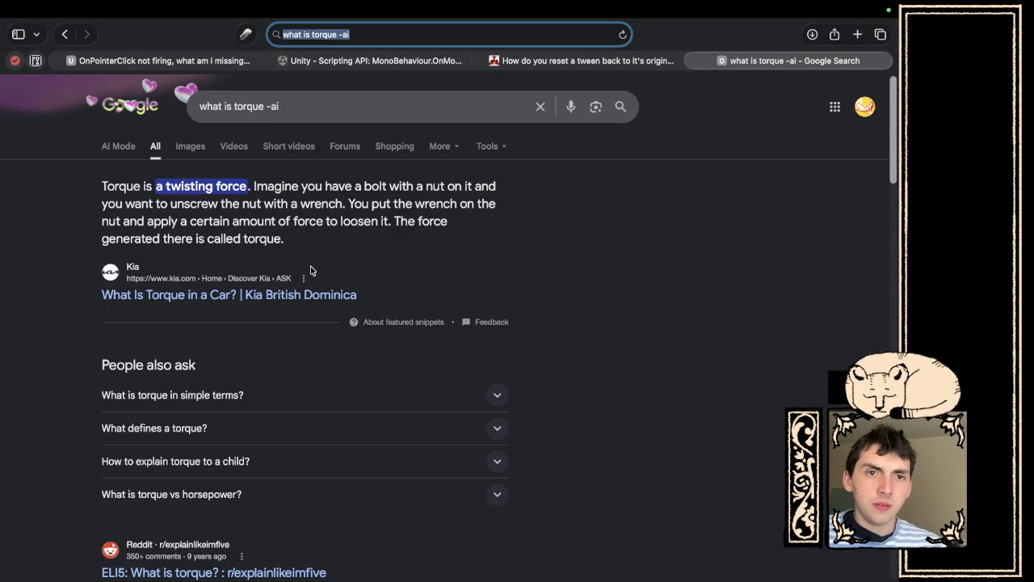
key("super+Tab")
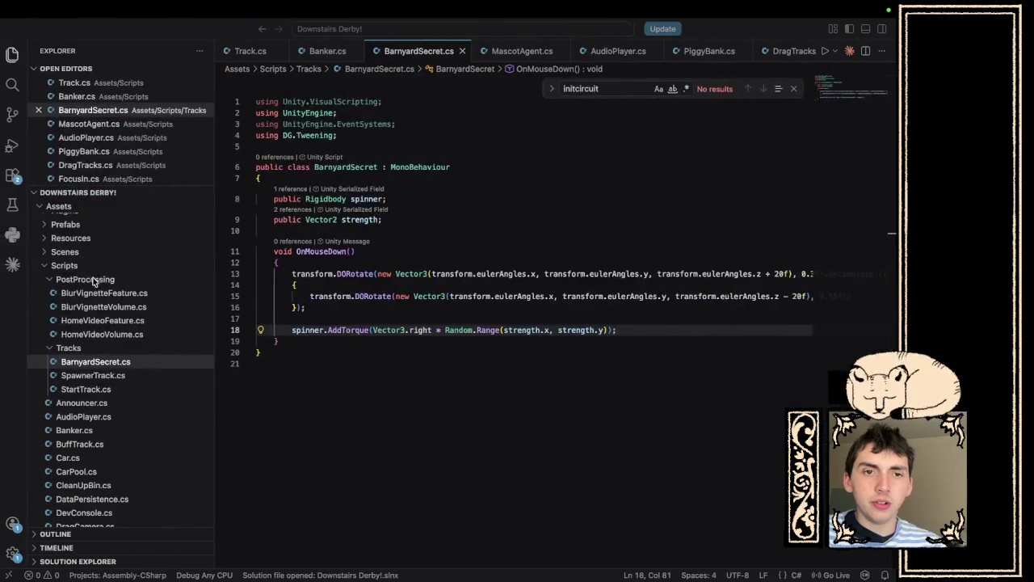
Change the torque axis on line 18 from Vector3.right to Vector3.up.
double_click(422, 330)
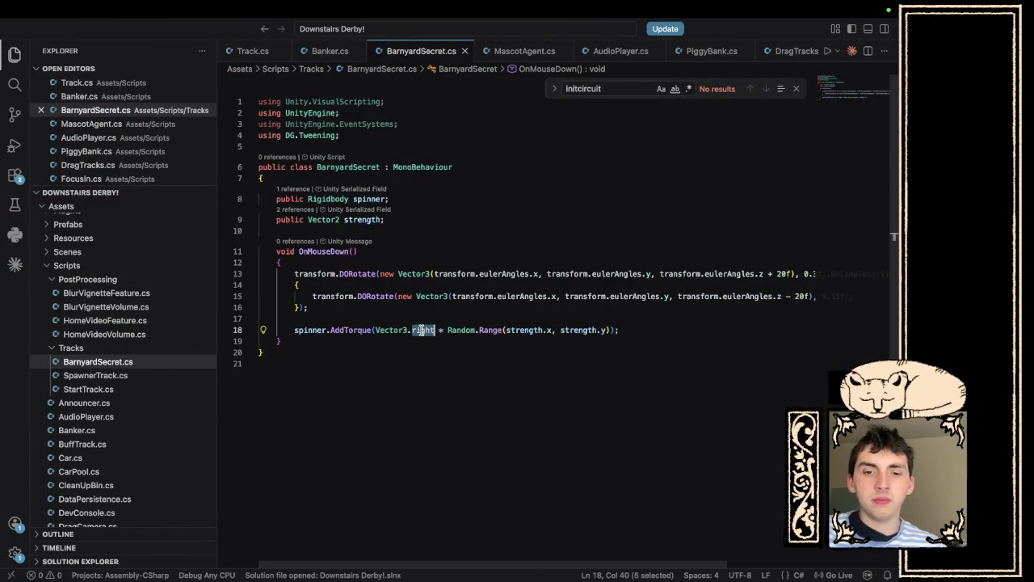
type("up")
key("super+Tab")
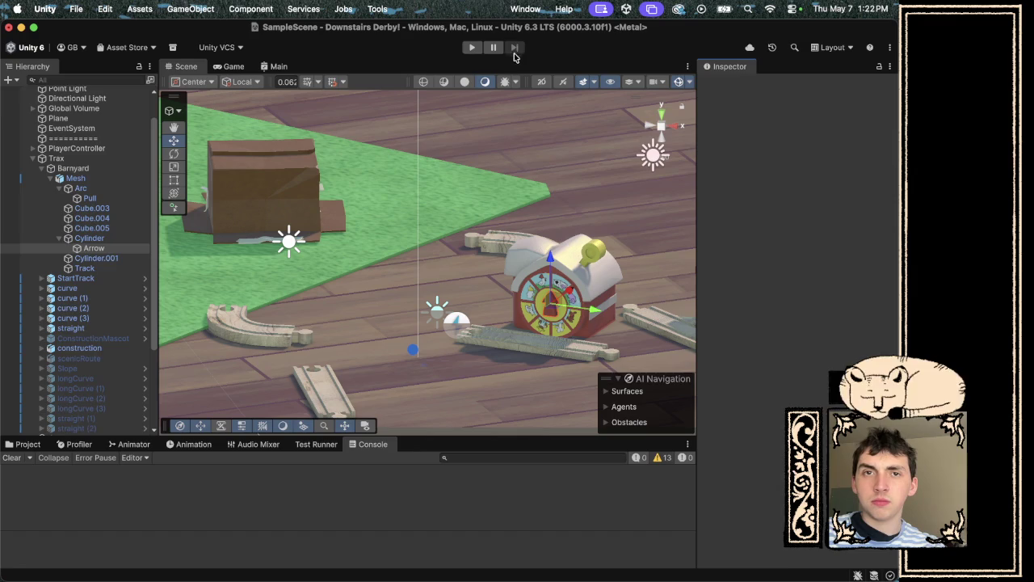
left_click(473, 47)
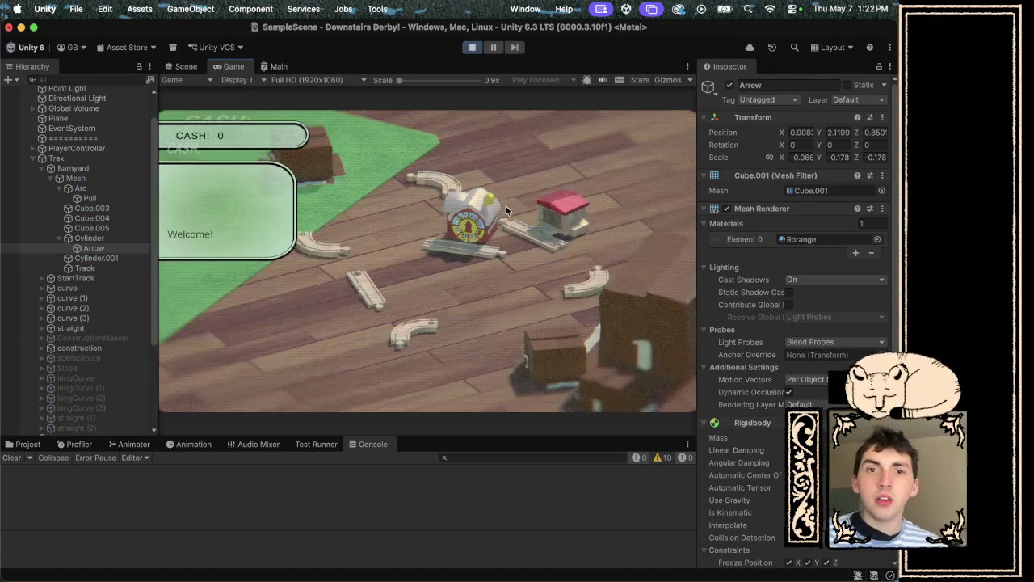
left_click(472, 46)
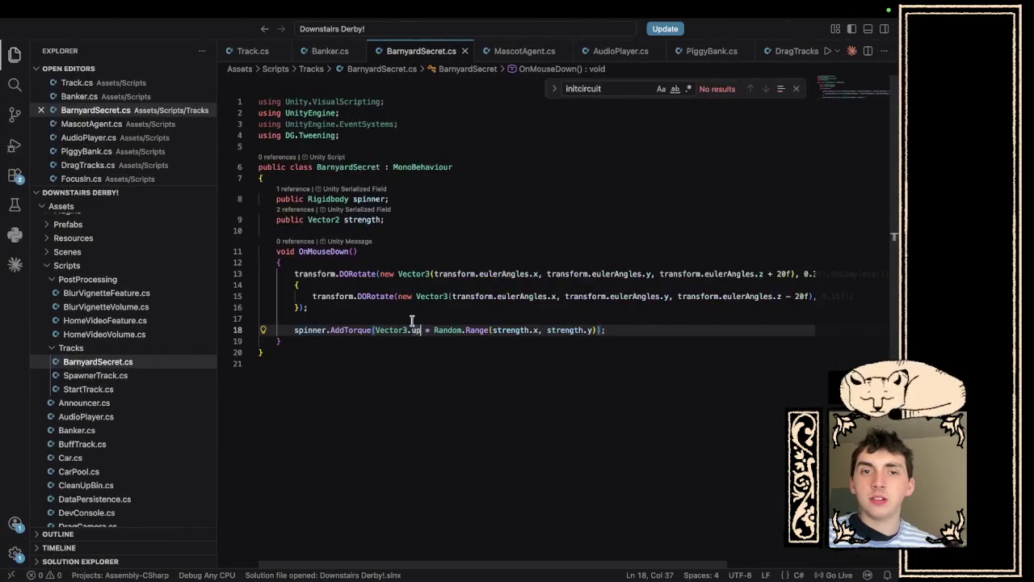
Replace the torque axis with spinner.transform.right and save the script.
key("BackSpace")
key("BackSpace")
type("for")
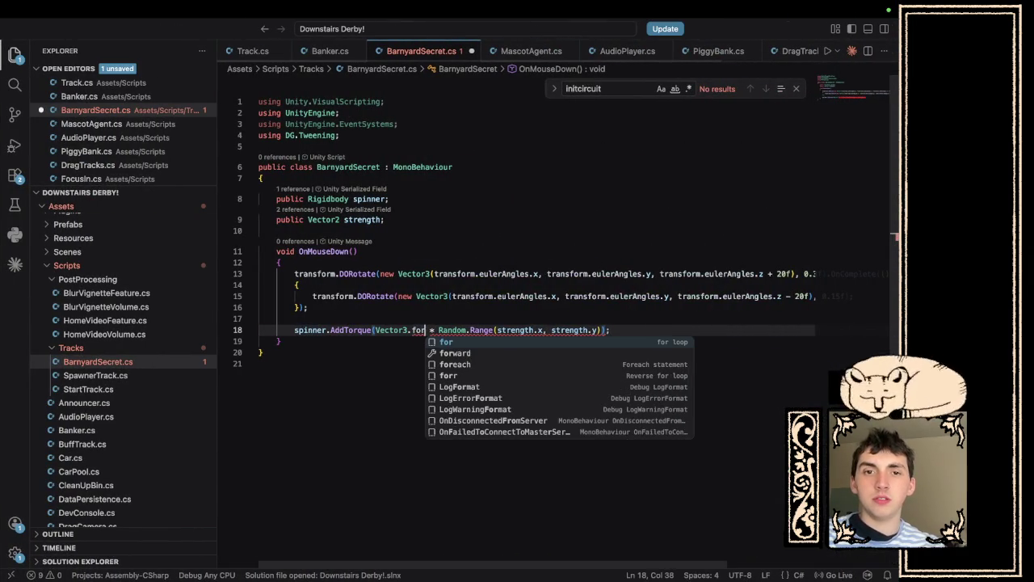
key("Down")
key("Return")
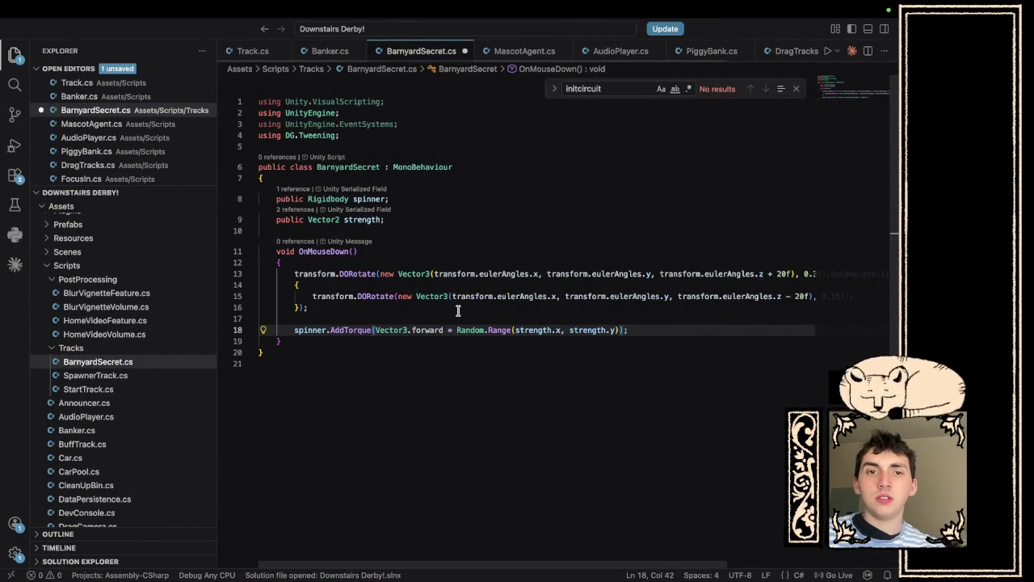
key("BackSpace")
key("BackSpace")
key("BackSpace")
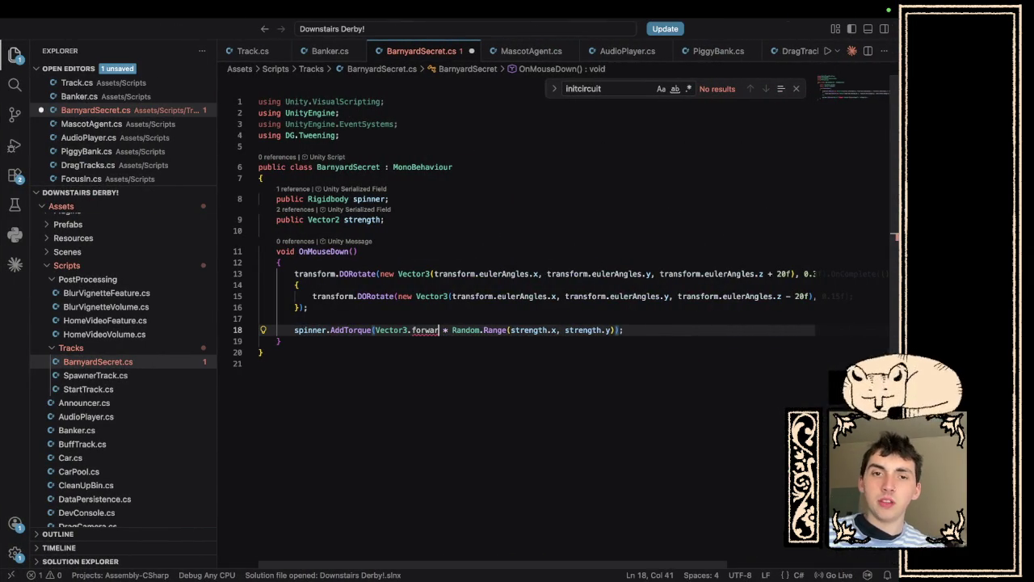
key("BackSpace")
key("BackSpace")
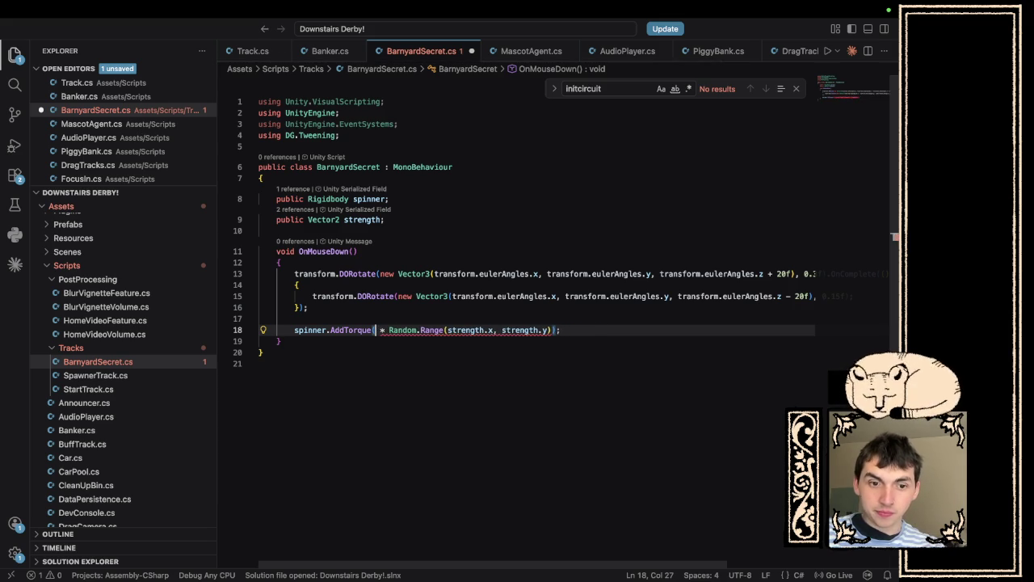
type("spinner.t")
type("ransform.")
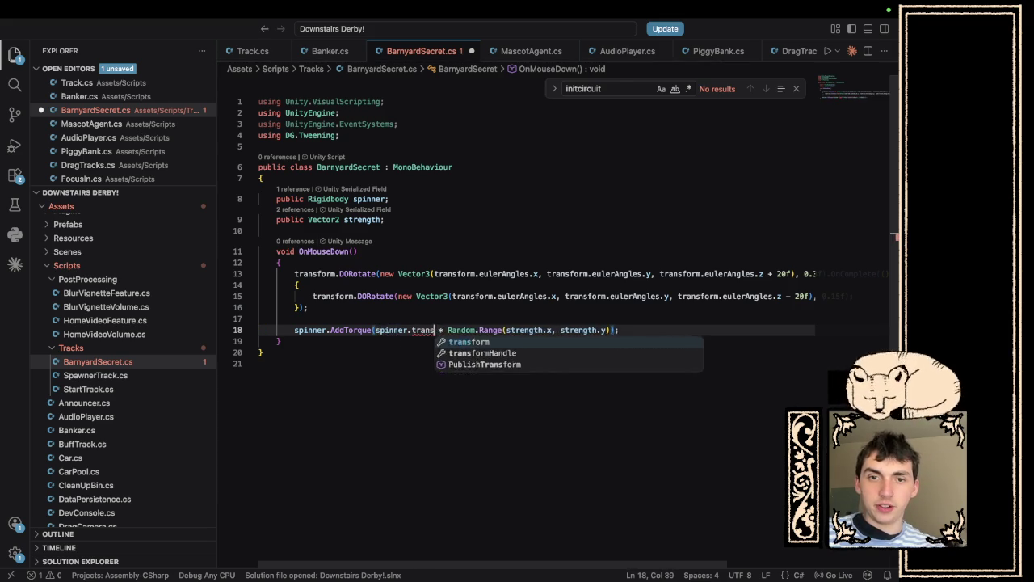
type("ri")
key("Tab")
key("ctrl+s")
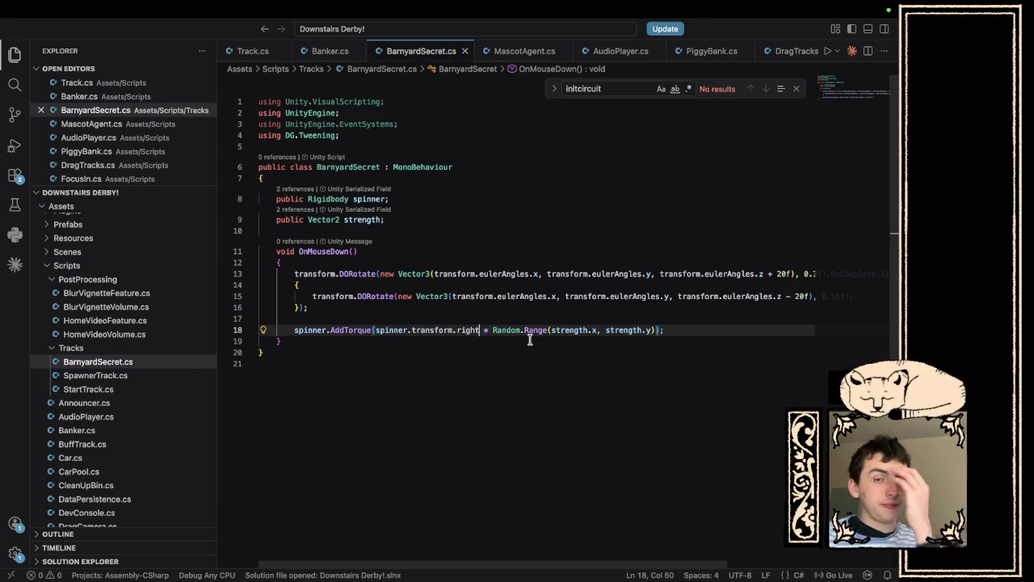
key("super+Tab")
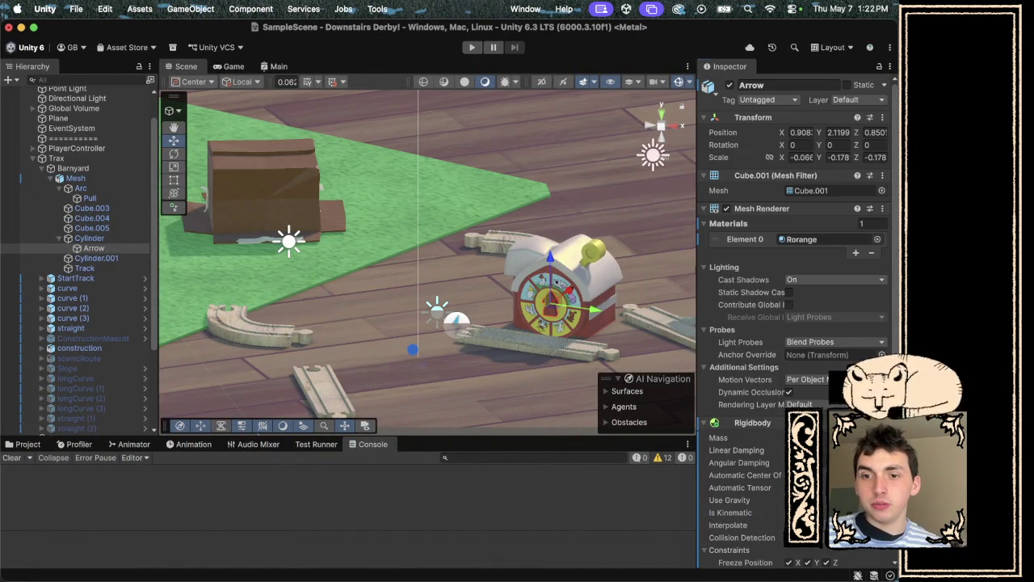
Play the scene and lower the Arrow's Rigidbody angular damping to 0.2.
left_click(474, 48)
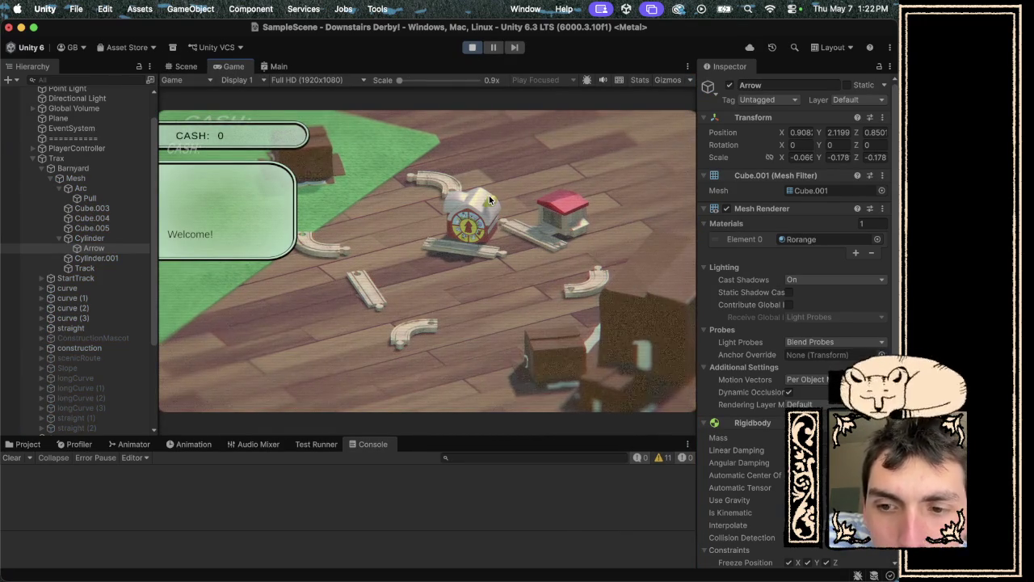
scroll(778, 433, "down", 1)
scroll(778, 434, "down", 5)
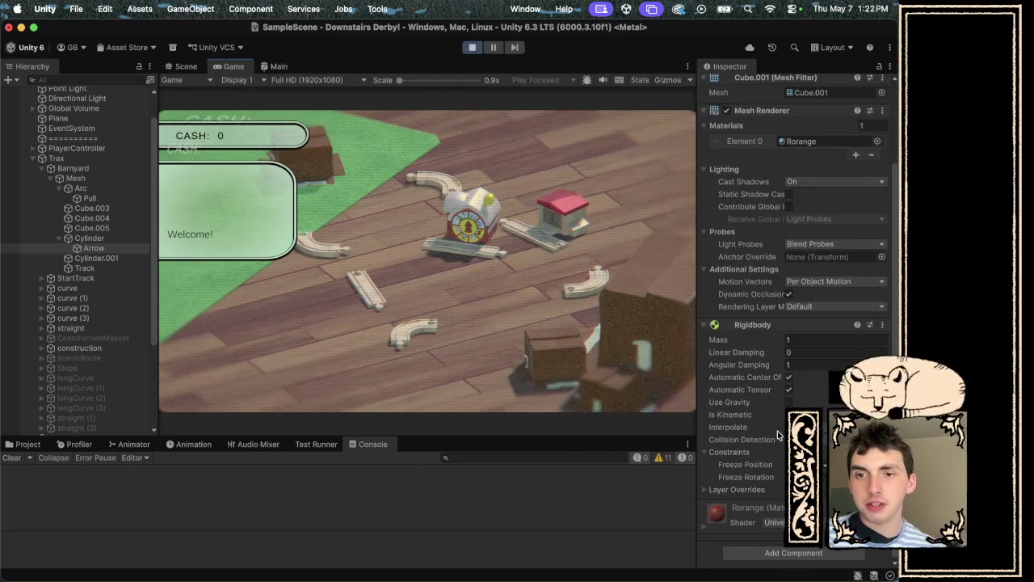
left_click(801, 364)
type("0.2")
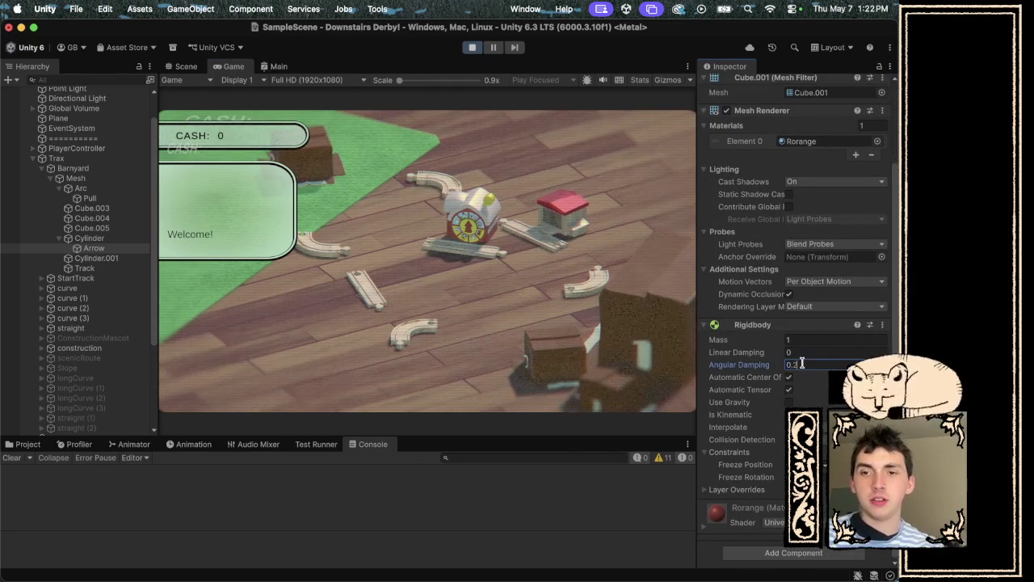
key("Return")
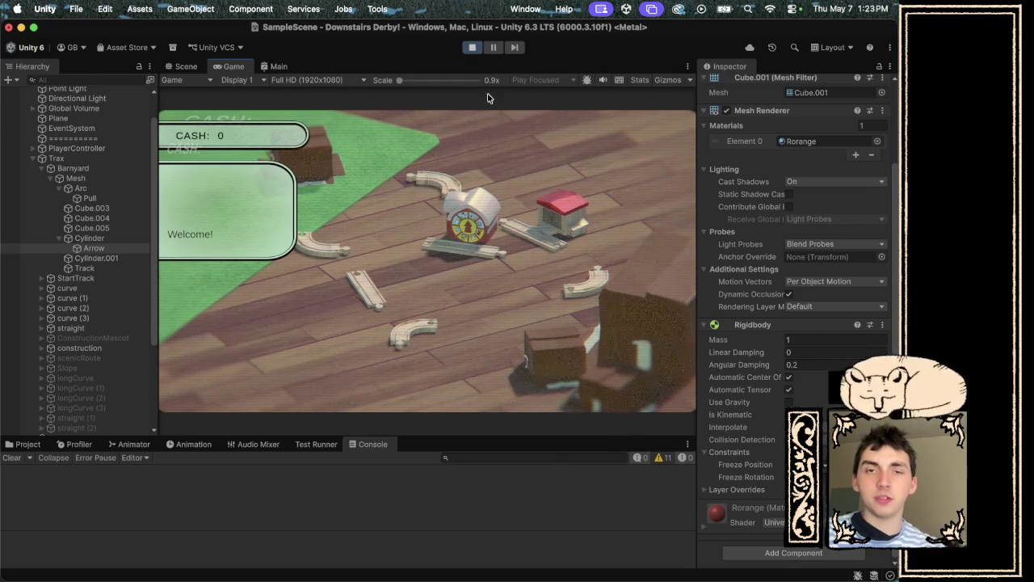
left_click(472, 47)
key("super+Tab")
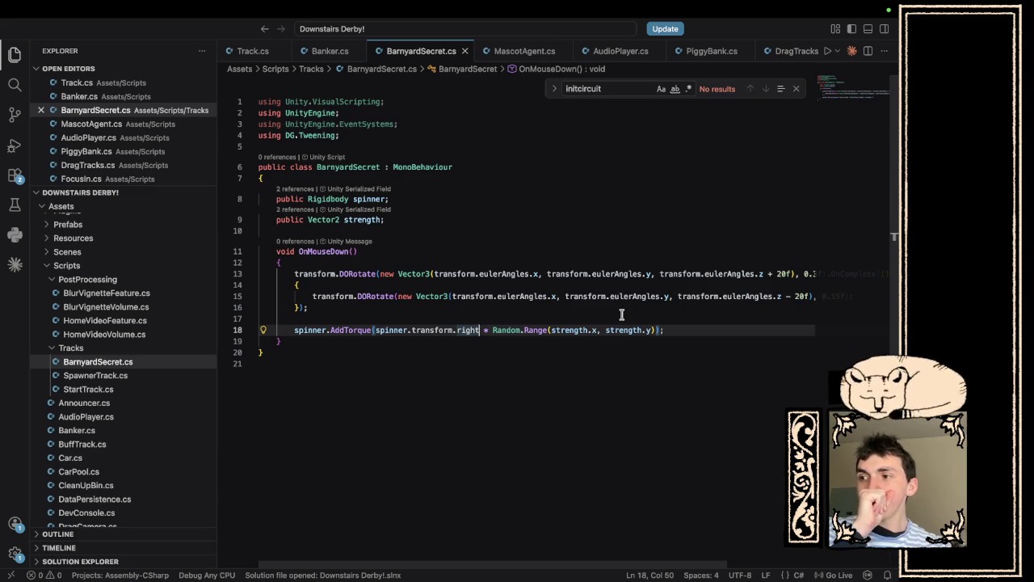
left_click(679, 330)
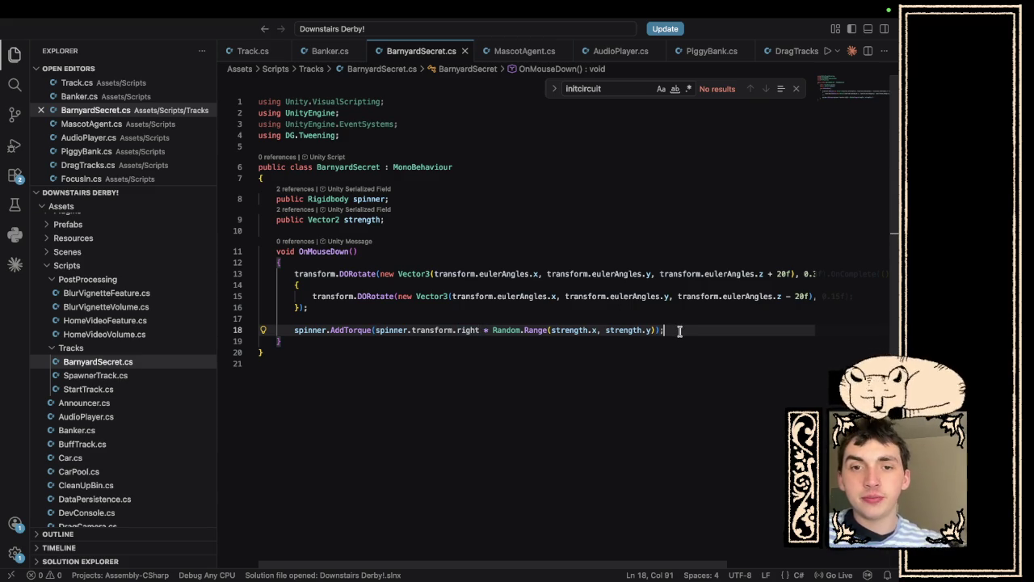
Search 'spin rigidbody blender -ai' and skim a Blender Artists thread on spinning a disk.
key("ctrl+Right")
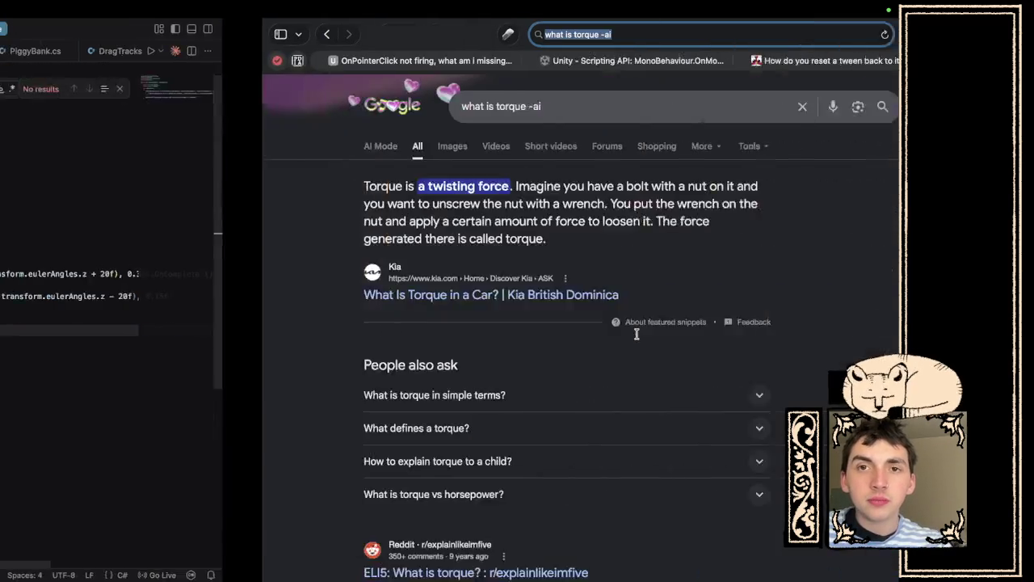
type("spin")
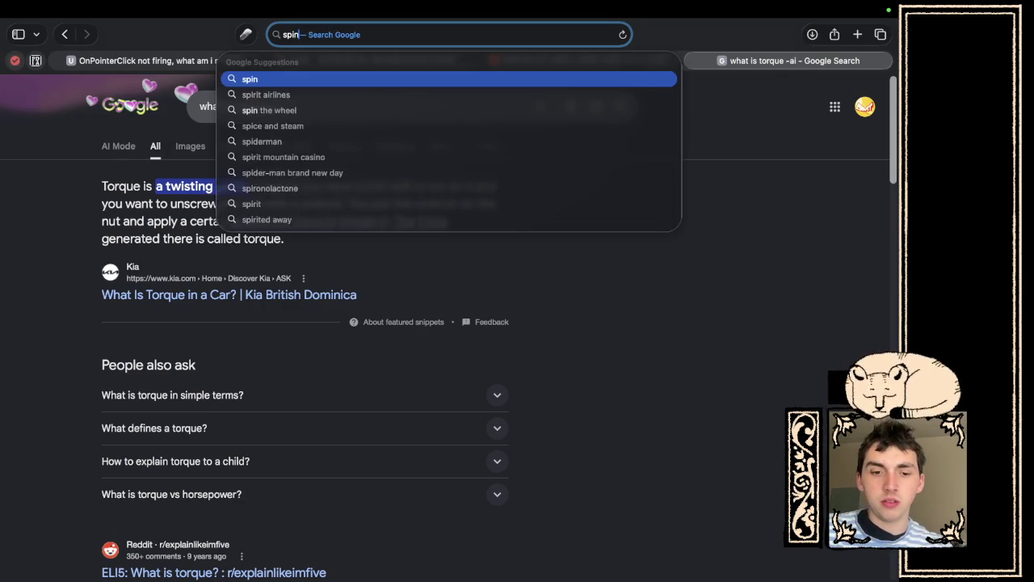
type(" rigidbody ")
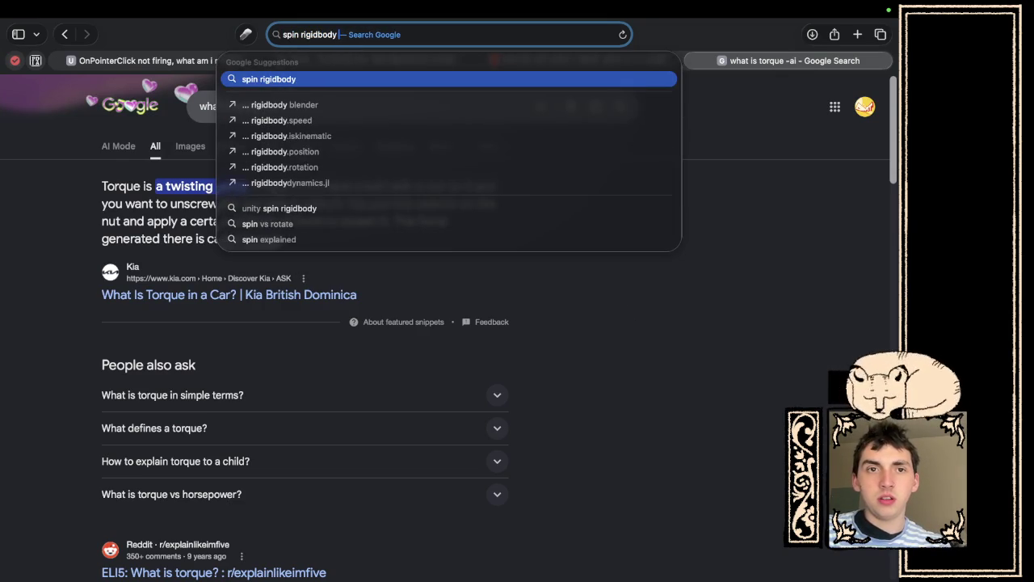
type("blender -ai")
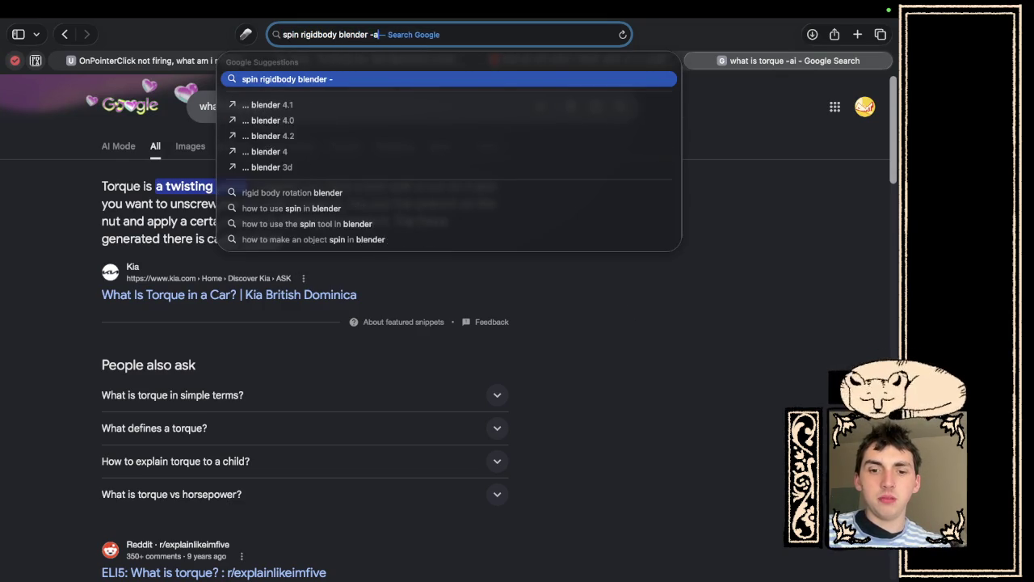
key("Return")
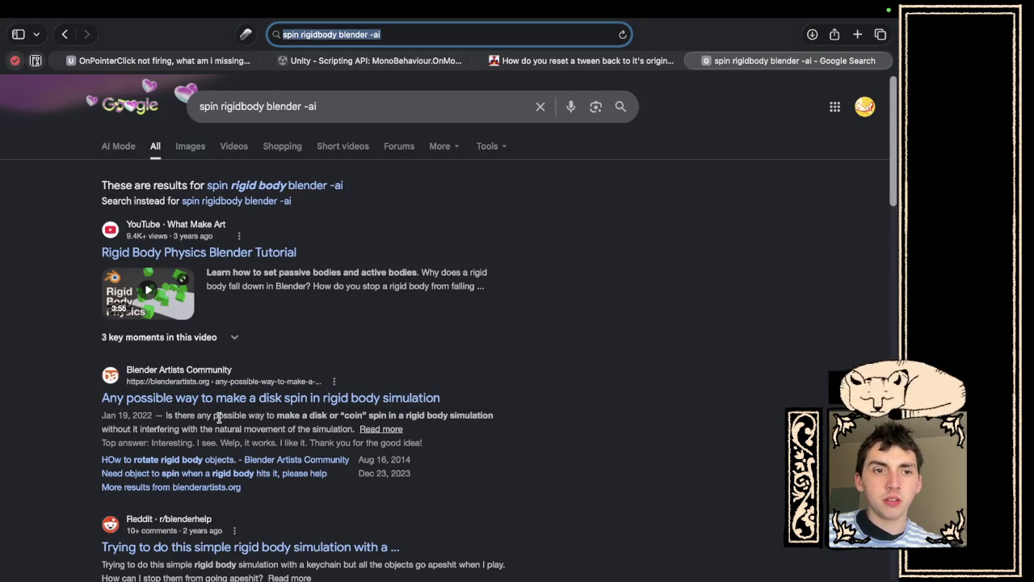
left_click(230, 398)
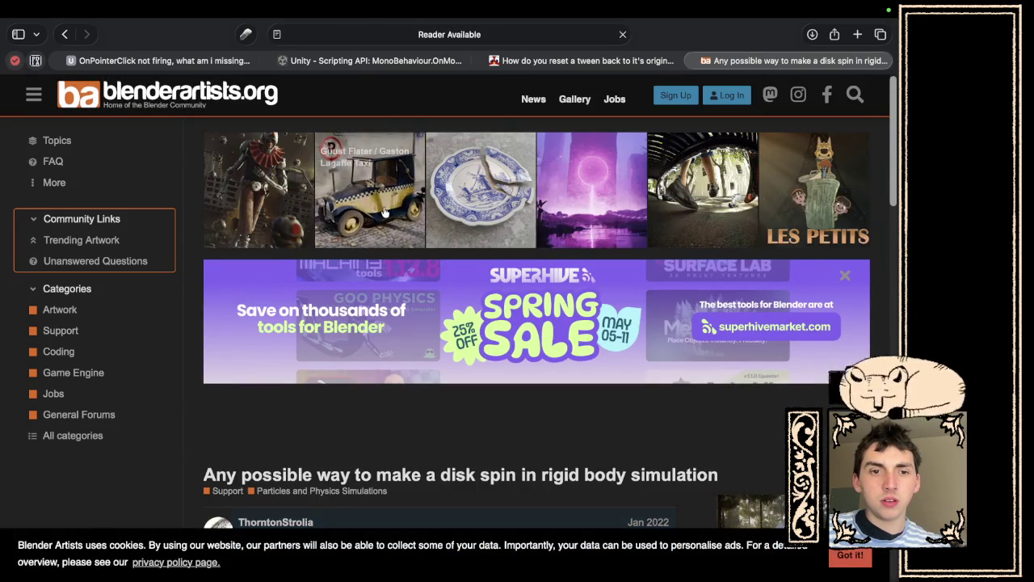
scroll(384, 211, "down", 5)
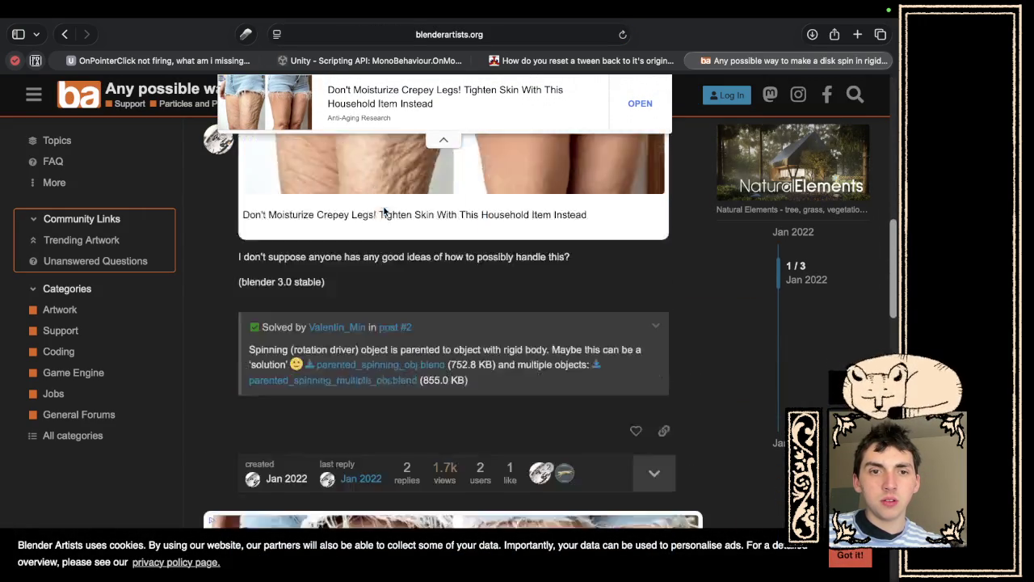
left_click(65, 34)
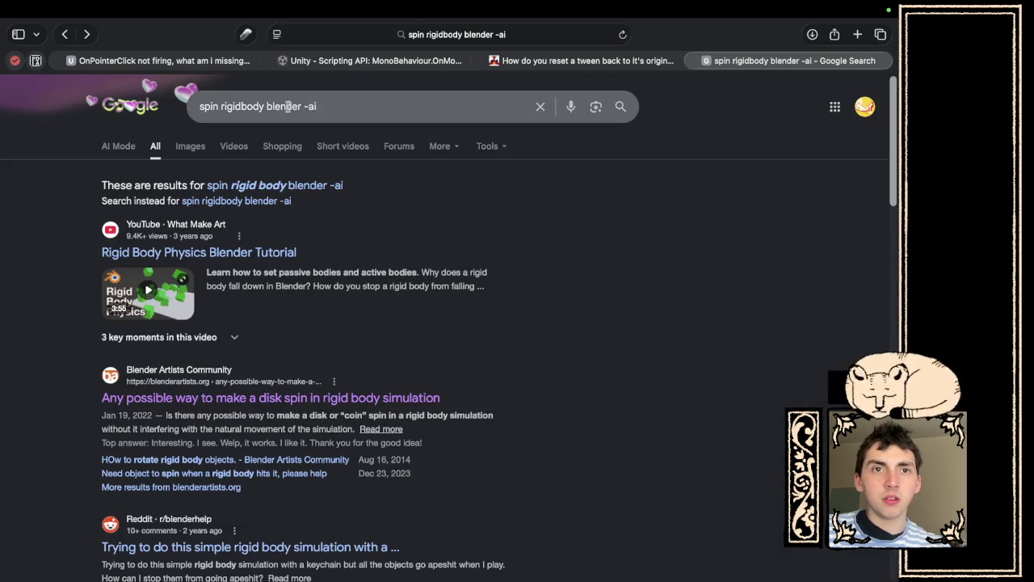
Search 'spin rigidbody unity -ai' and read the thread on rotating a RigidBody without violating physics.
double_click(284, 106)
type("unity")
key("Return")
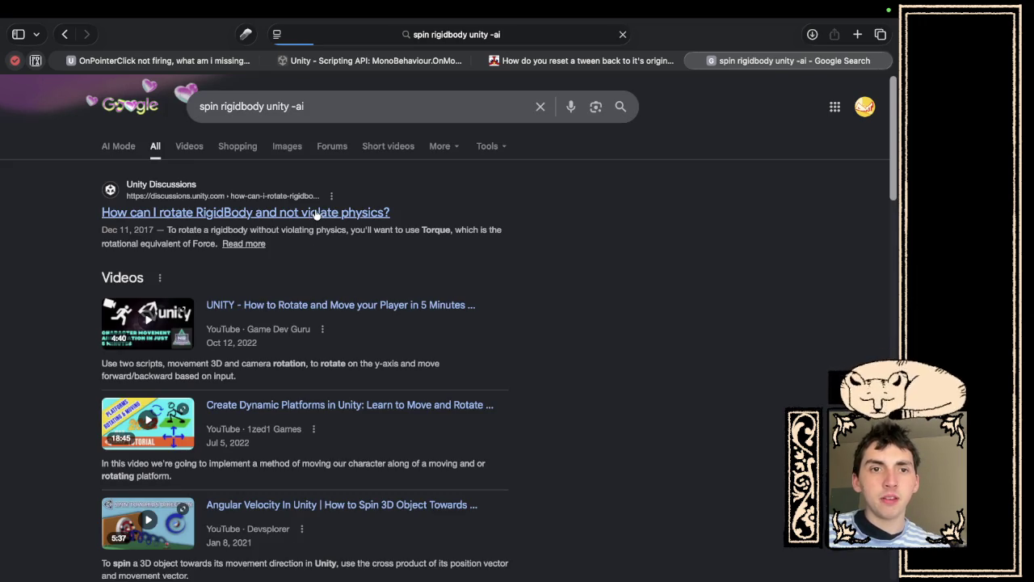
left_click(316, 212)
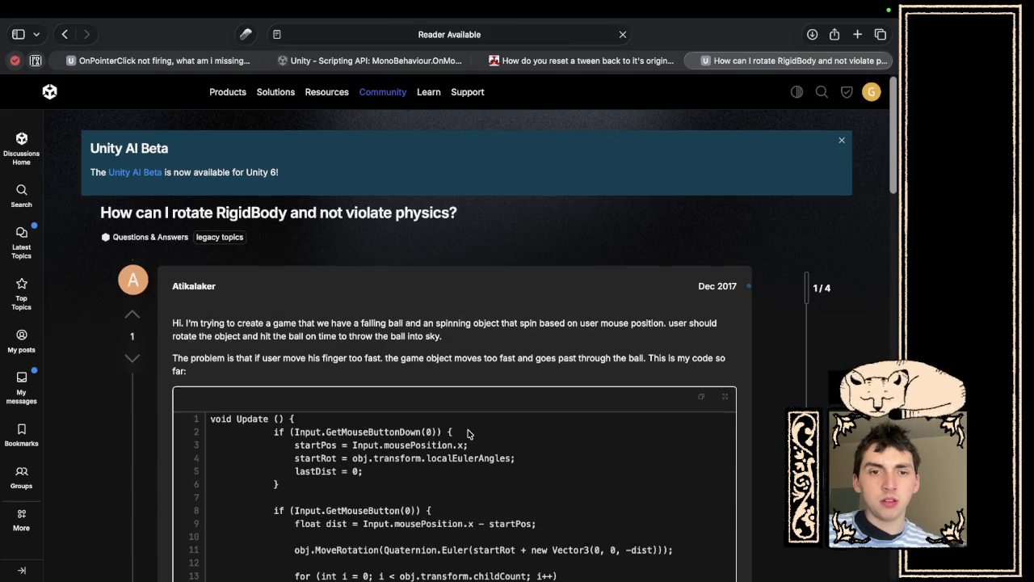
scroll(467, 434, "down", 5)
scroll(467, 434, "down", 5)
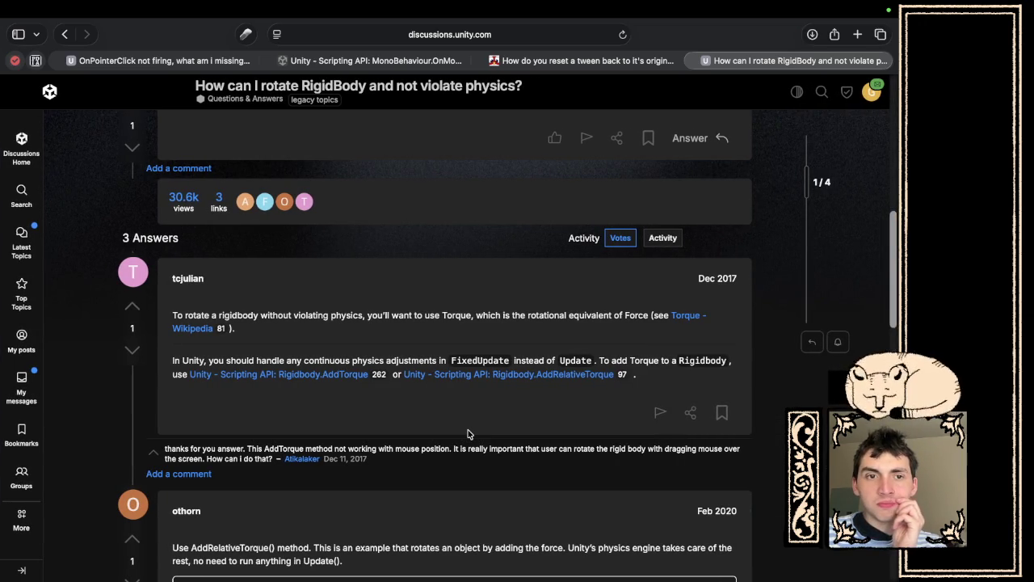
scroll(467, 434, "down", 1)
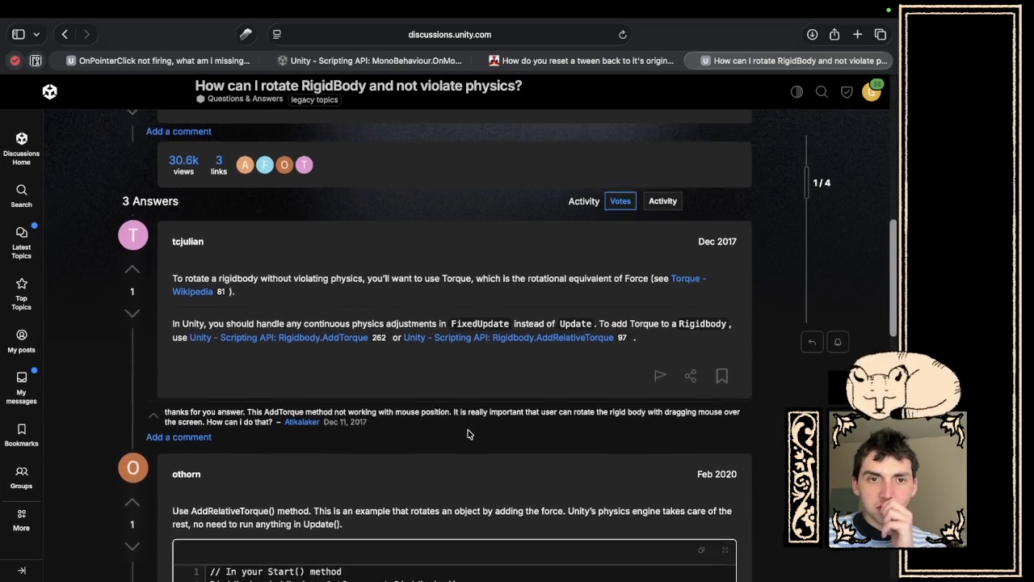
key("super+Tab")
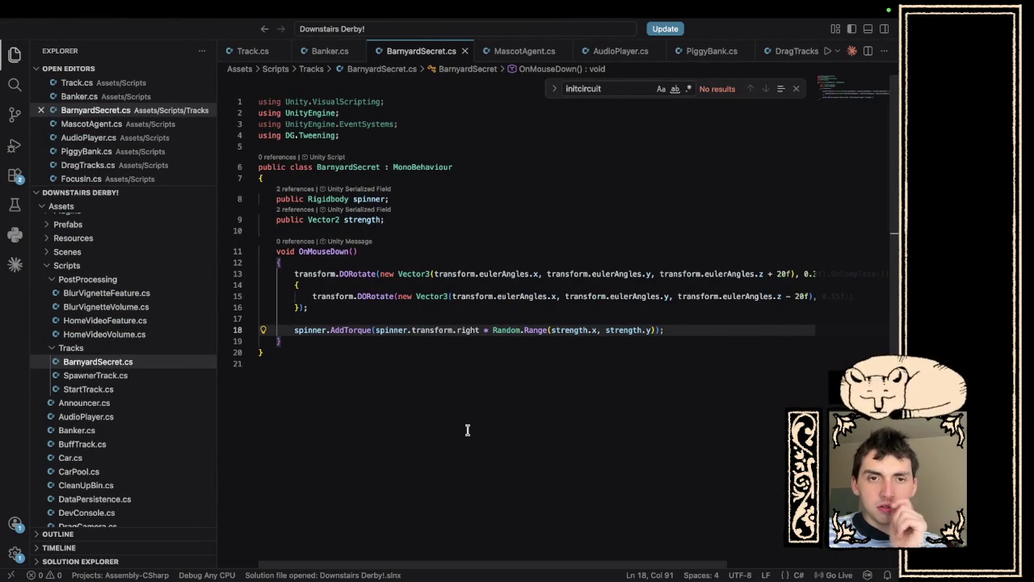
key("super+Tab")
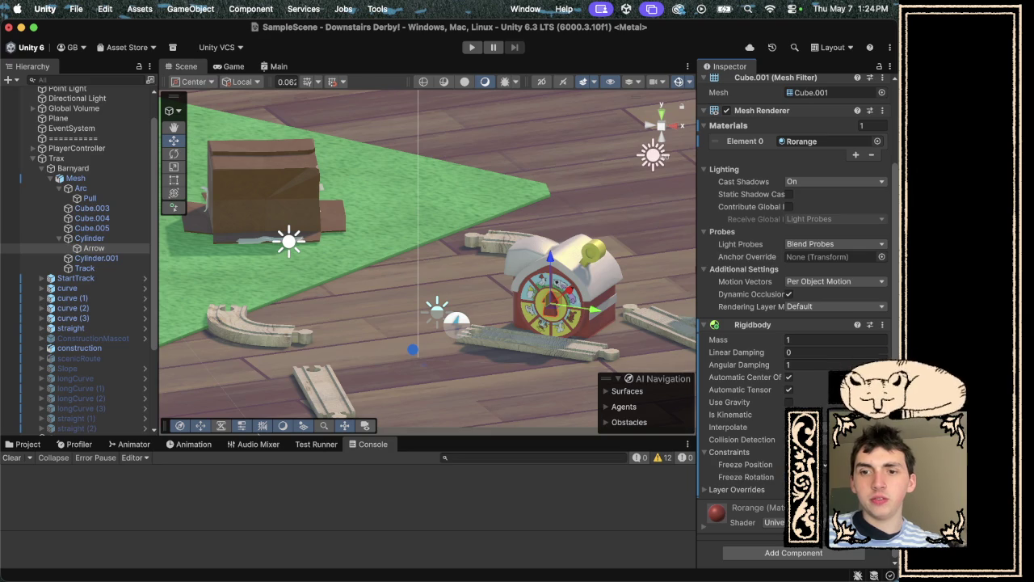
left_click(473, 48)
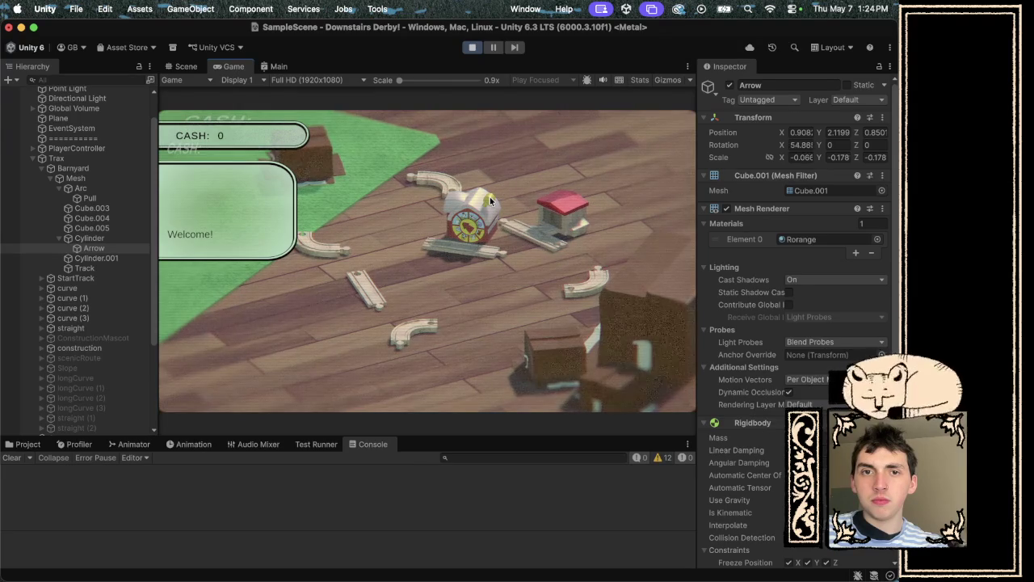
left_click(472, 47)
key("super+Tab")
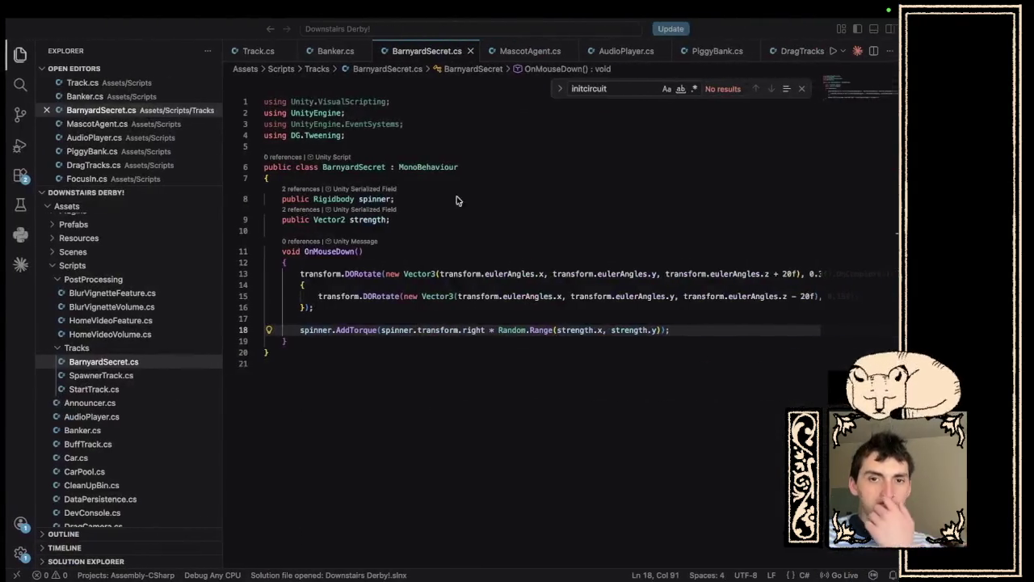
Negate both Random.Range limits to -strength.x and -strength.y.
type("-")
left_click(616, 329)
type("-")
key("BackSpace")
key("BackSpace")
type("-s")
Declare a 'Vector2 rots;' field below the strength field.
left_click(420, 217)
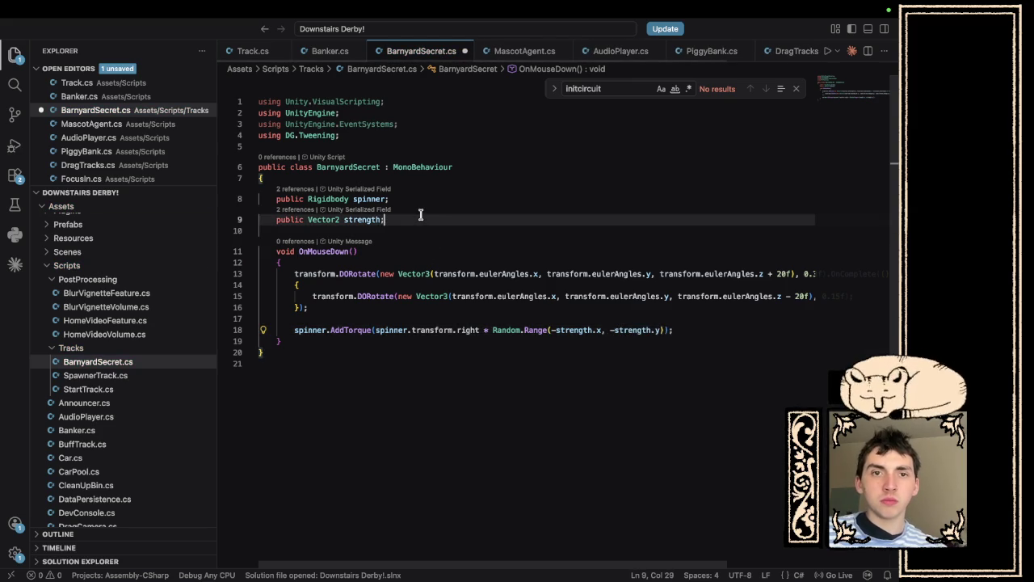
key("Return")
key("Return")
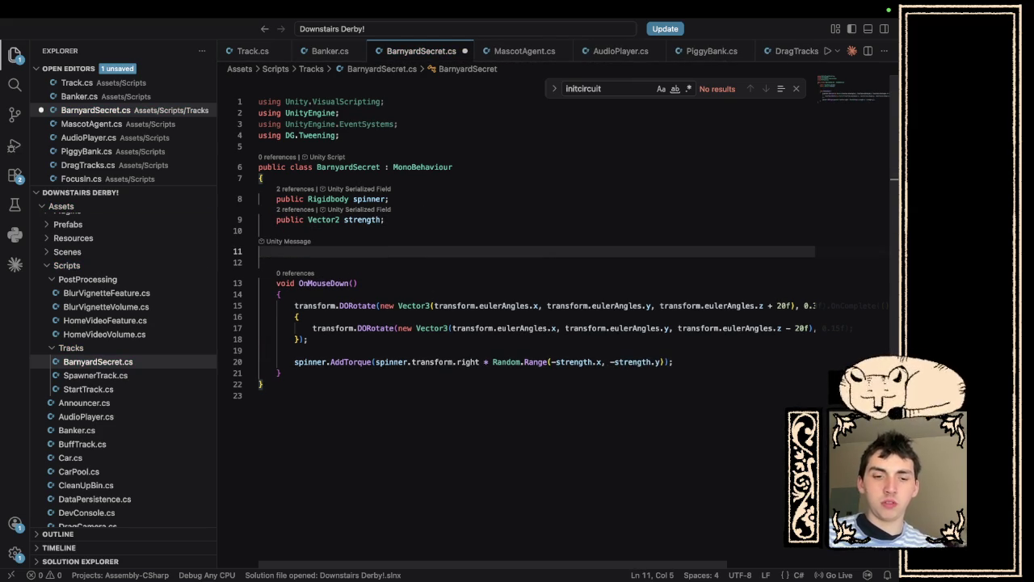
type("Vector2 ")
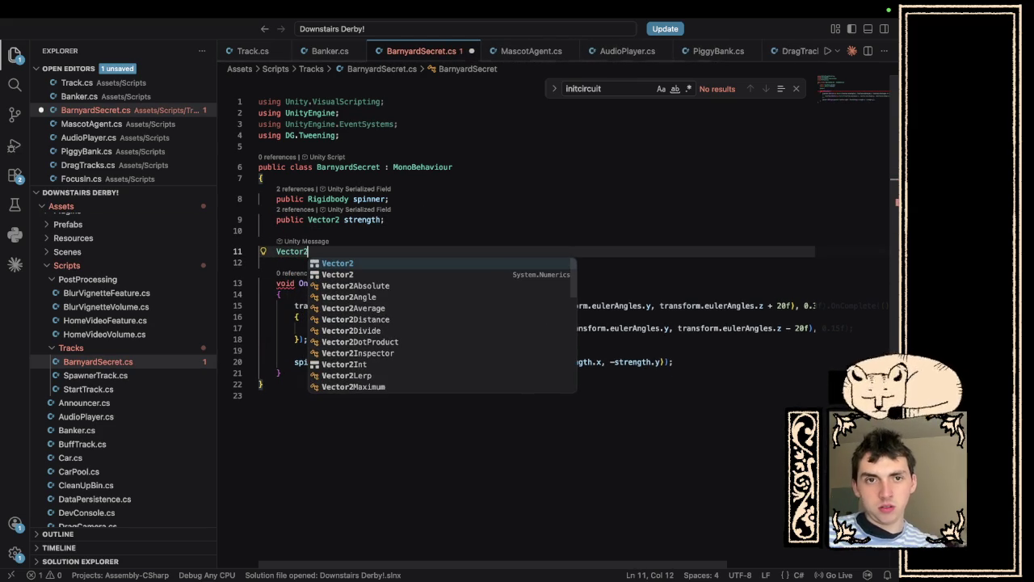
type("rots")
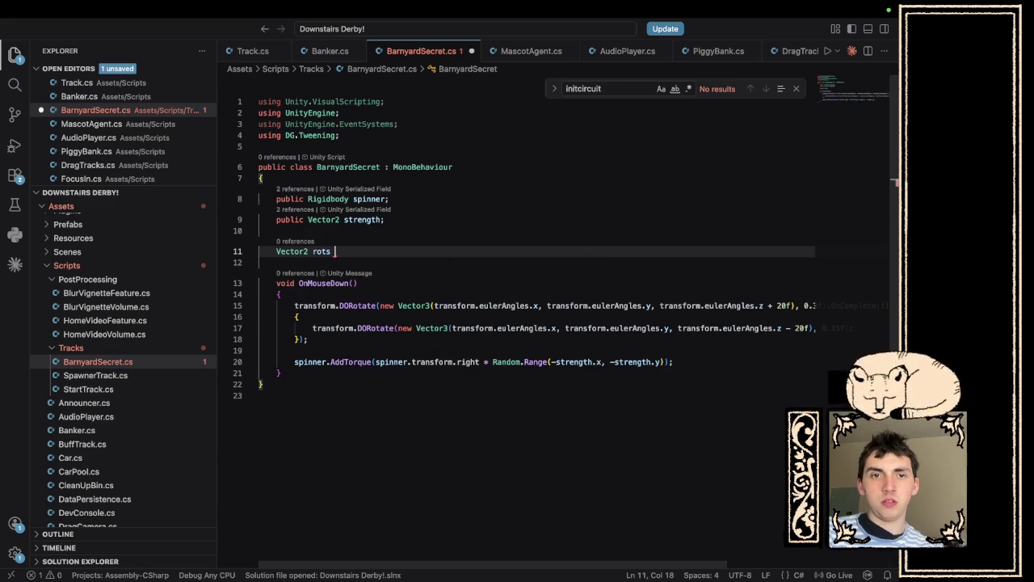
key("BackSpace")
type(";")
Add a Start method that sets rots = transform.localEulerAngles.z.
key("Return")
key("Return")
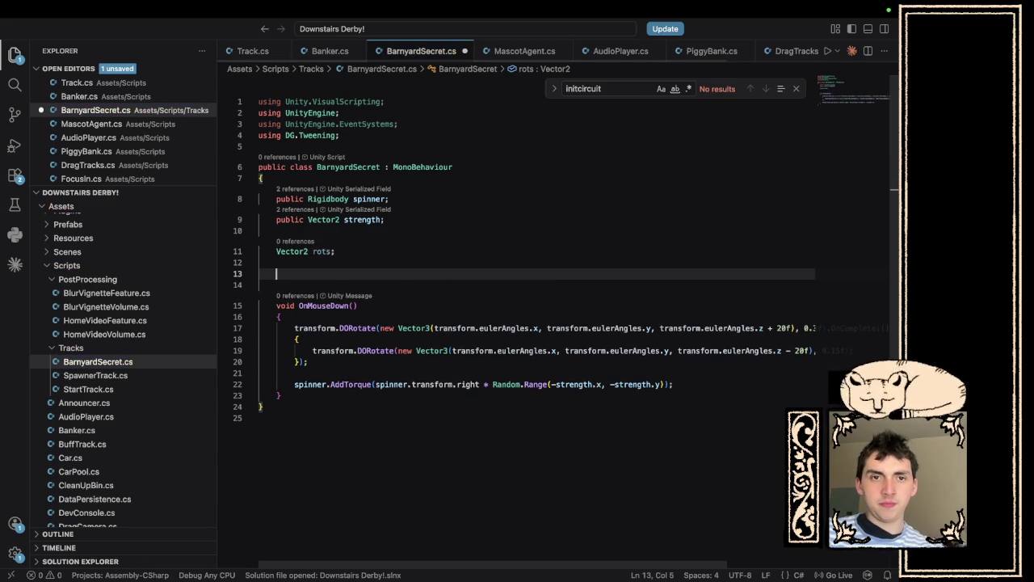
type("Start")
key("Escape")
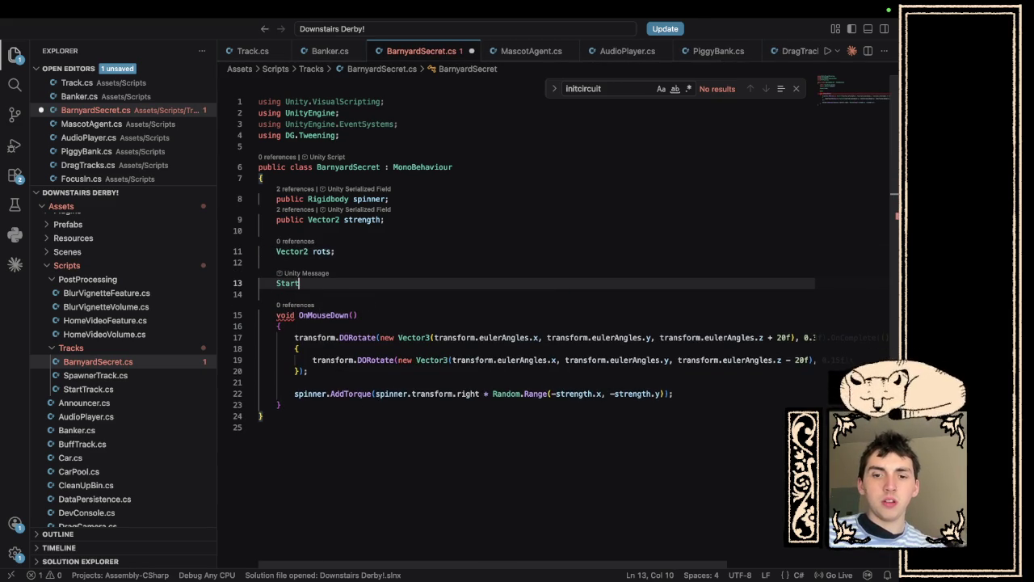
key("BackSpace")
key("BackSpace")
key("BackSpace")
key("BackSpace")
key("BackSpace")
type("void St")
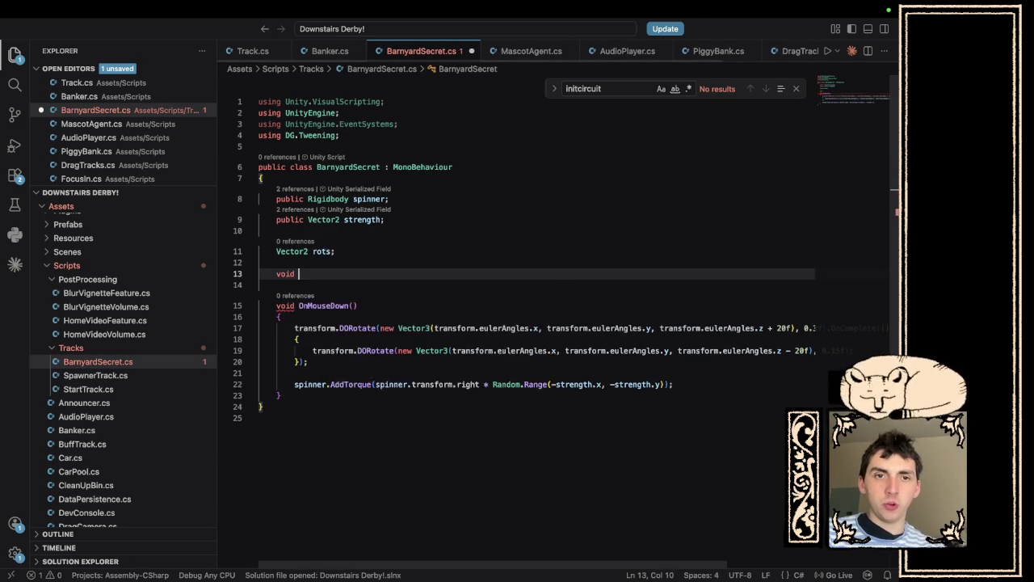
key("Return")
type("rots = te")
key("BackSpace")
type("ransform.euler")
key("Down")
key("Return")
Check the Pull object's rotation values in Unity.
key("super+Tab")
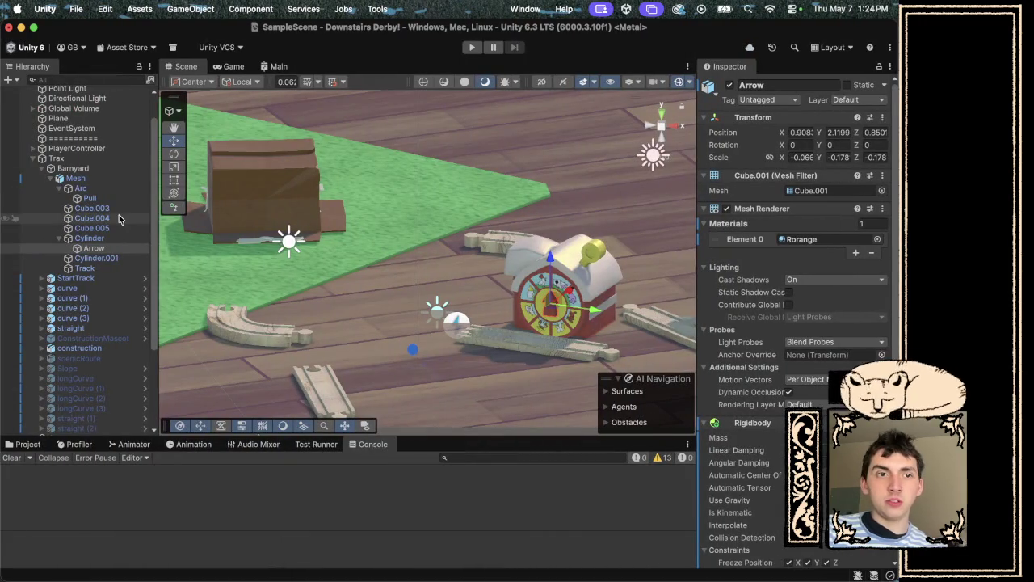
left_click(88, 198)
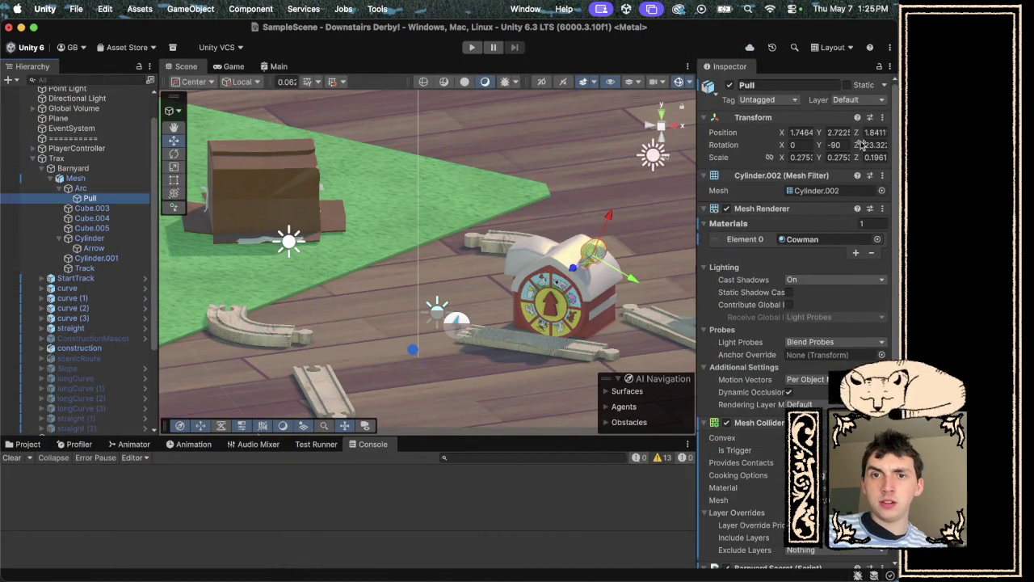
key("super+Tab")
In Start, store eulerAngles.z in rots.x and add rots.y = rots.x + 20.
type(".z;")
left_click(313, 305)
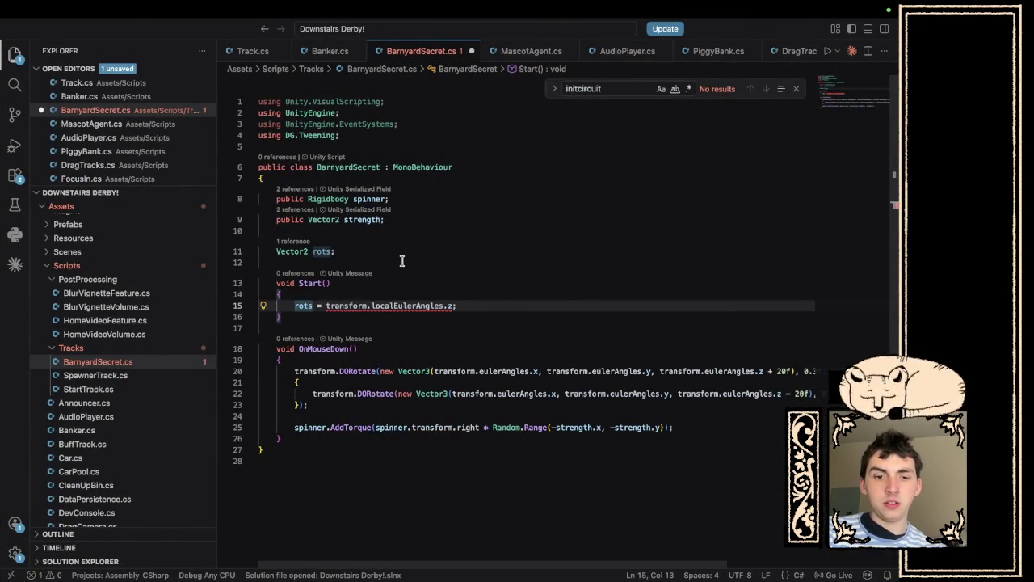
type(".x")
left_click(513, 301)
key("Return")
type("rotz")
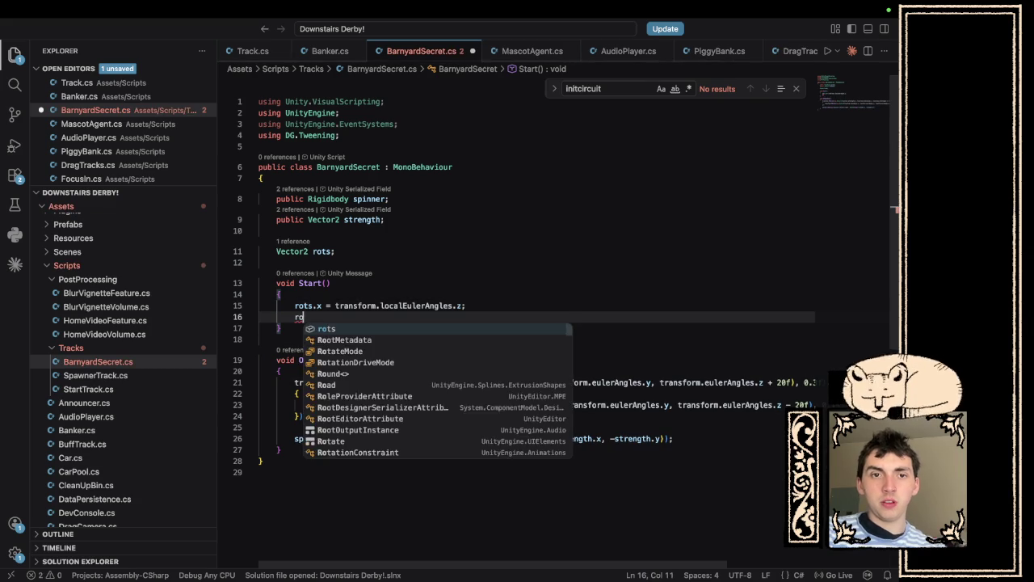
key("BackSpace")
type("s.y ")
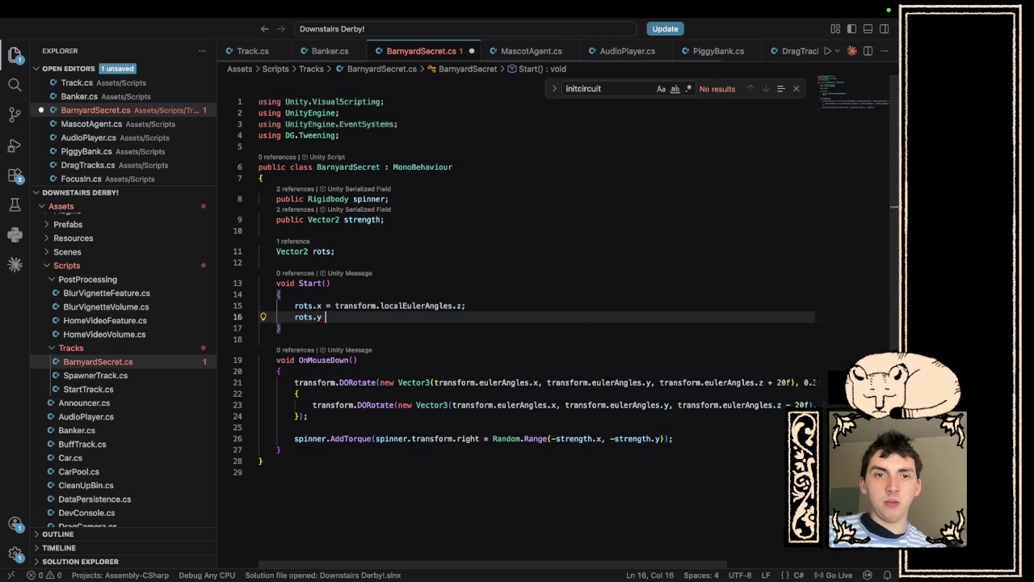
type("= rots.")
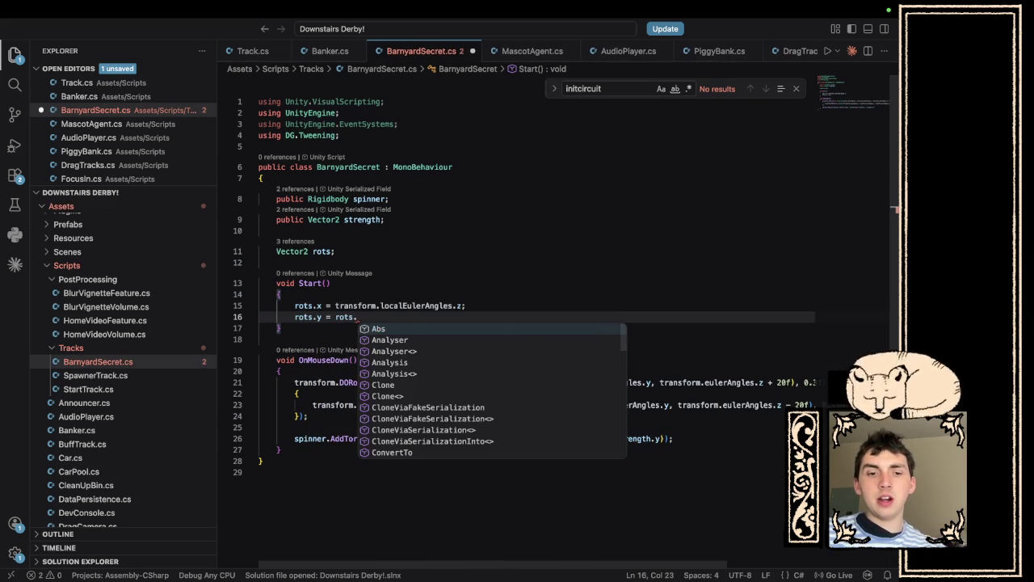
type("x + 20;")
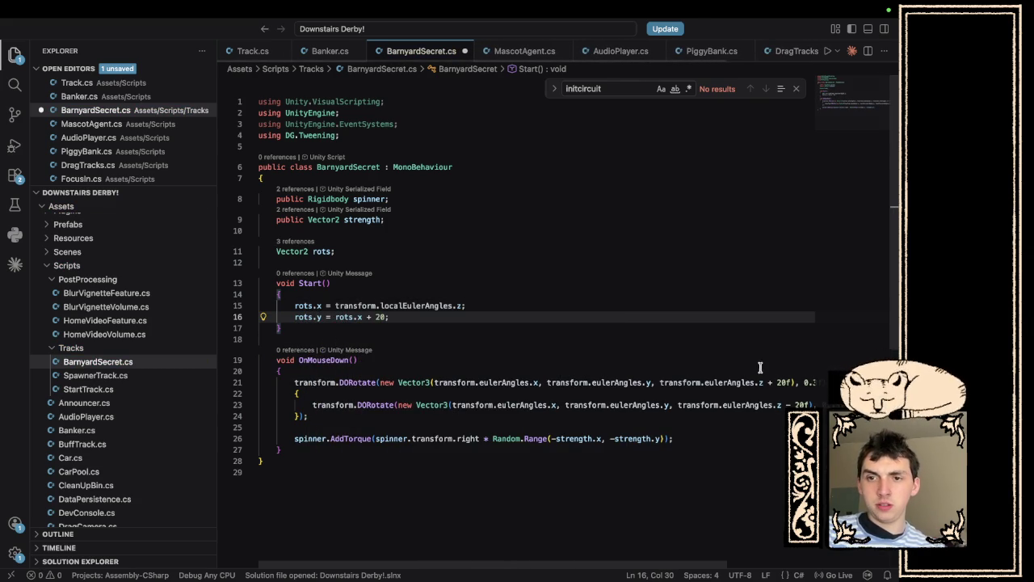
Make the line 21 tween target rots.y and the line 23 tween target rots.x.
left_click_drag(792, 382, 658, 383)
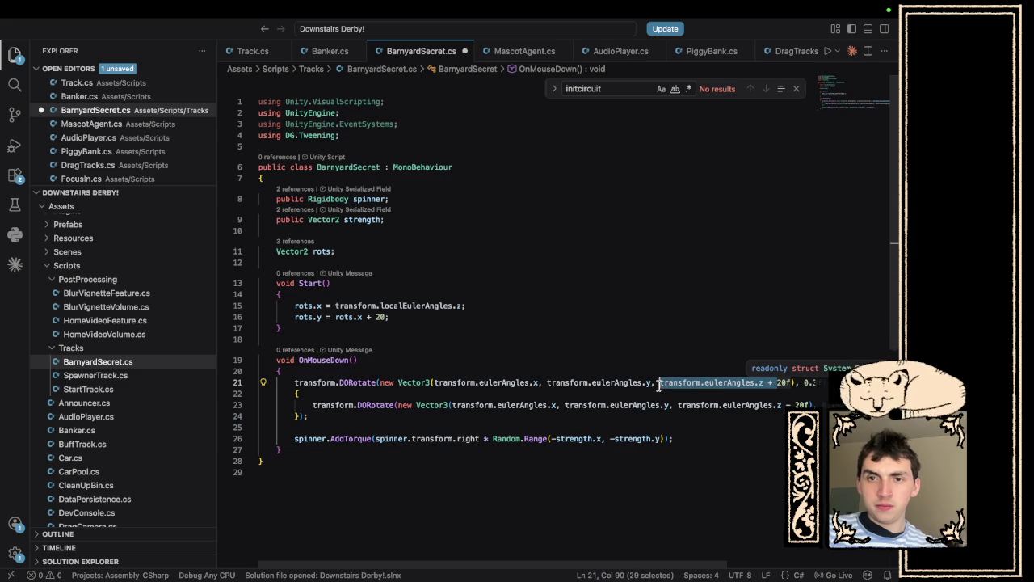
type("rots.y")
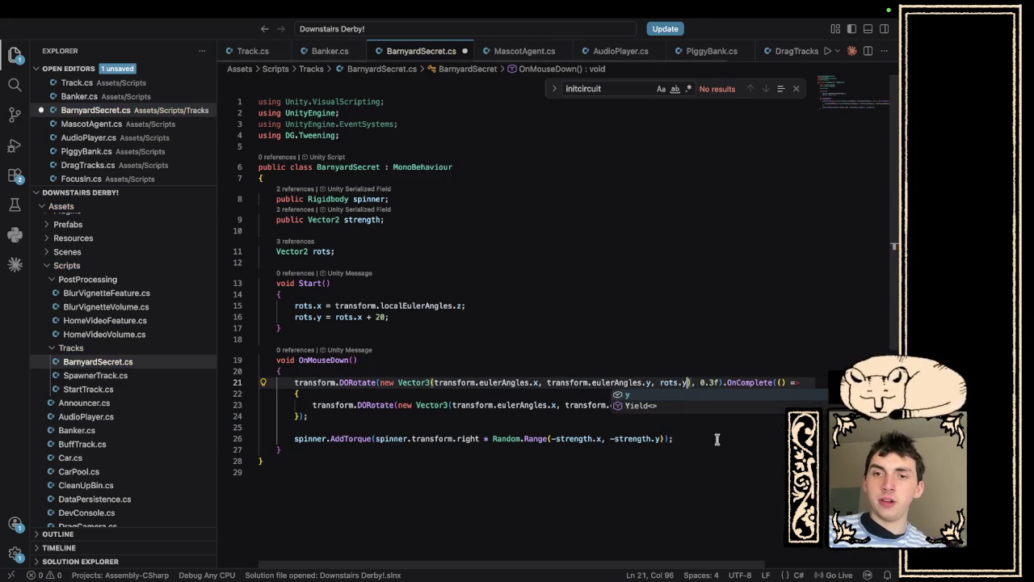
left_click(279, 294)
left_click_drag(811, 404, 677, 405)
type("rots.x), 0.15f);")
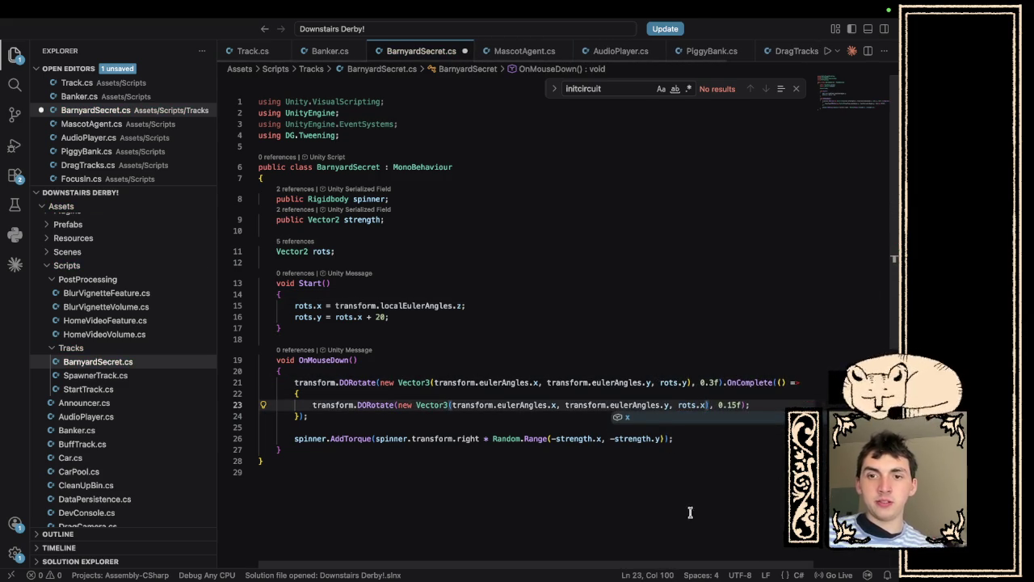
left_click(735, 488)
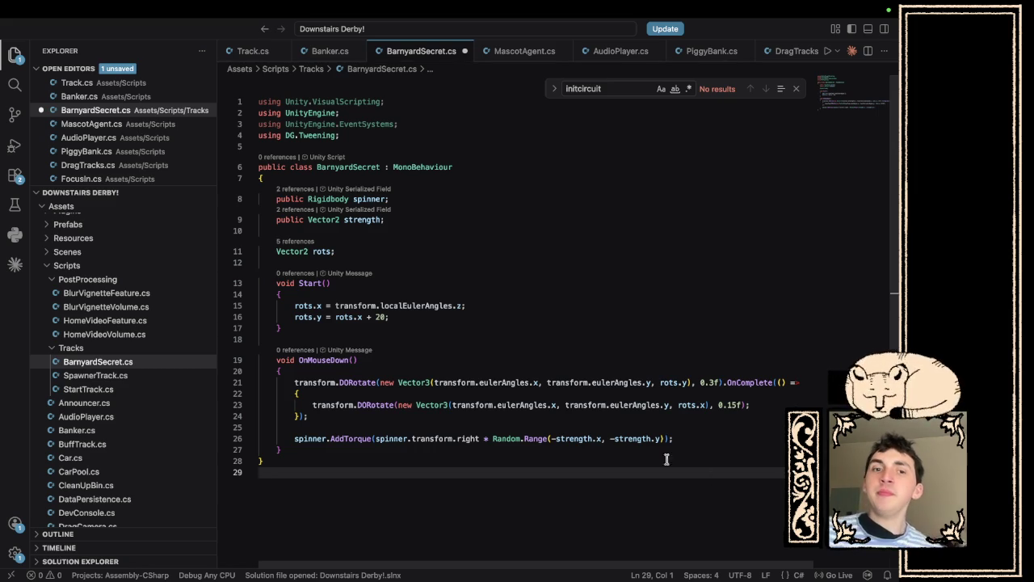
left_click(696, 438)
Set the Pull object's Barnyard Secret Strength X to 100.
key("super+Tab")
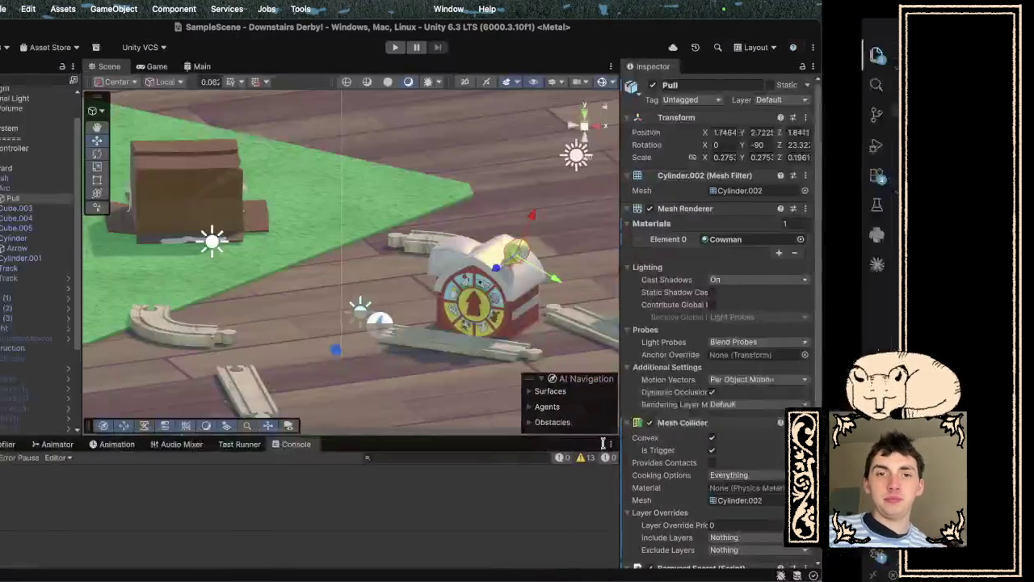
scroll(751, 474, "down", 5)
left_click(769, 488)
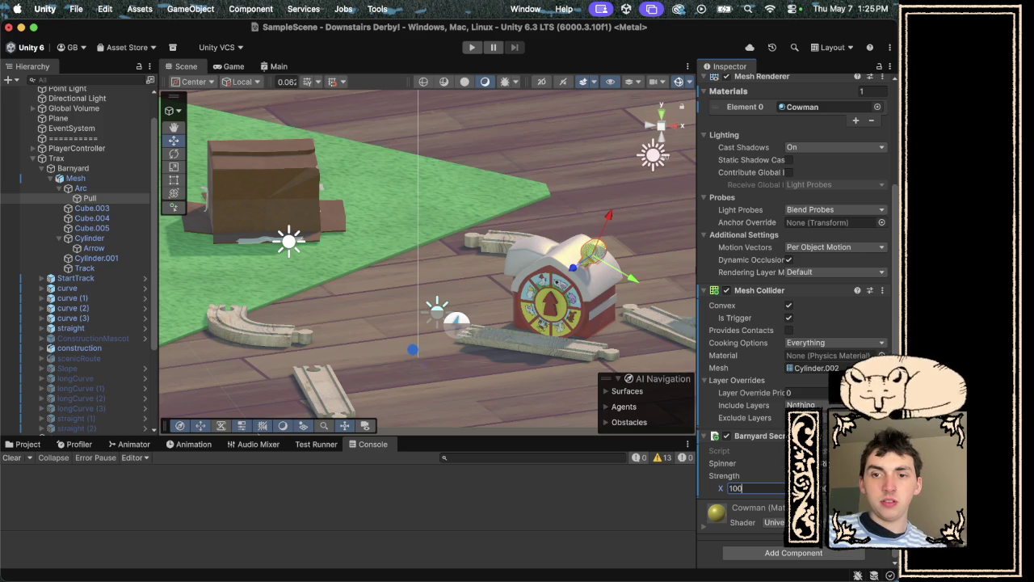
Give the Arrow's Rigidbody an angular damping of 0.1 and start Play mode.
left_click(93, 248)
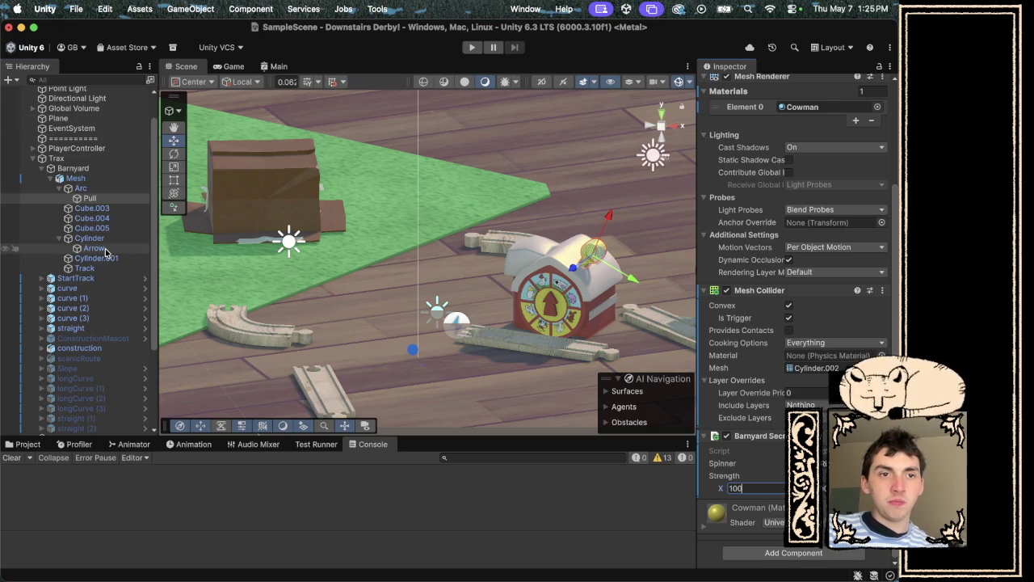
left_click(801, 368)
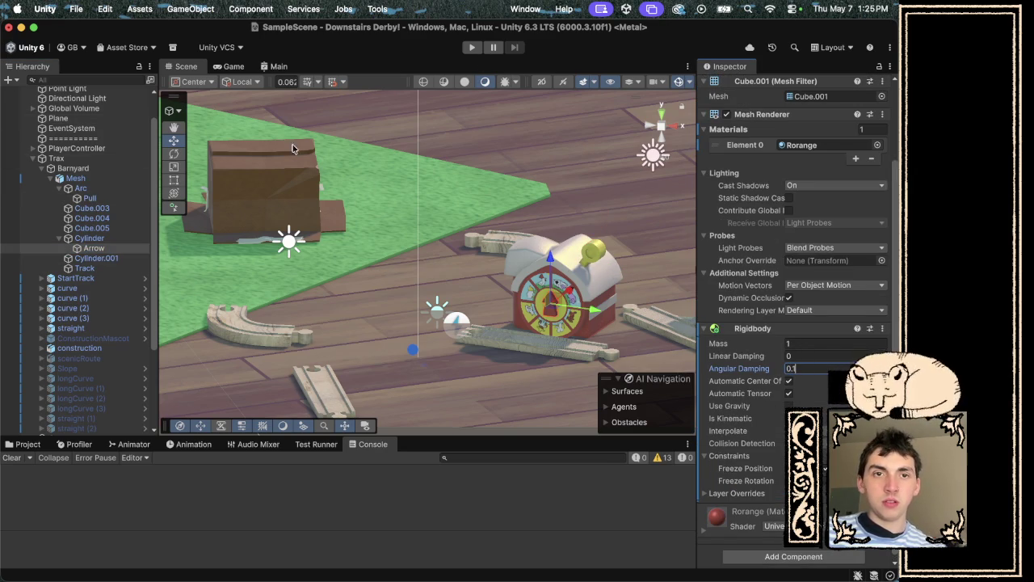
left_click(475, 49)
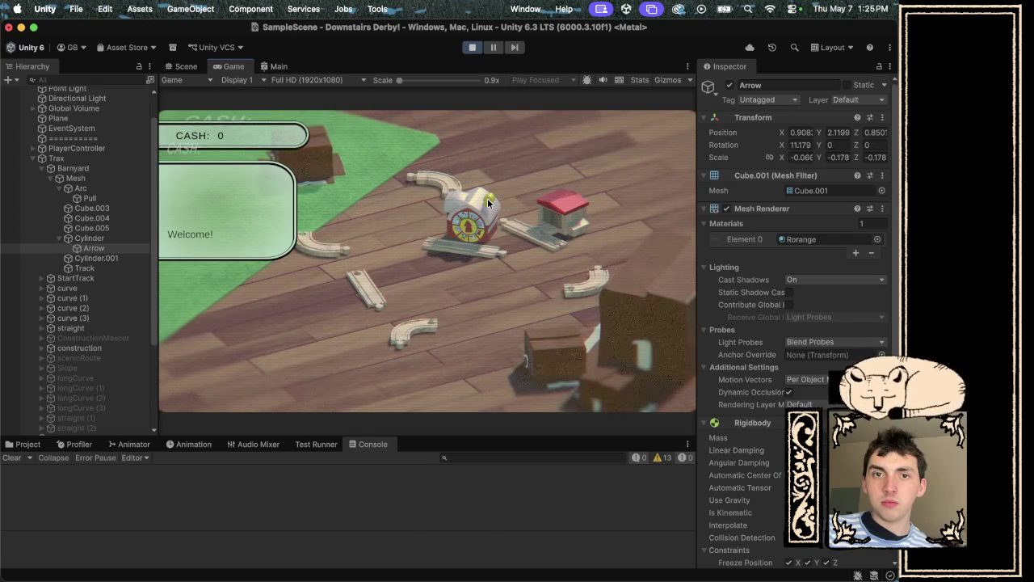
Stop play, check Arrow's angular damping, re-run the spin test, then stop and select Pull.
left_click(473, 48)
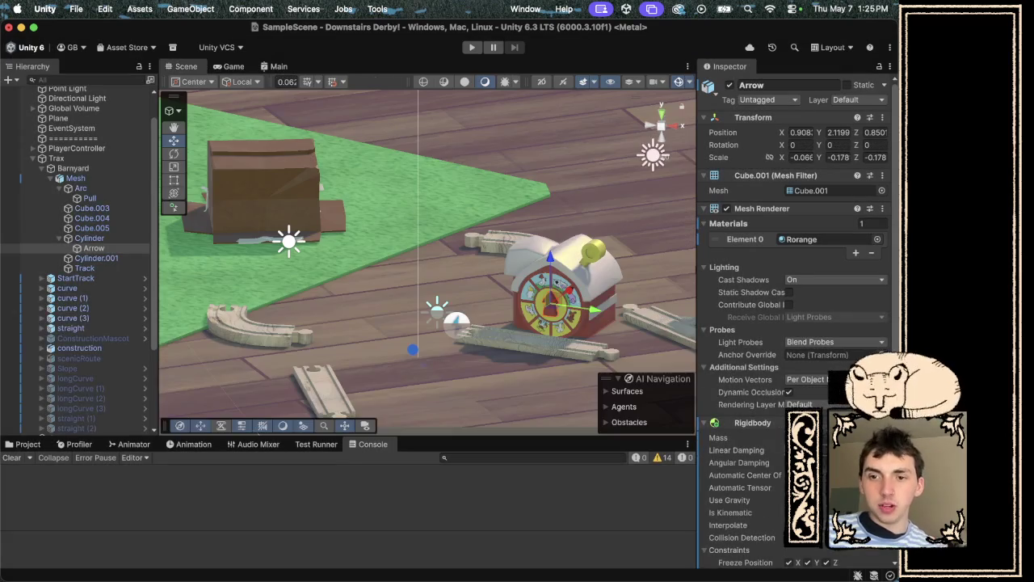
left_click(808, 462)
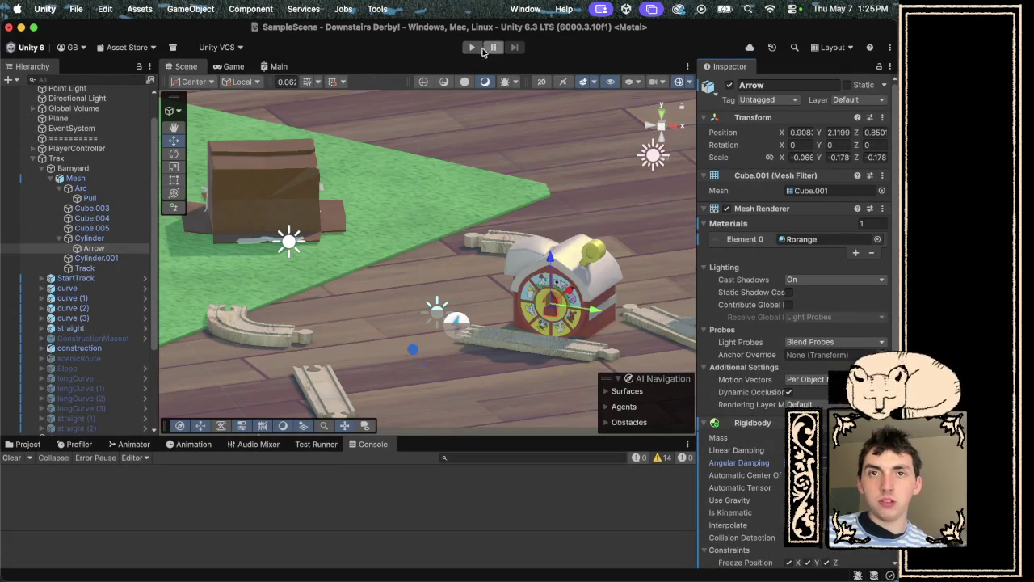
left_click(471, 48)
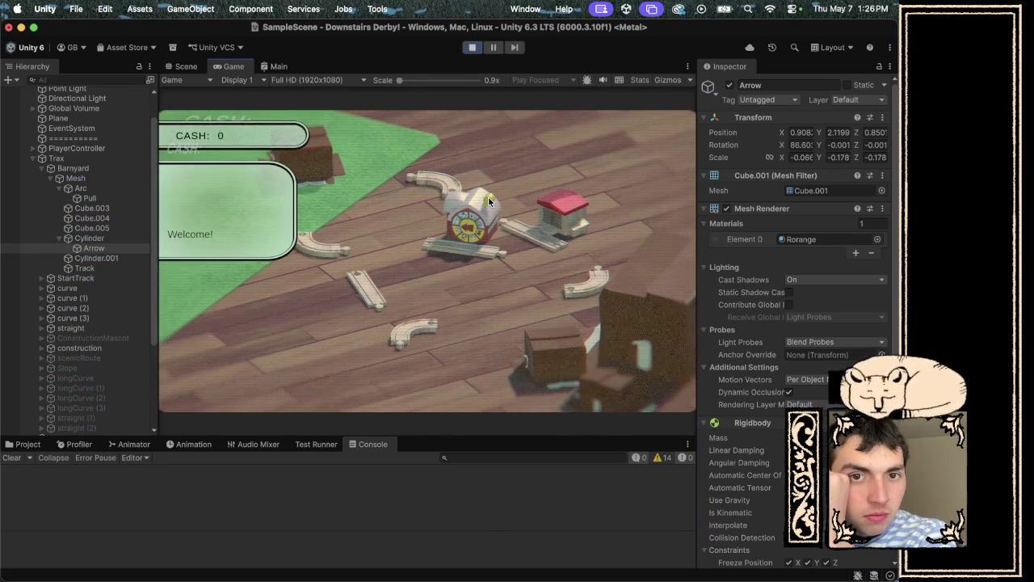
left_click(472, 47)
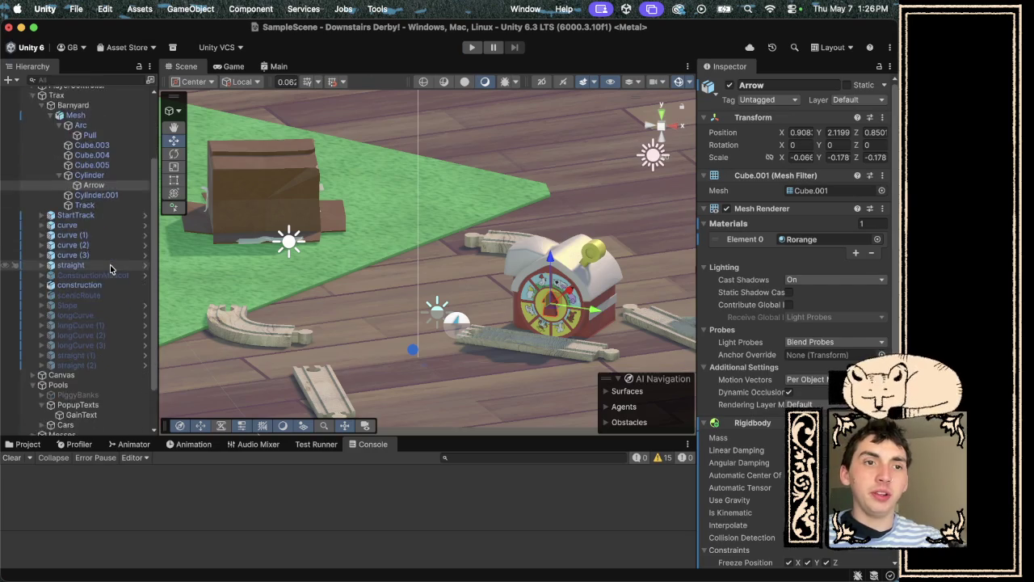
left_click(94, 203)
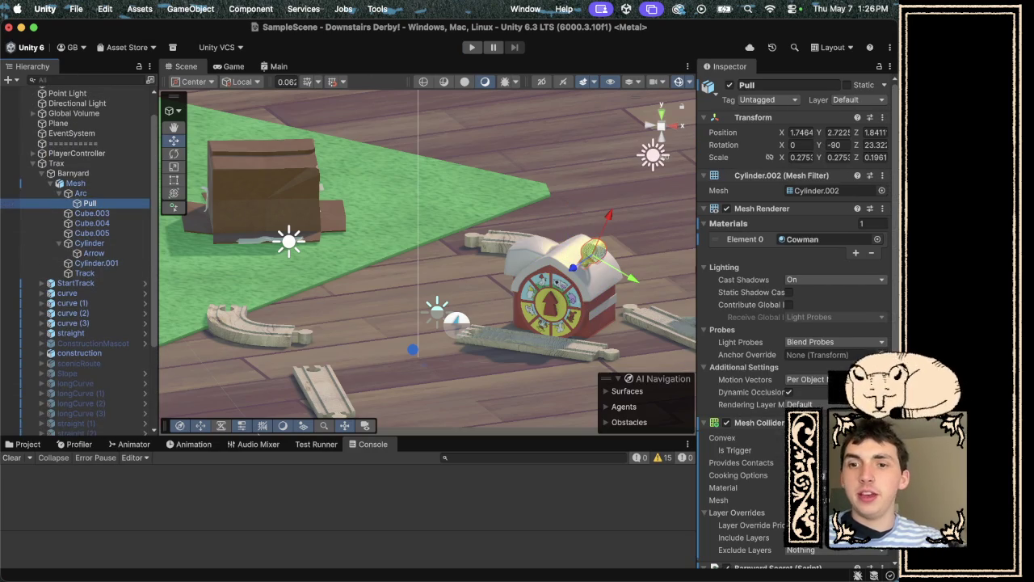
Set Pull's Strength X to 750, then play-test the stronger spin and stop.
scroll(782, 364, "down", 3)
left_click(782, 484)
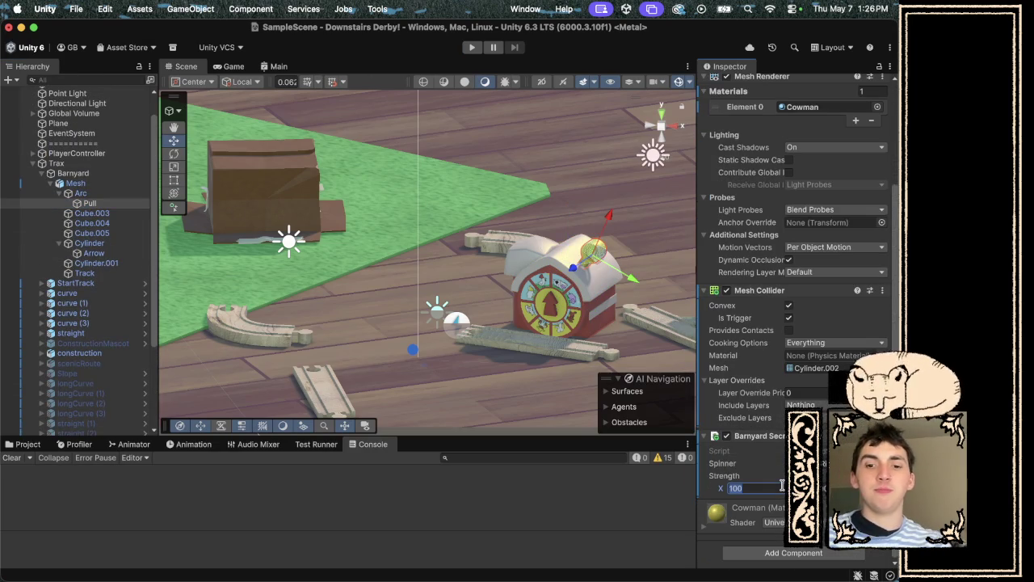
type("750")
key("Return")
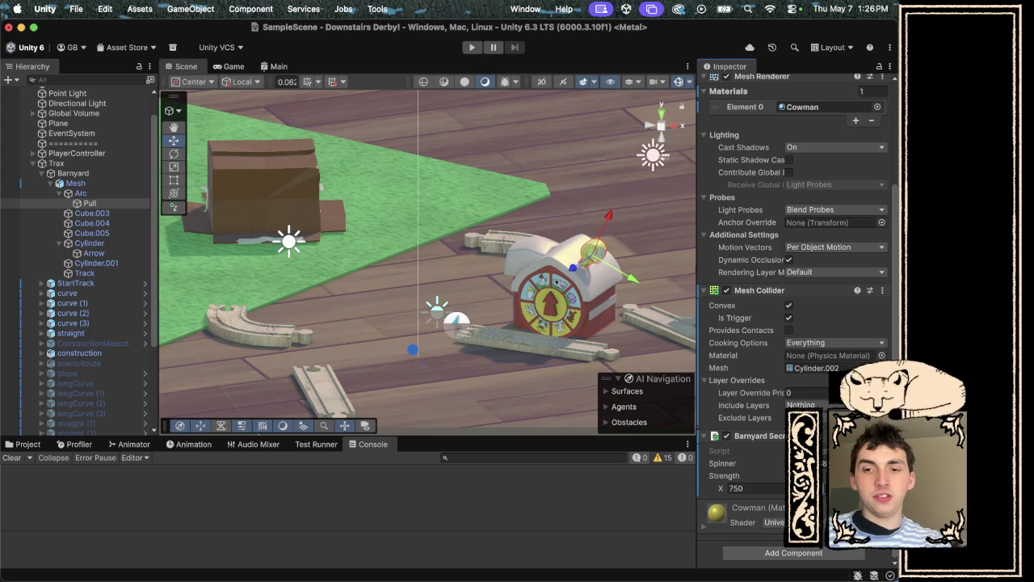
left_click(472, 47)
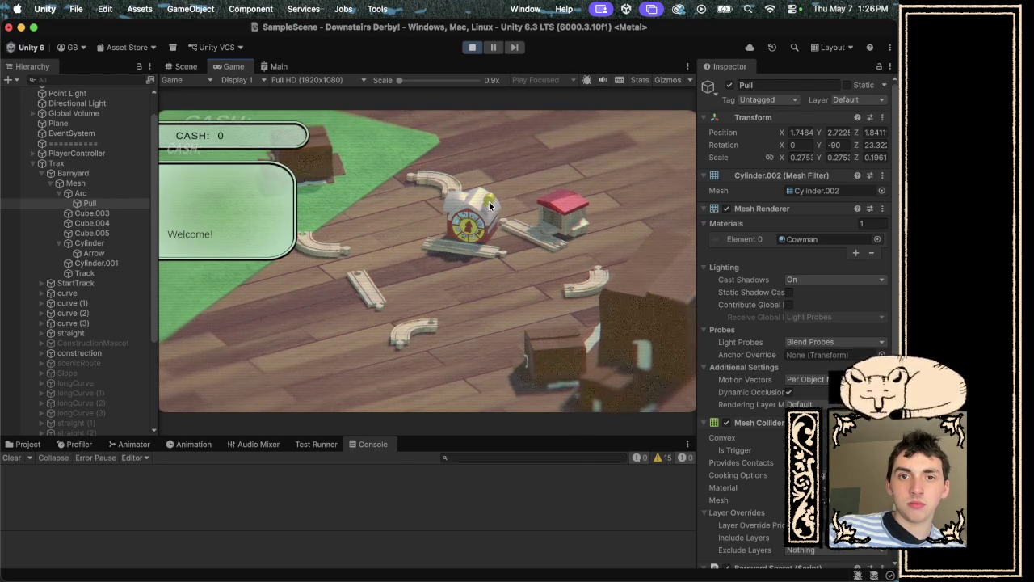
left_click(473, 47)
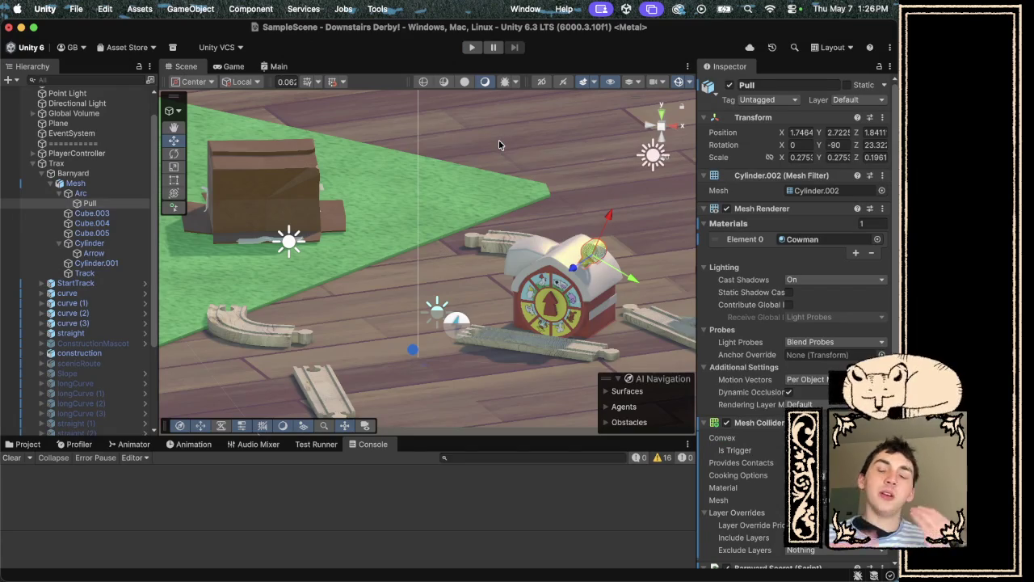
Add a 'bool spinning = false;' field and set 'spinning = true;' after the AddTorque call.
key("super+Tab")
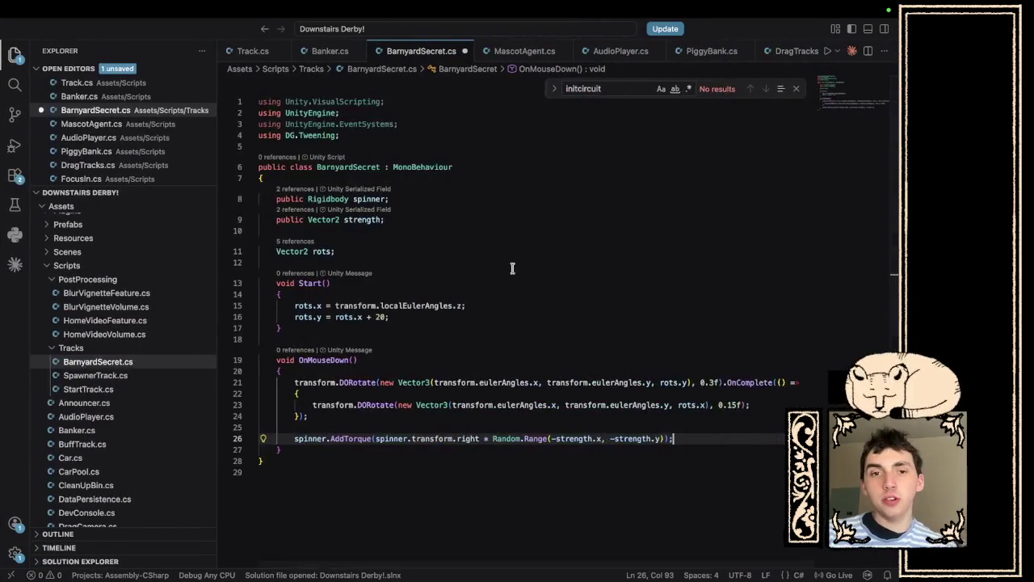
key("Return")
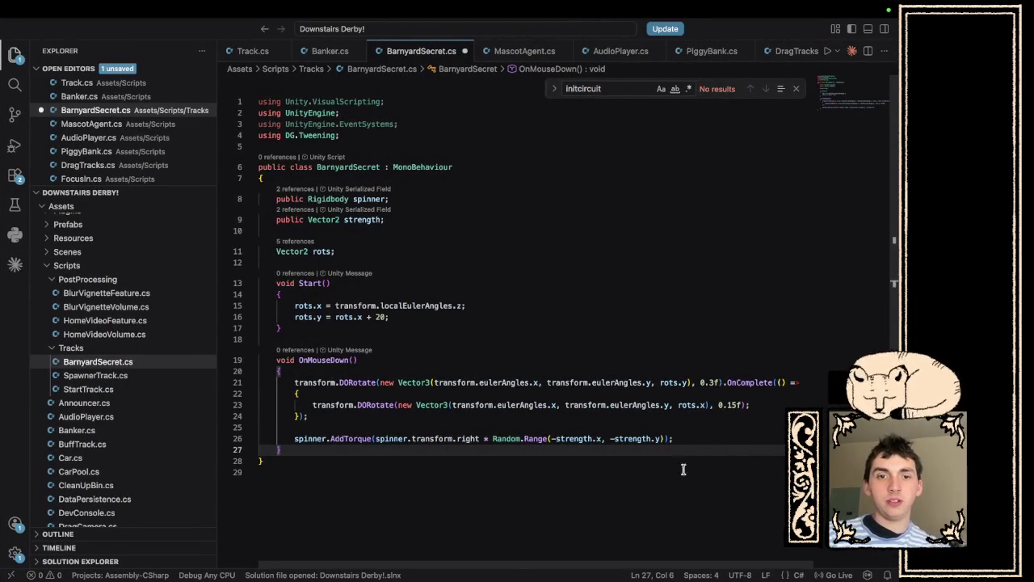
key("BackSpace")
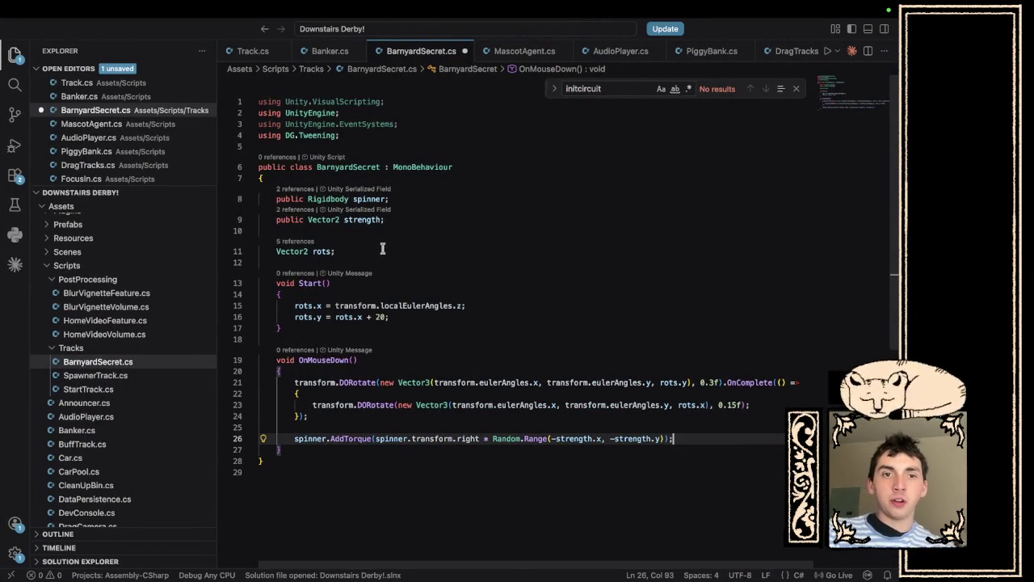
left_click(381, 249)
key("Return")
type("bo")
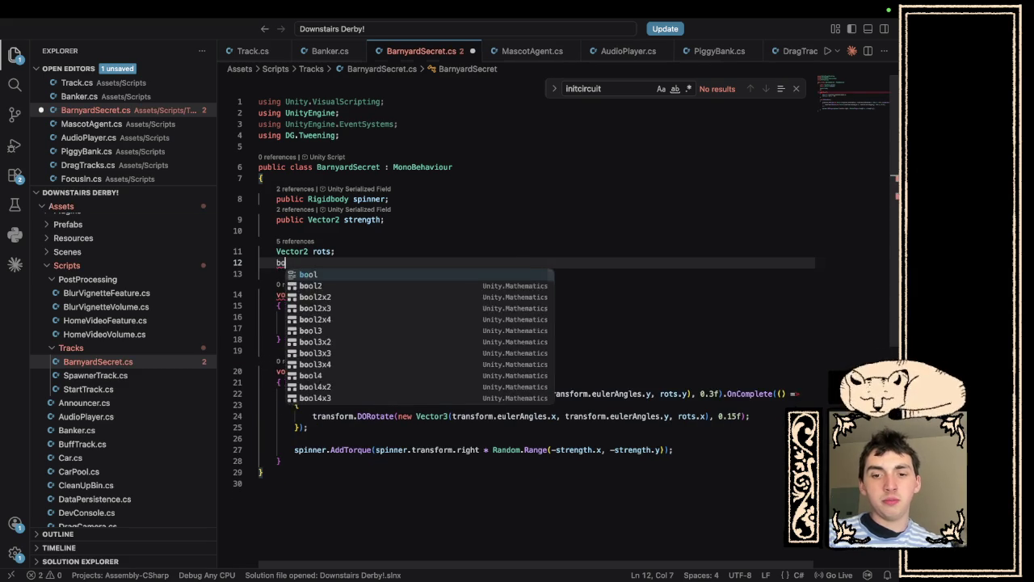
type("ol spinning = false;")
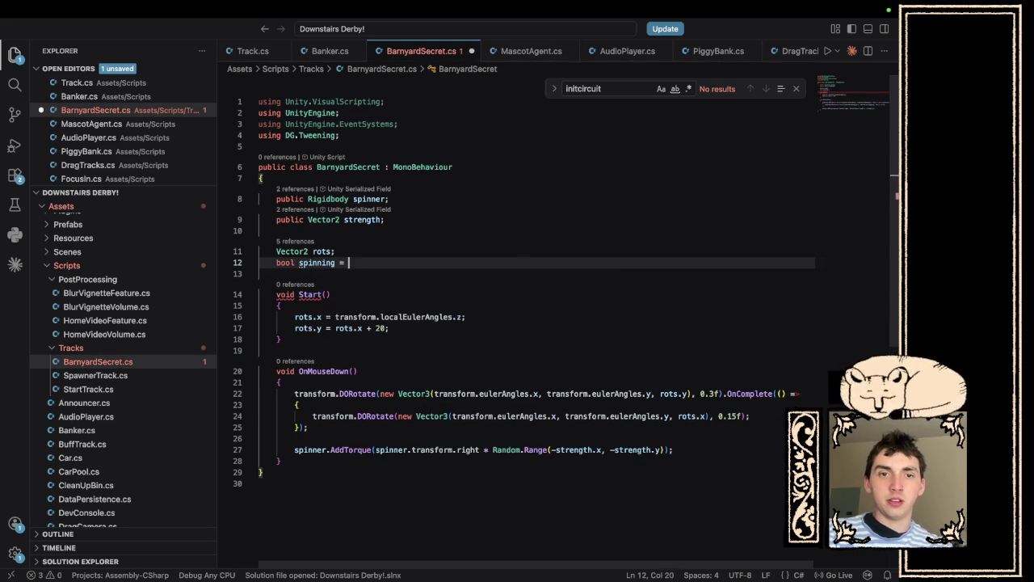
left_click(716, 464)
key("Return")
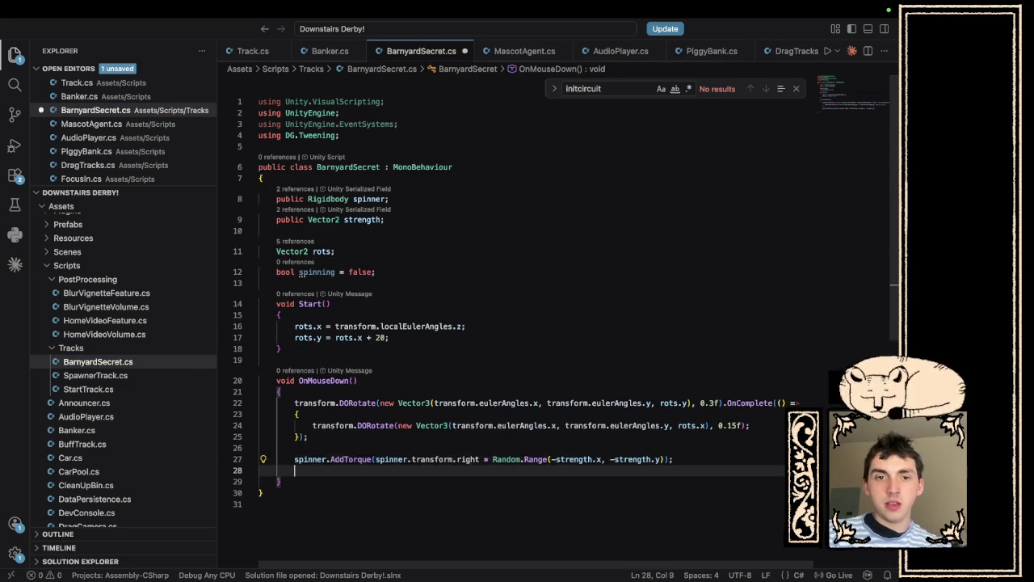
type("spinning = true;")
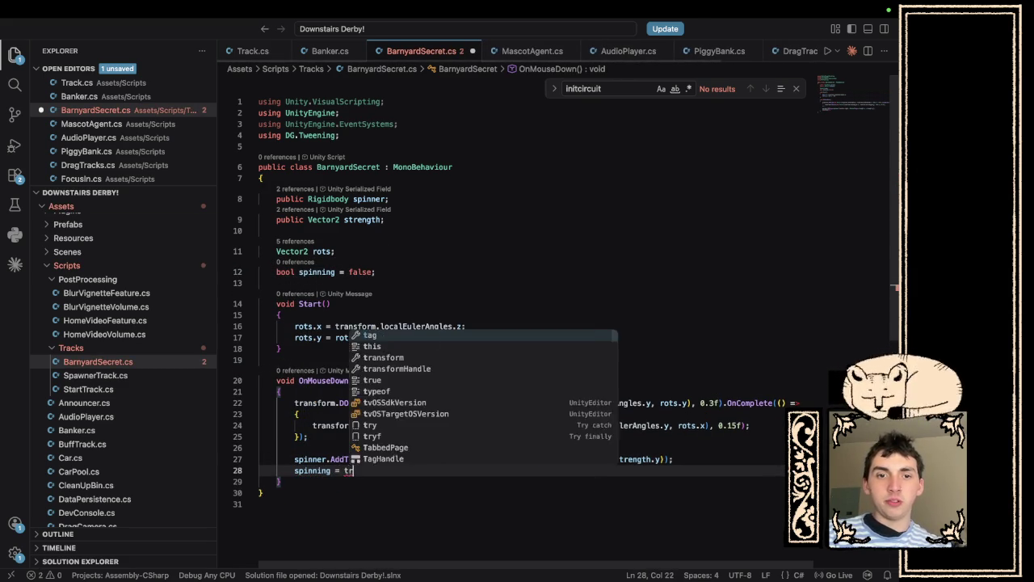
Create a LateUpdate method below OnMouseDown.
left_click(644, 483)
key("Return")
key("Return")
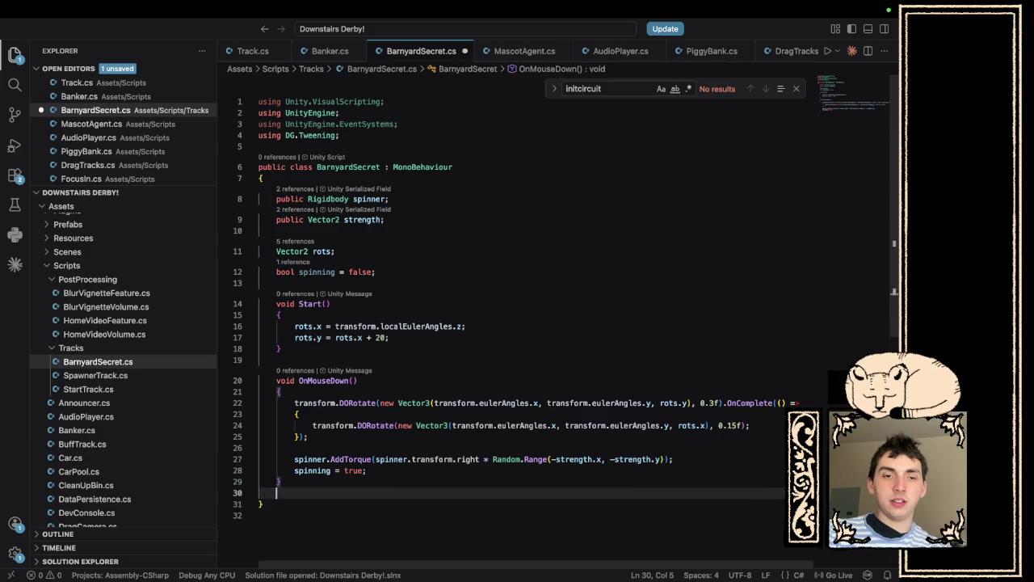
type("void Late")
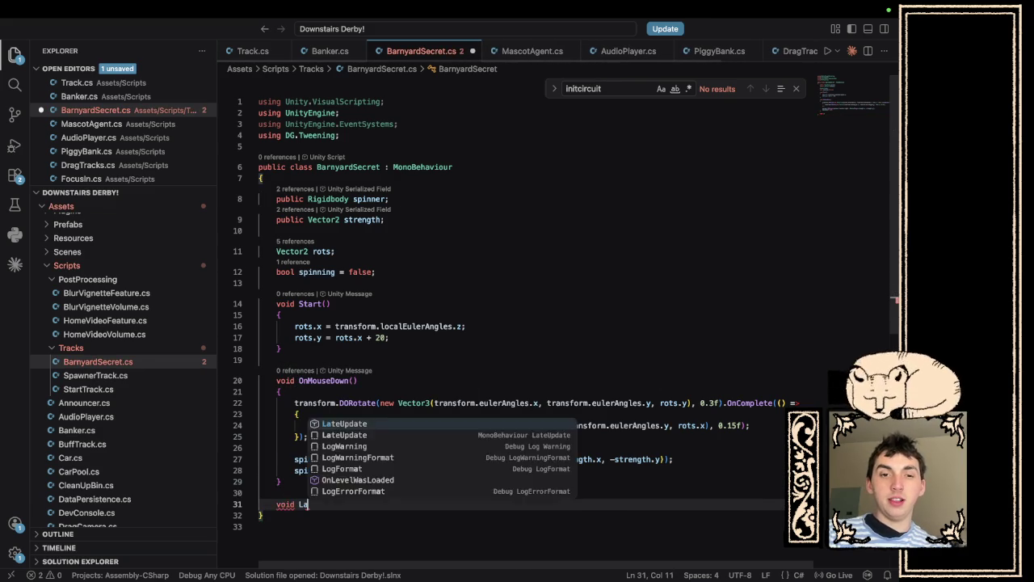
key("Return")
Write the condition if(spinning && spinner.angularVelocity.x < 0.1f) in LateUpdate.
scroll(634, 494, "down", 3)
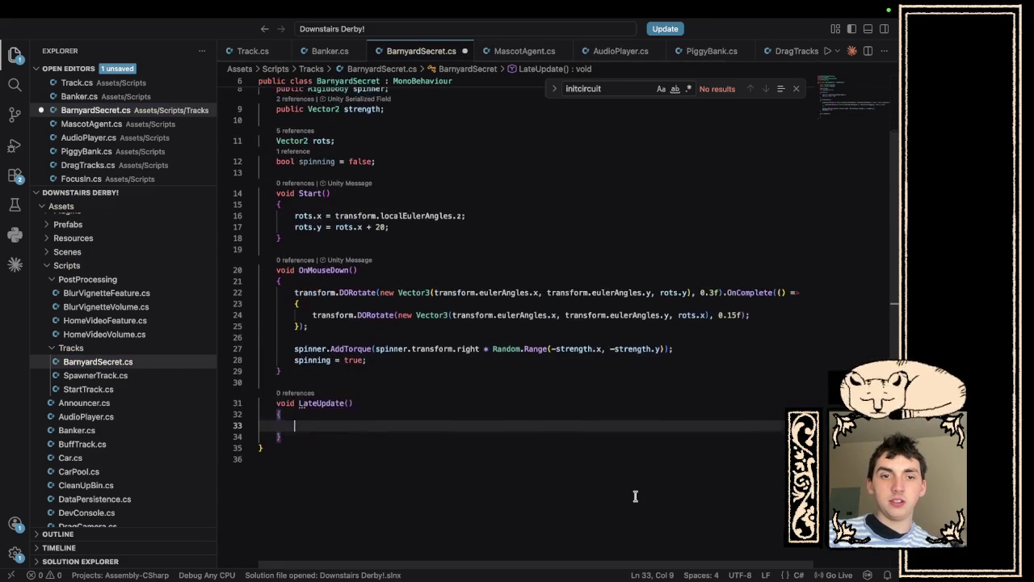
type("if(spinn")
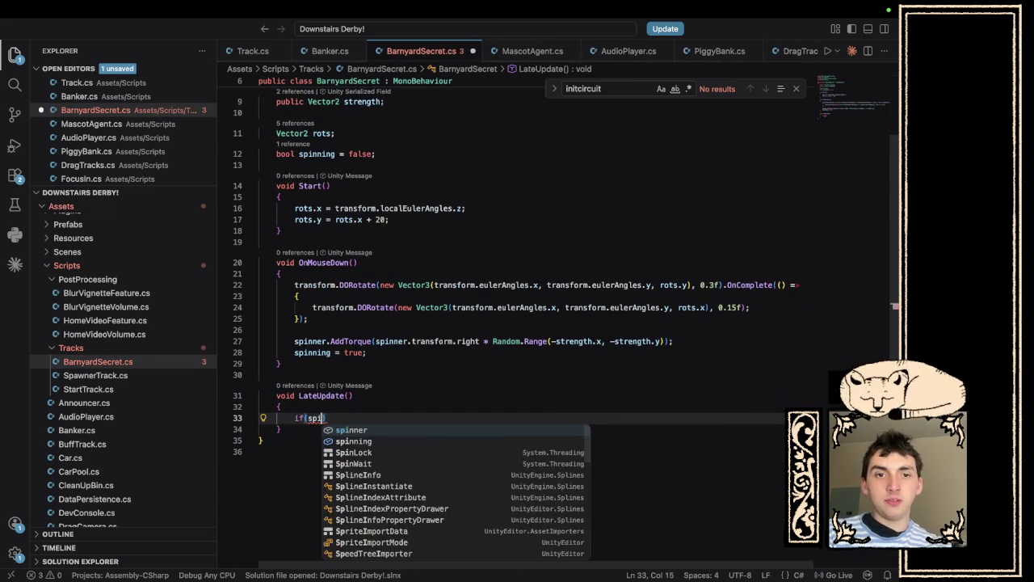
type("ing")
key("Tab")
type("&& ")
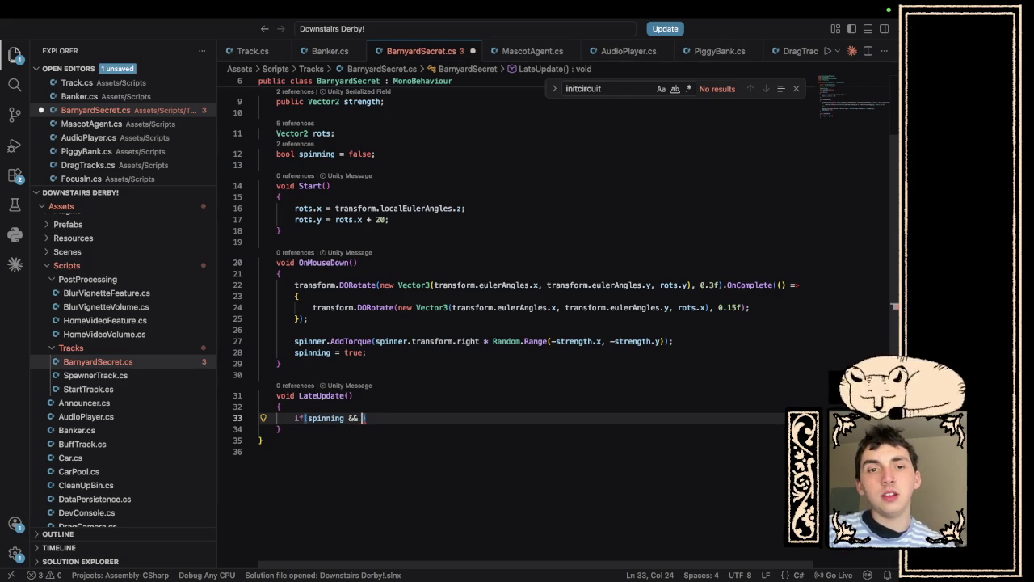
type("spinner.ang")
key("Down")
key("Tab")
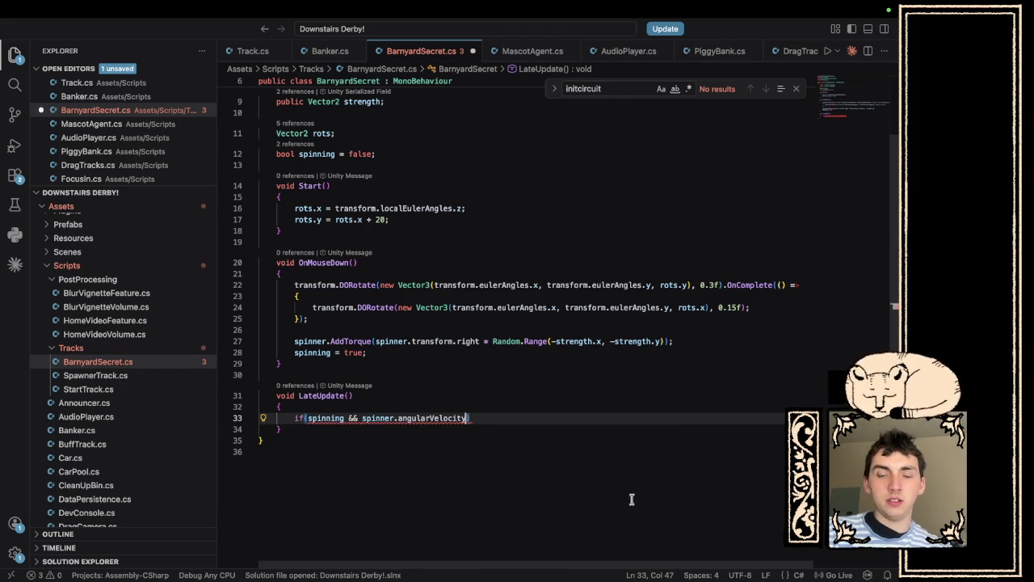
type("< ")
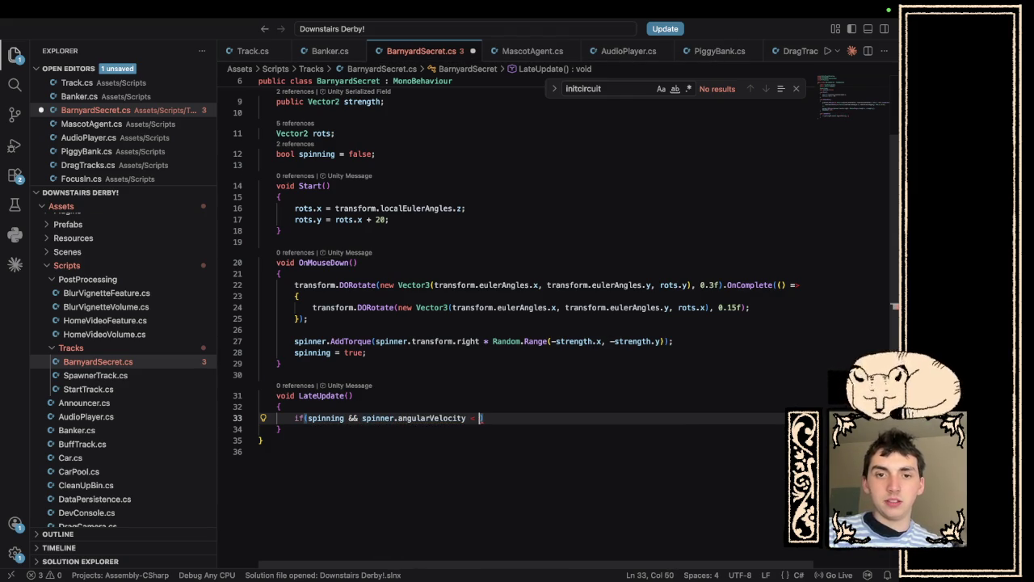
type("0.1")
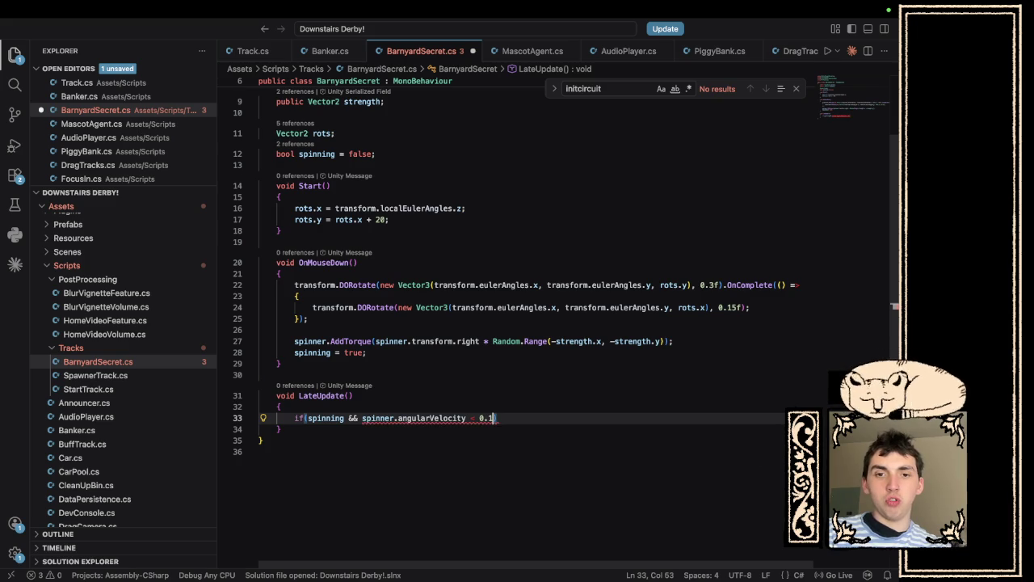
type("f")
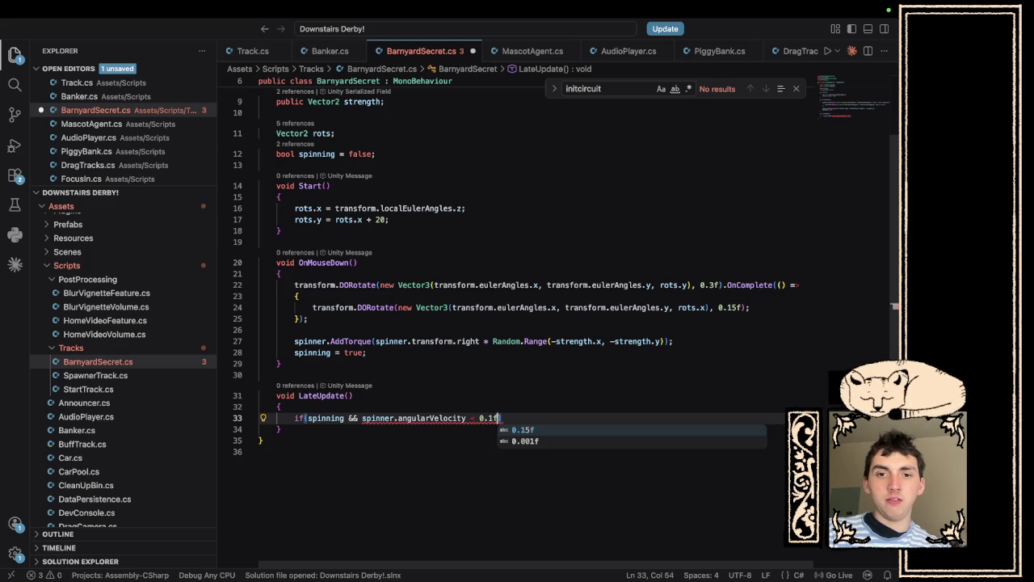
type(";")
mouse_move(430, 417)
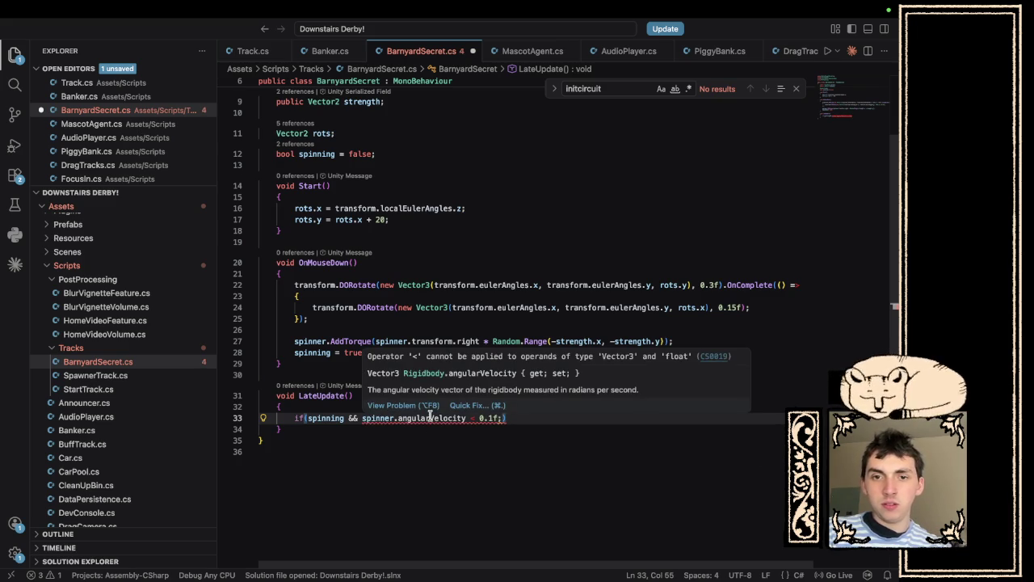
left_click(466, 418)
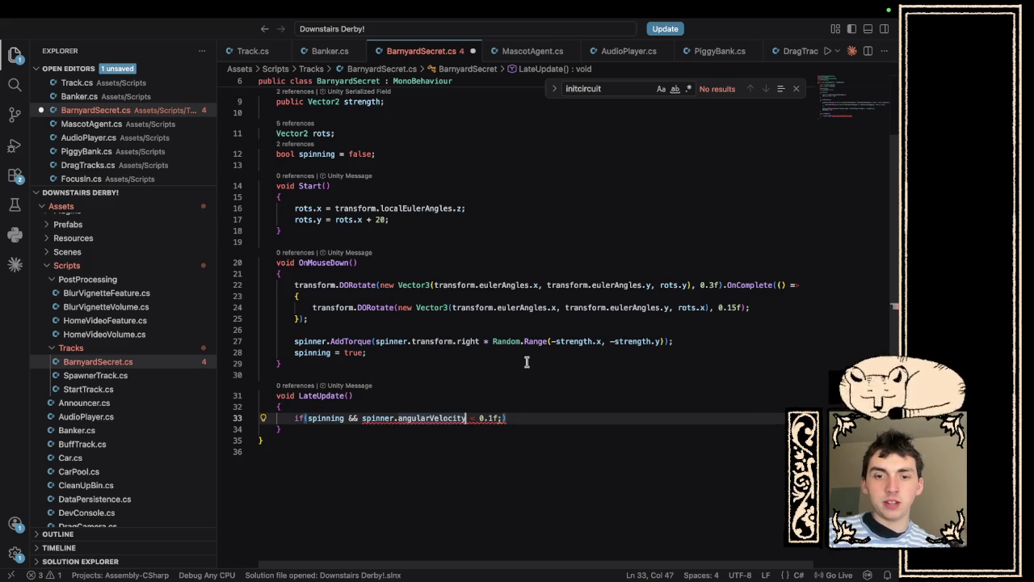
type(".x")
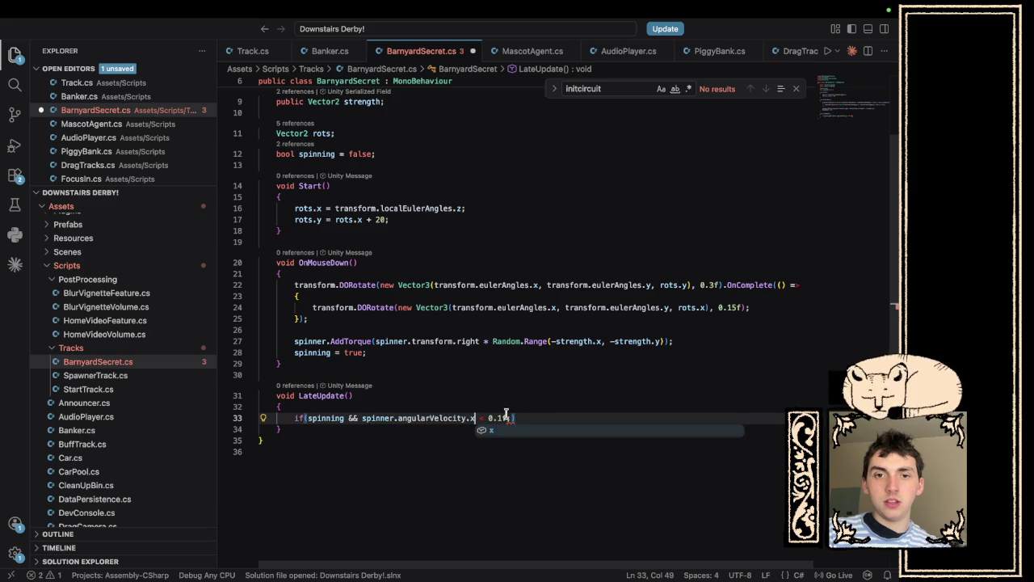
left_click(505, 418)
key("Delete")
key("End")
Give the if block 'spinning = false;' and 'Debug.Log("OINK!");', then save the script.
key("Return")
type("{")
key("Return")
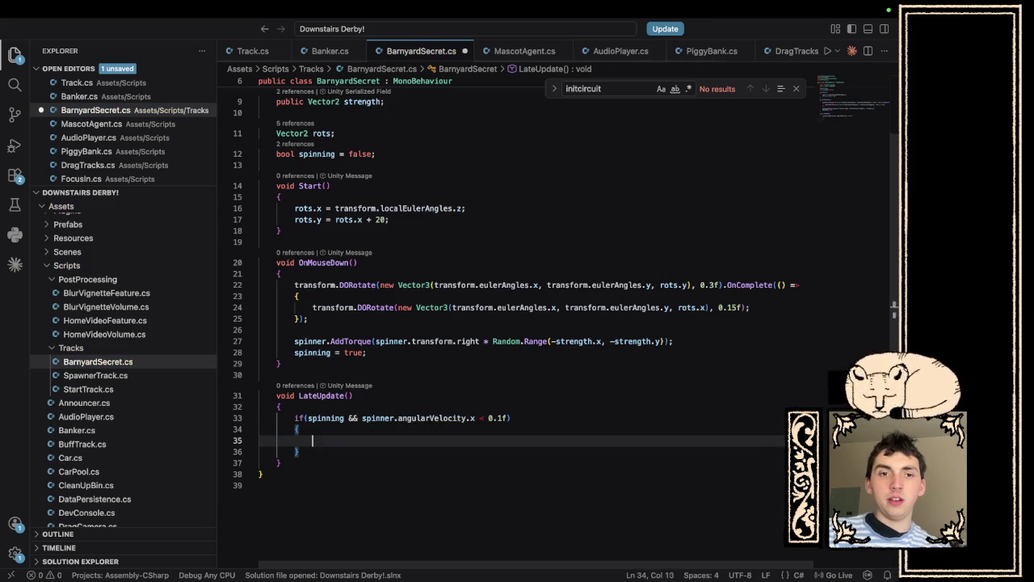
type("spinning = false;")
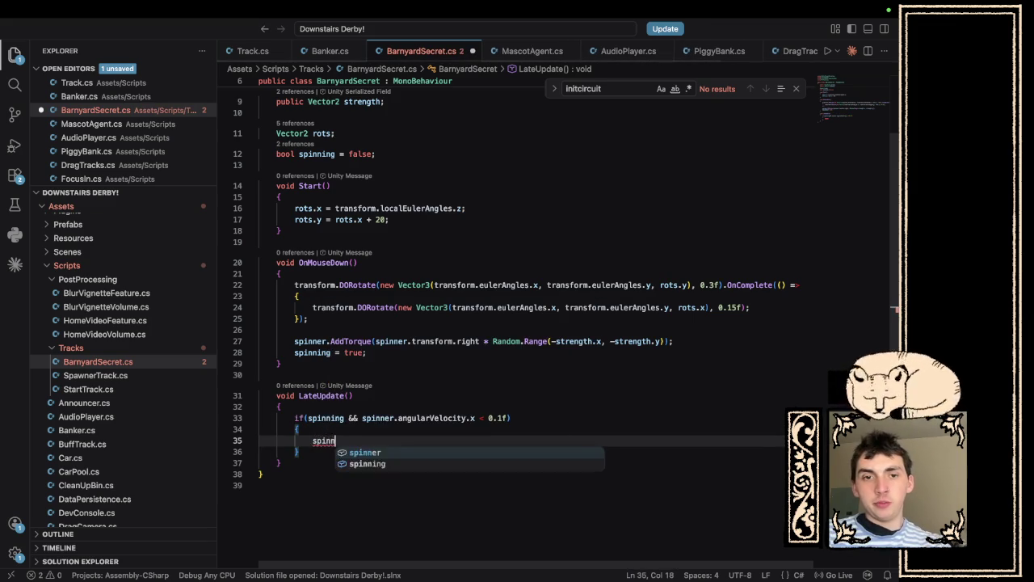
key("Return")
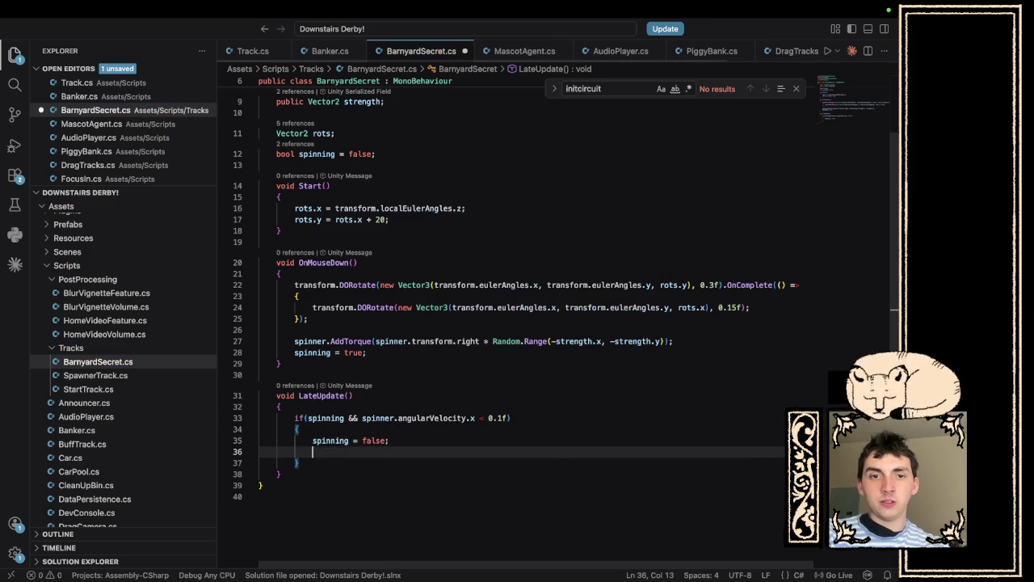
key("BackSpace")
type("Debug.Log9")
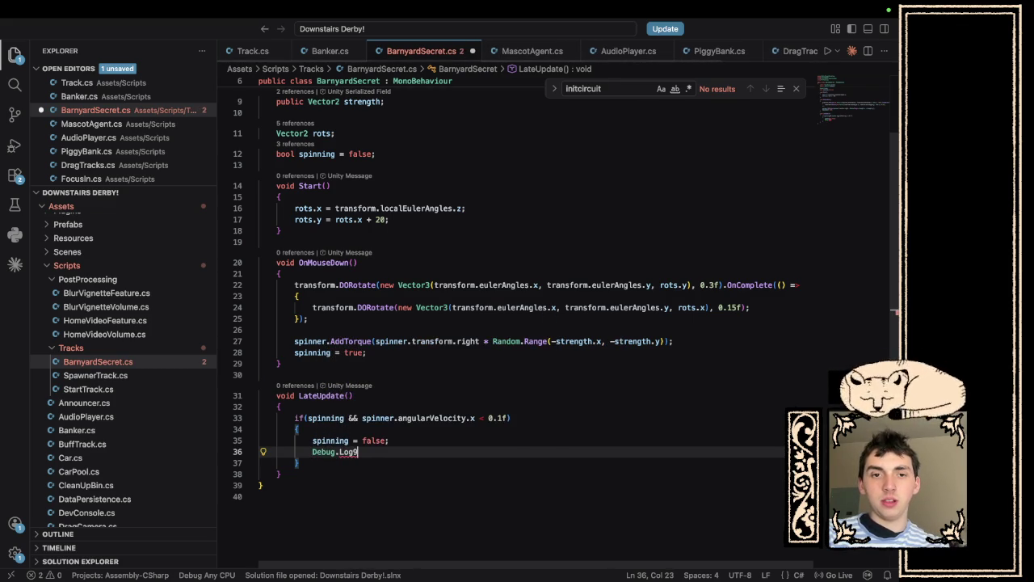
key("BackSpace")
type("(\"OINK!\");")
left_click(293, 452)
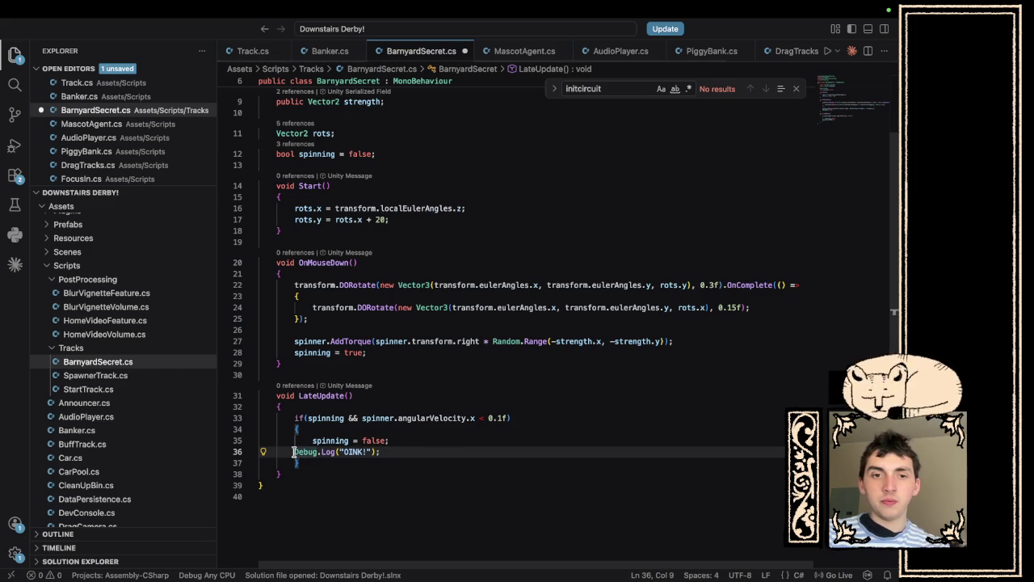
key("super+s")
key("super+Tab")
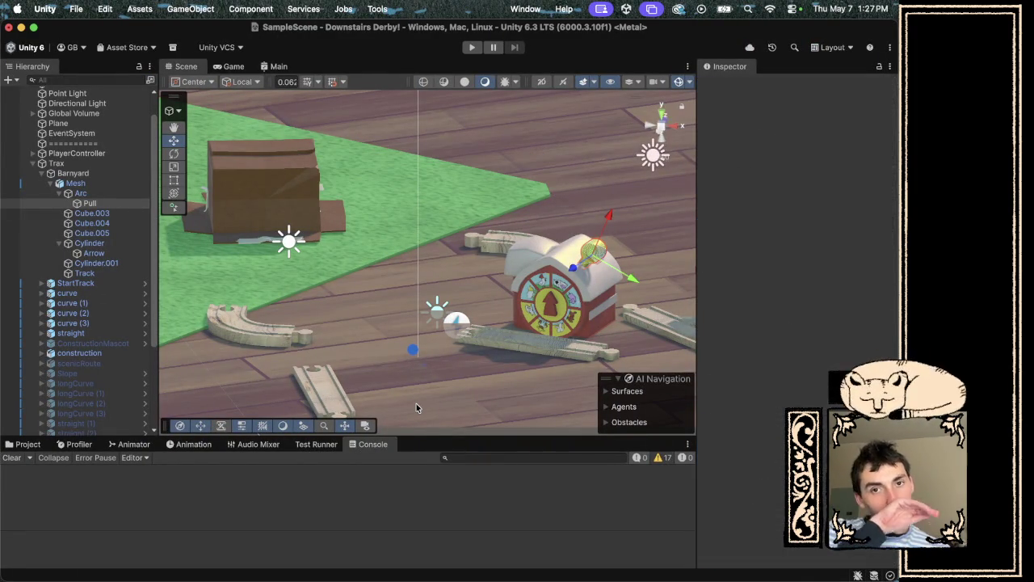
Play and spin the barn spinner twice to log two OINK! messages, then stop.
left_click(473, 48)
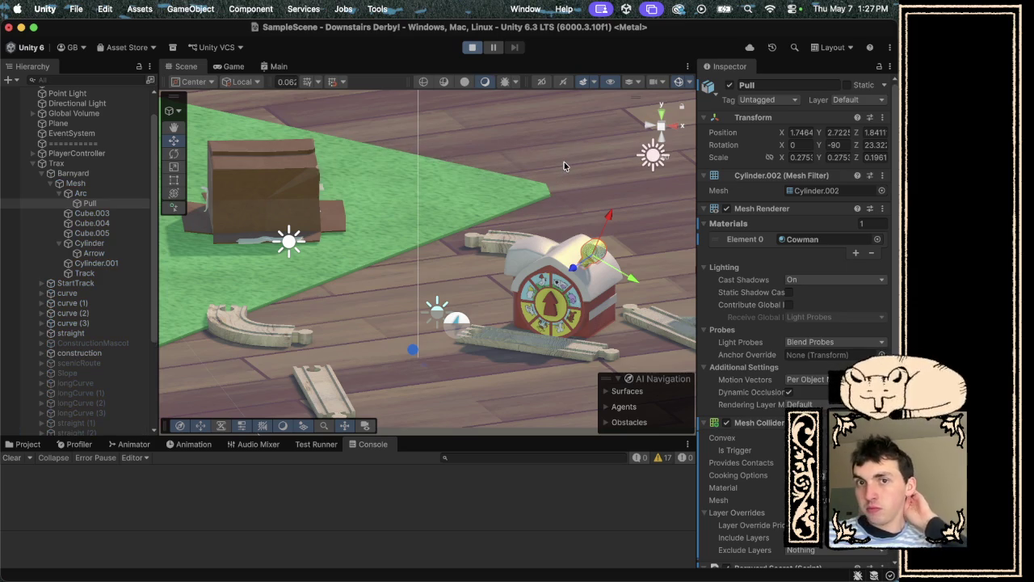
left_click(485, 197)
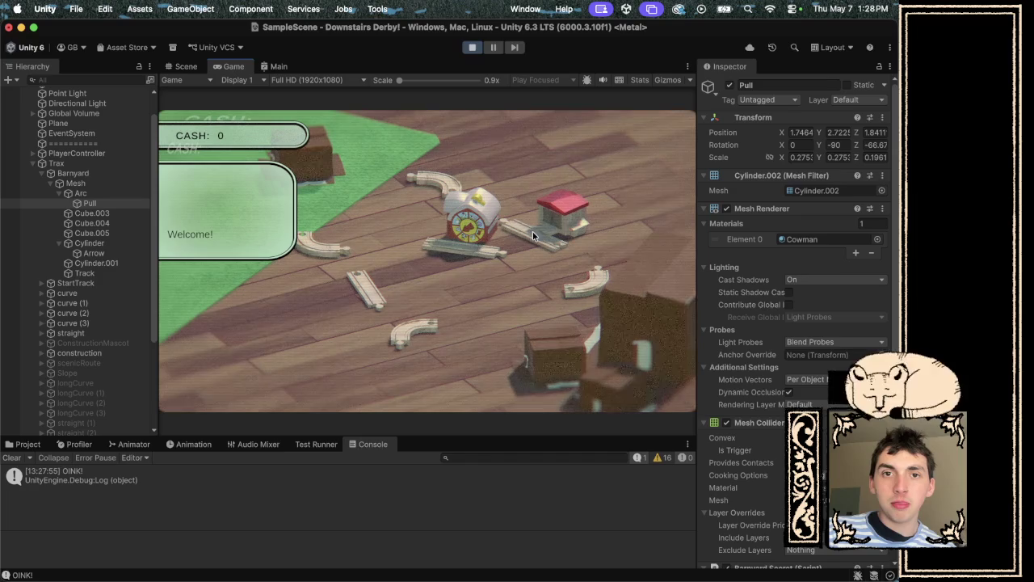
left_click(478, 199)
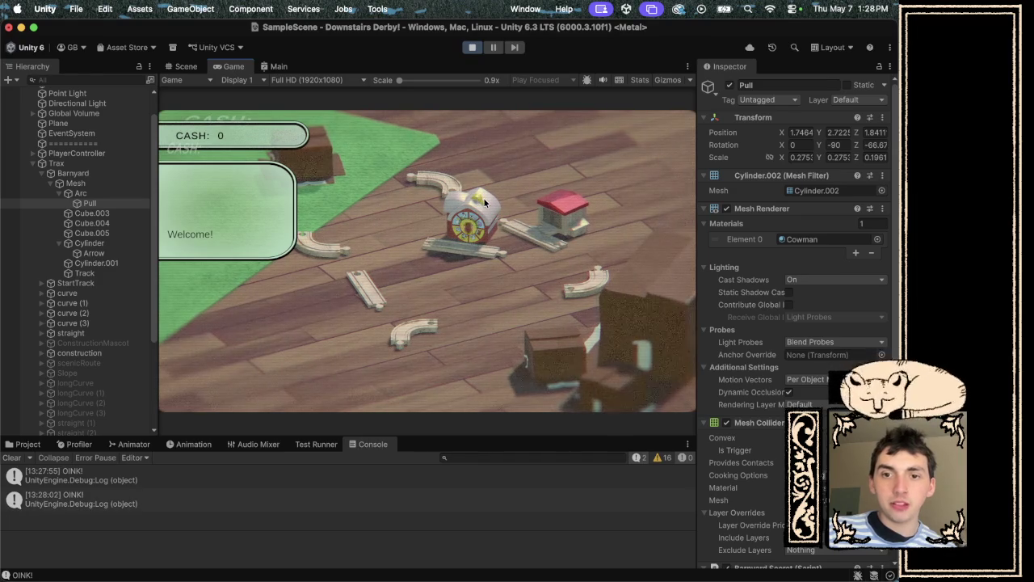
left_click(474, 46)
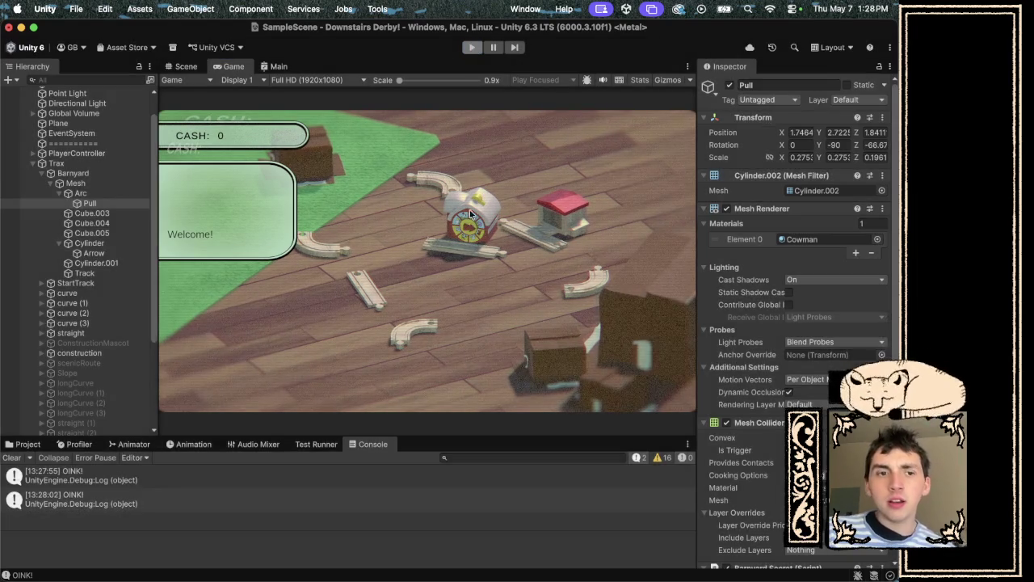
key("super+Tab")
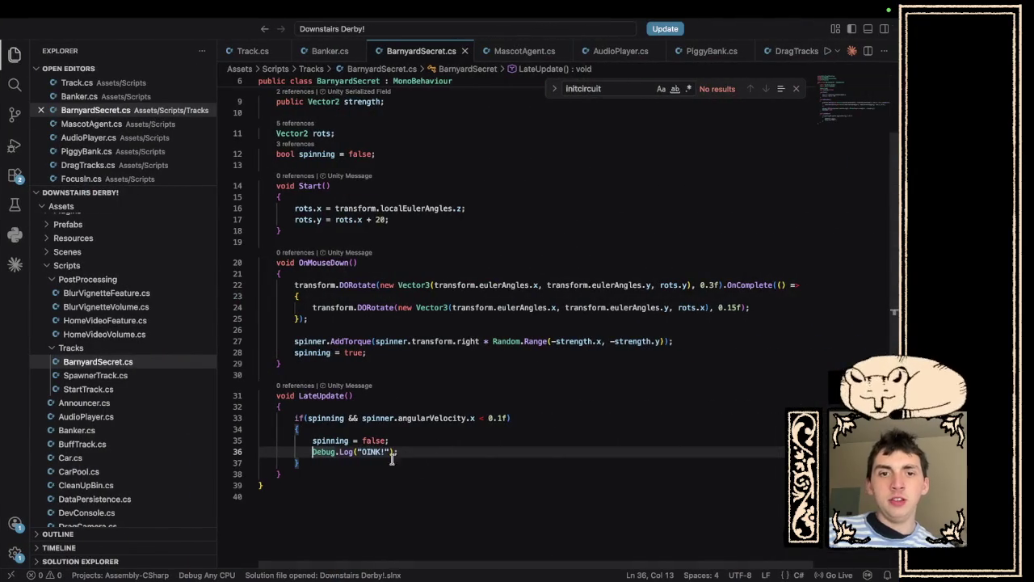
Change line 33 to angularVelocity.z, use rots.x on line 22 and rots.y on line 24, then save.
left_click(477, 417)
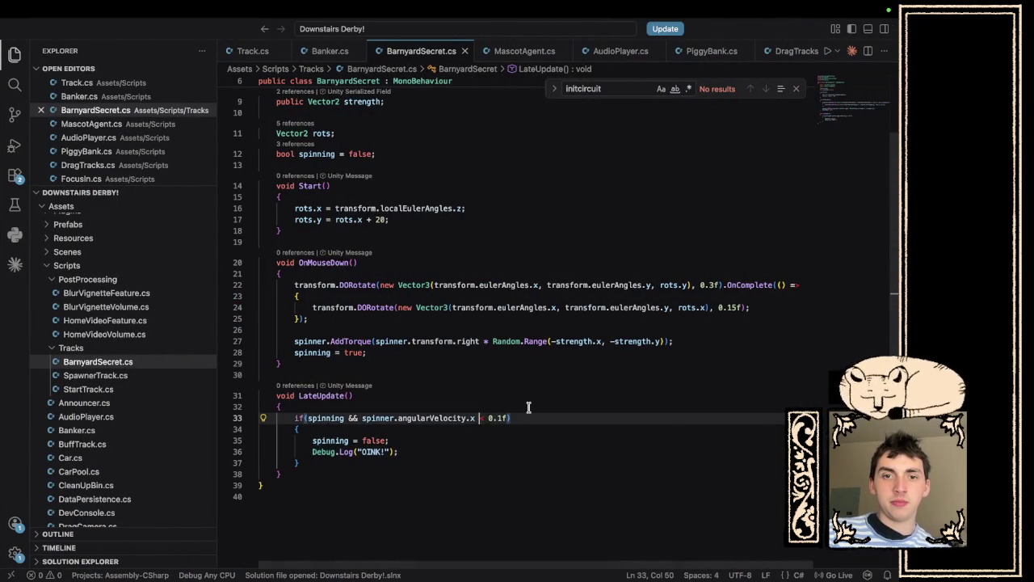
key("BackSpace")
key("BackSpace")
type("z")
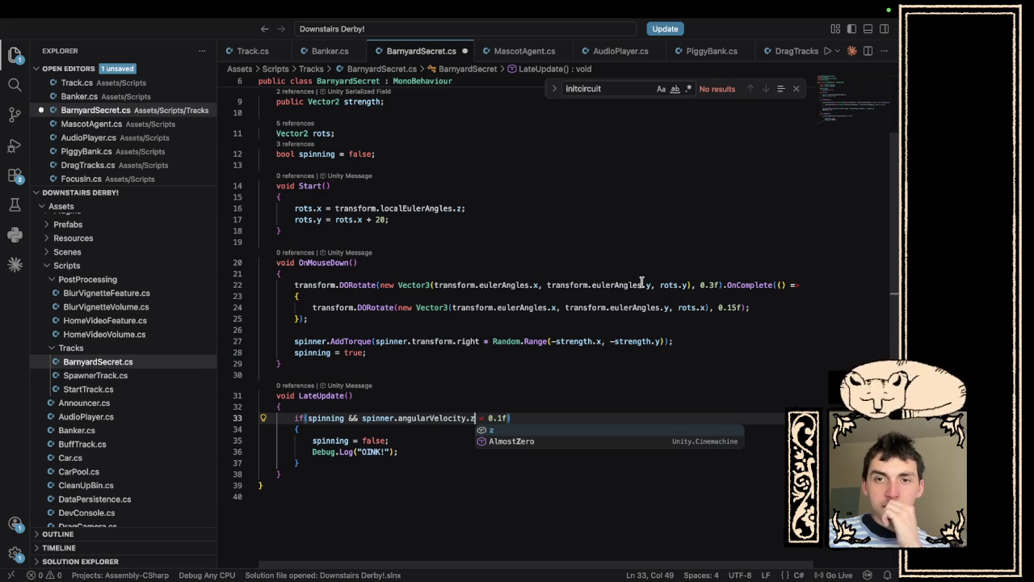
left_click(687, 285)
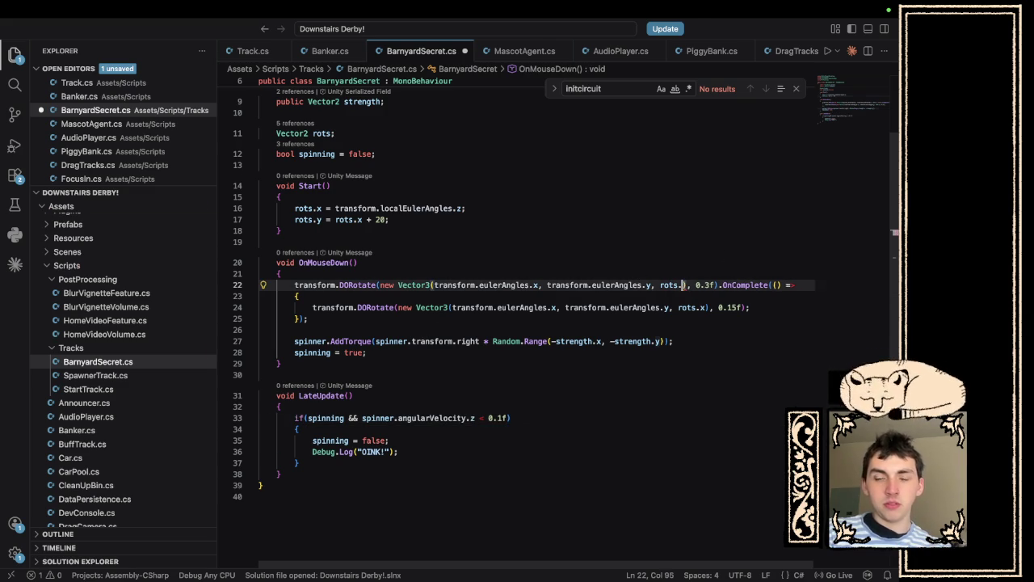
key("BackSpace")
type("x")
left_click(704, 307)
key("BackSpace")
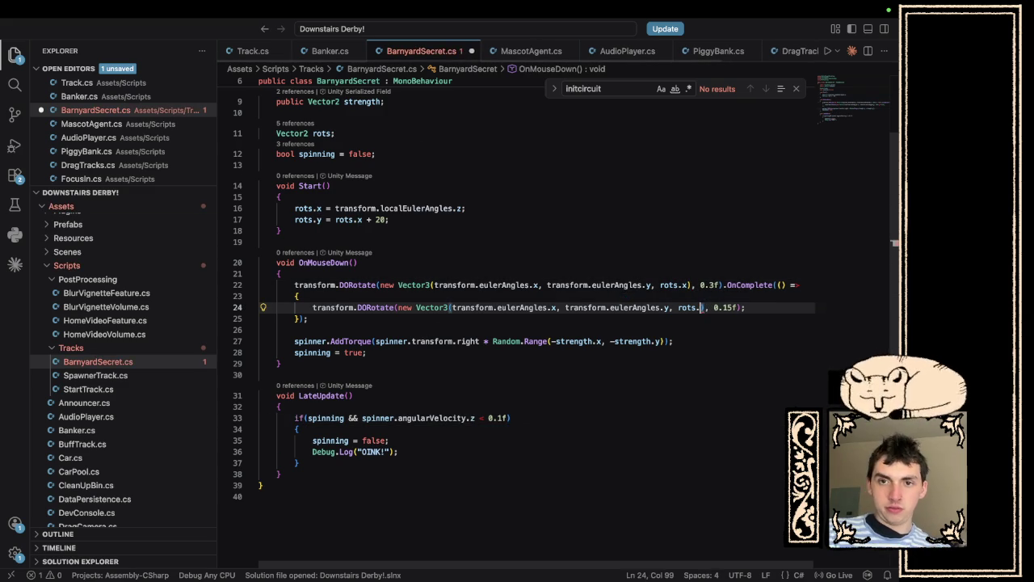
type("y")
key("super+s")
key("super+Tab")
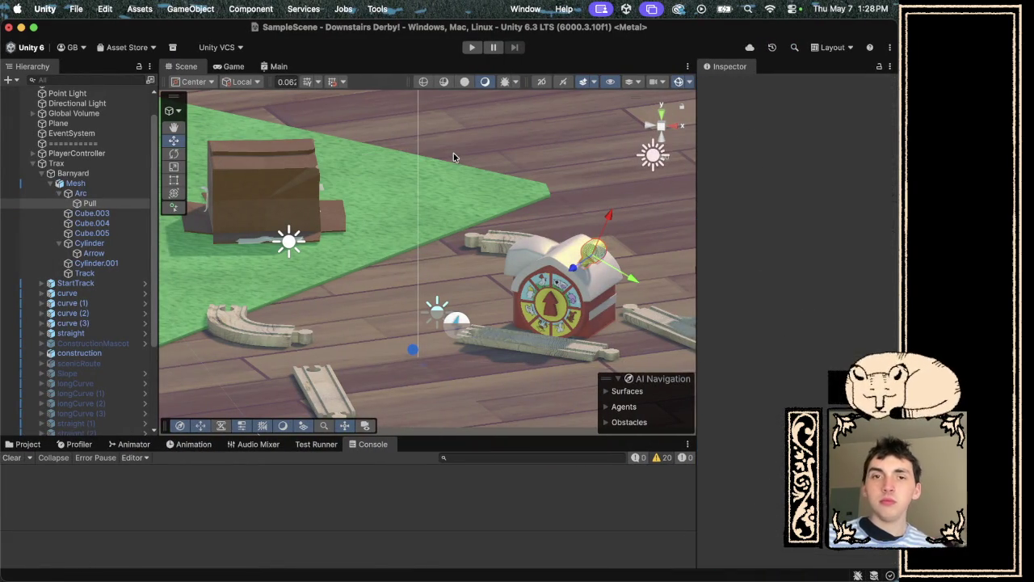
Play, spin the barn once to log a single OINK!, then stop and return to the code.
left_click(470, 47)
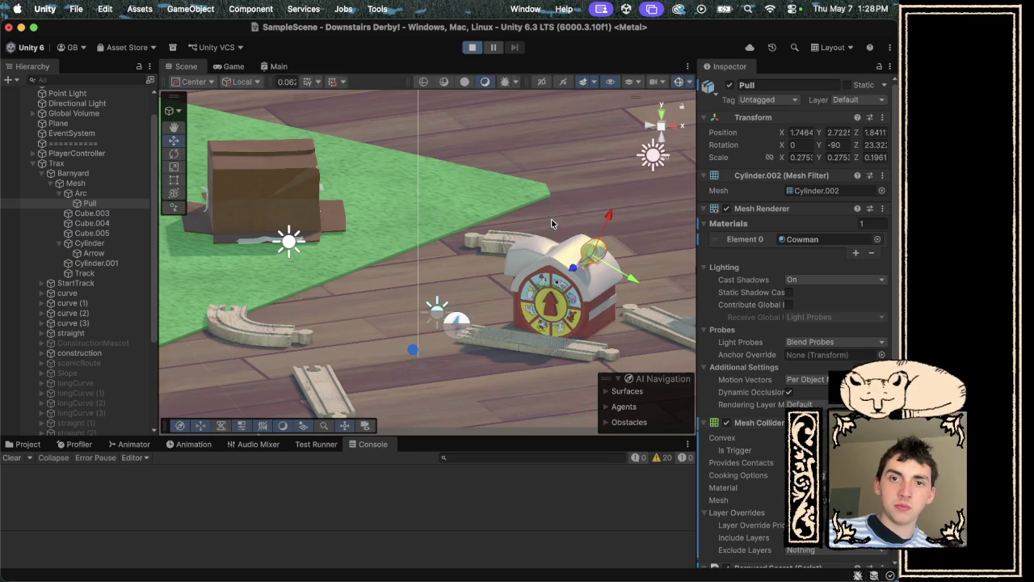
left_click(495, 204)
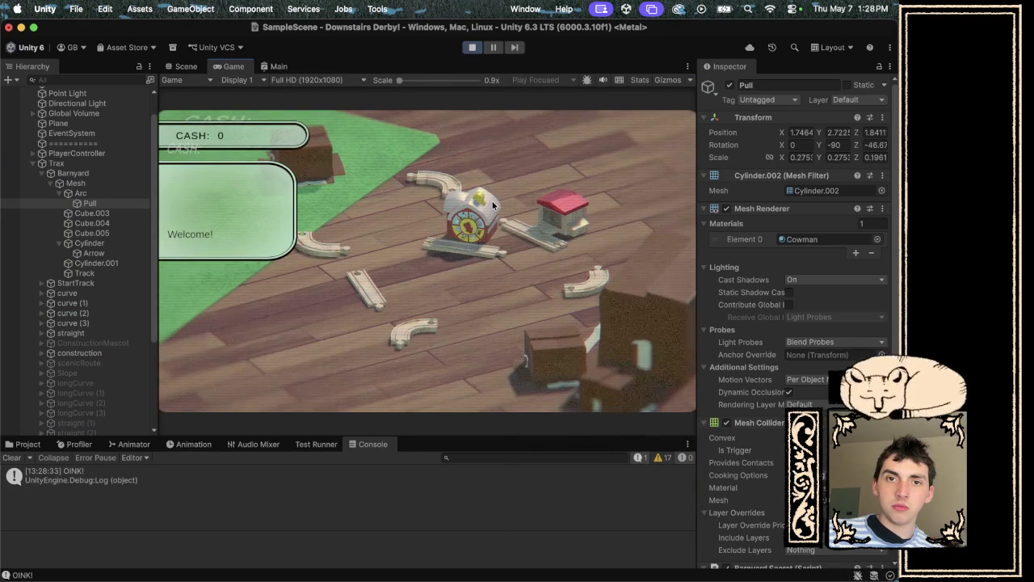
left_click(471, 47)
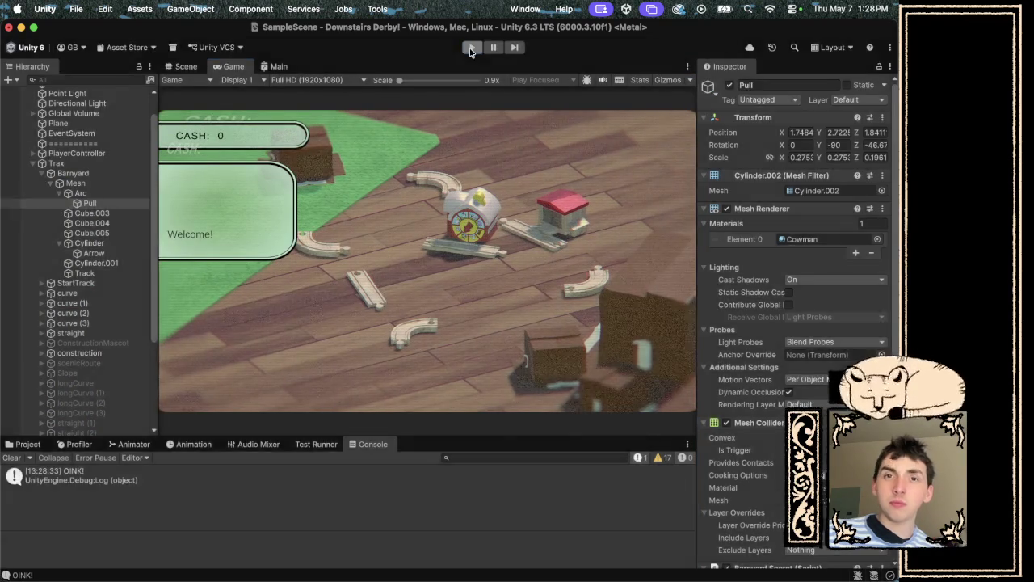
key("super+Tab")
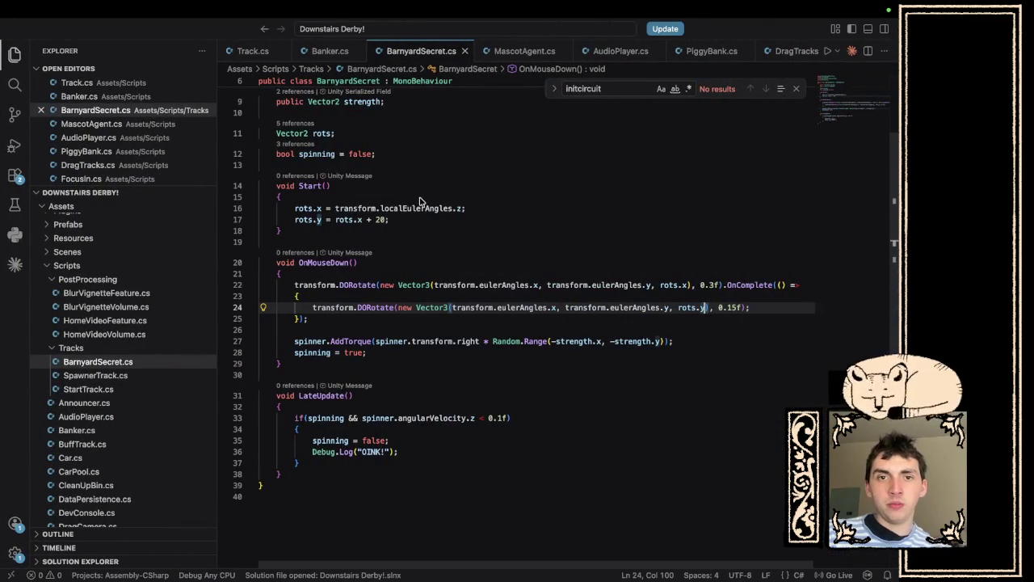
Replace localEulerAngles with eulerAngles on line 16 and save.
double_click(419, 208)
type("e")
key("Return")
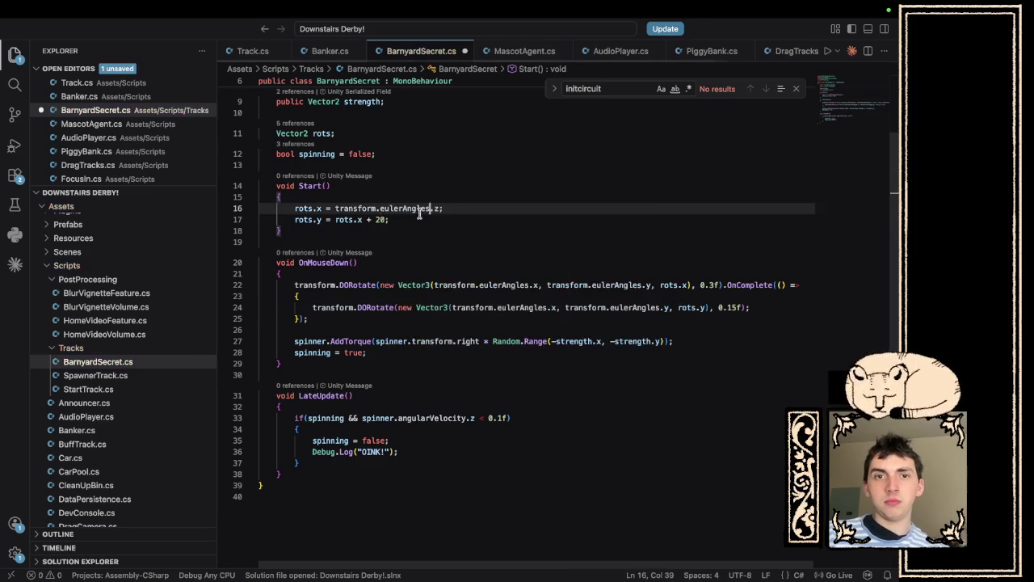
key("super+s")
key("super+Tab")
key("super+Tab")
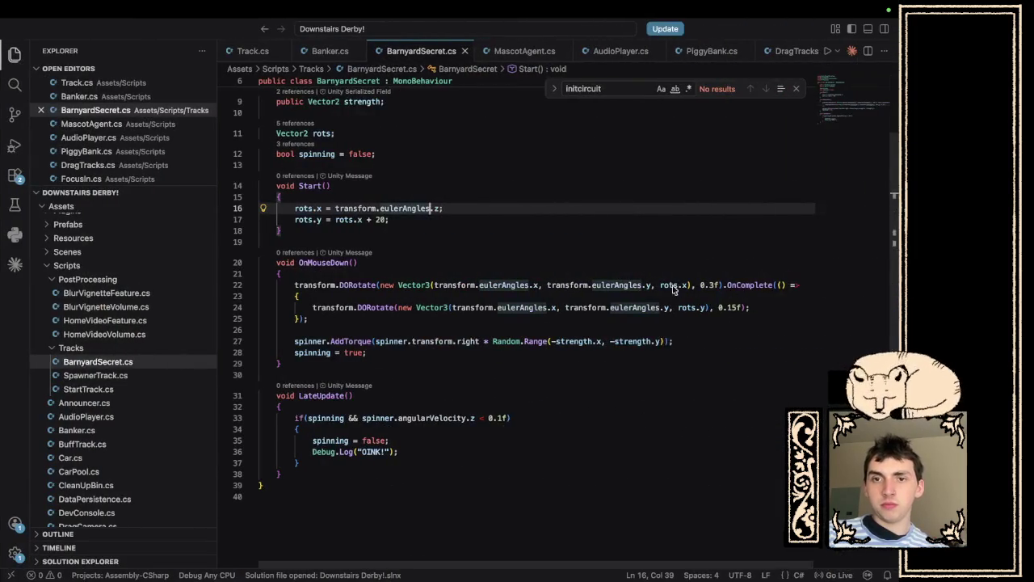
key("super+Tab")
key("ctrl+Right")
Restore the tweens to rots.y on line 22 and rots.x on line 24, then save.
left_click(688, 284)
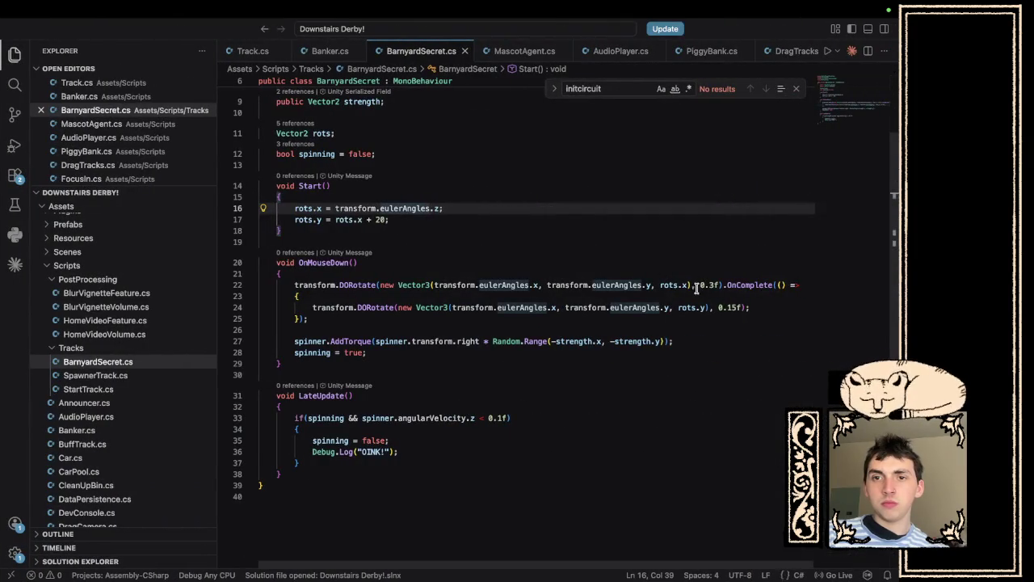
key("BackSpace")
type("y")
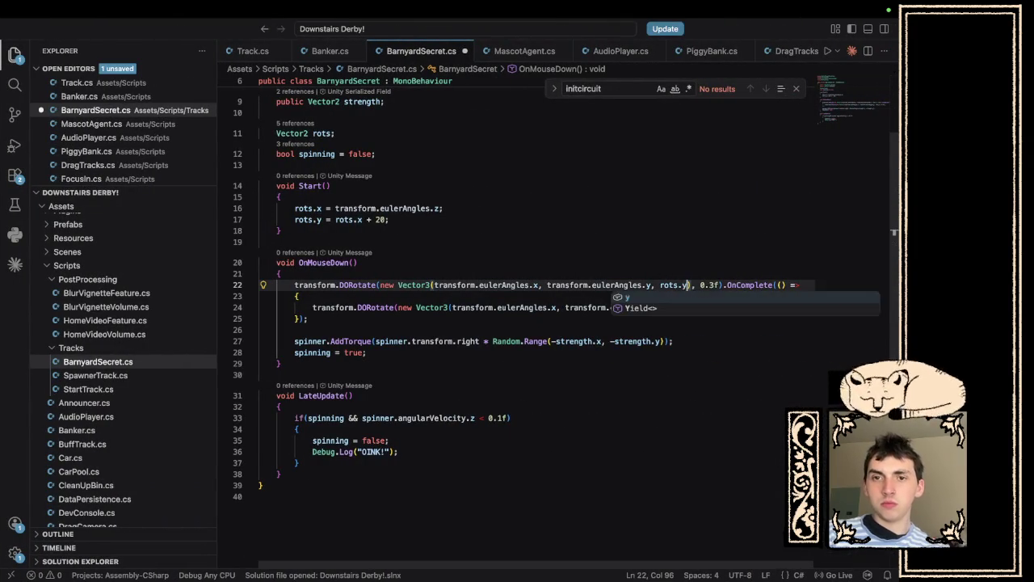
left_click(692, 352)
left_click(699, 307)
key("BackSpace")
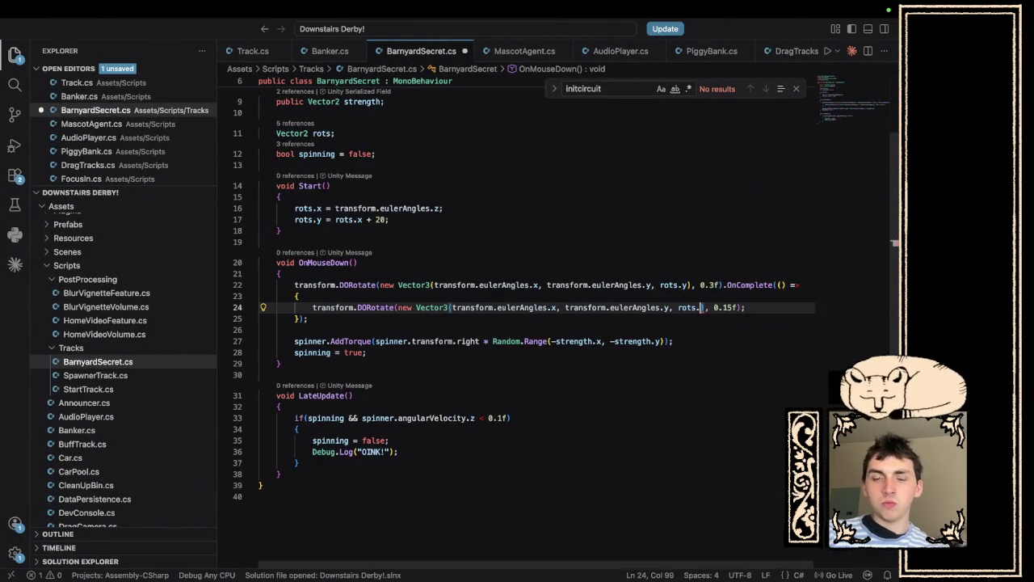
type("x")
key("super+s")
key("super+Tab")
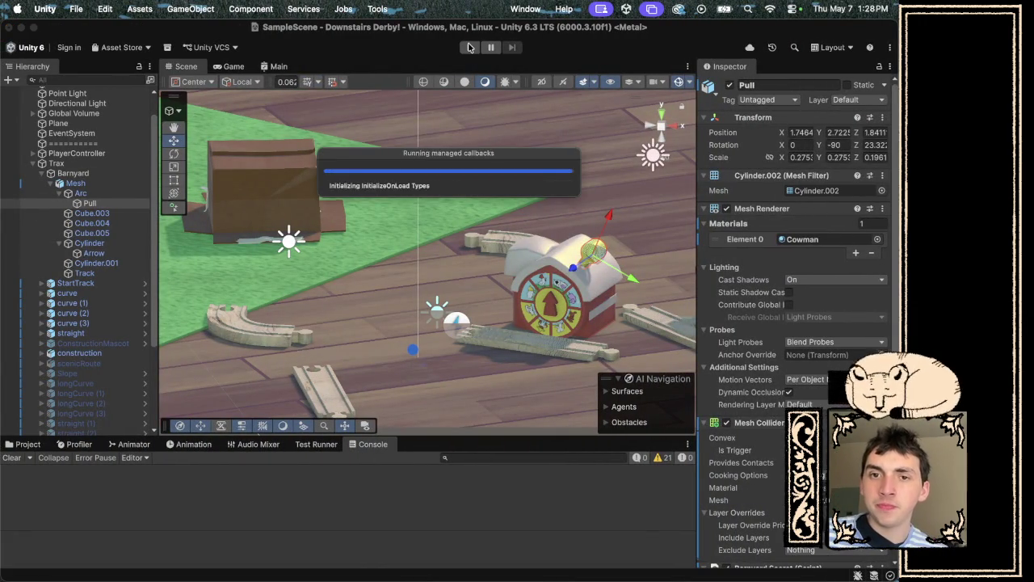
Play and spin the barn dial twice, checking the Arrow's Layer Overrides in between, then stop.
left_click(471, 47)
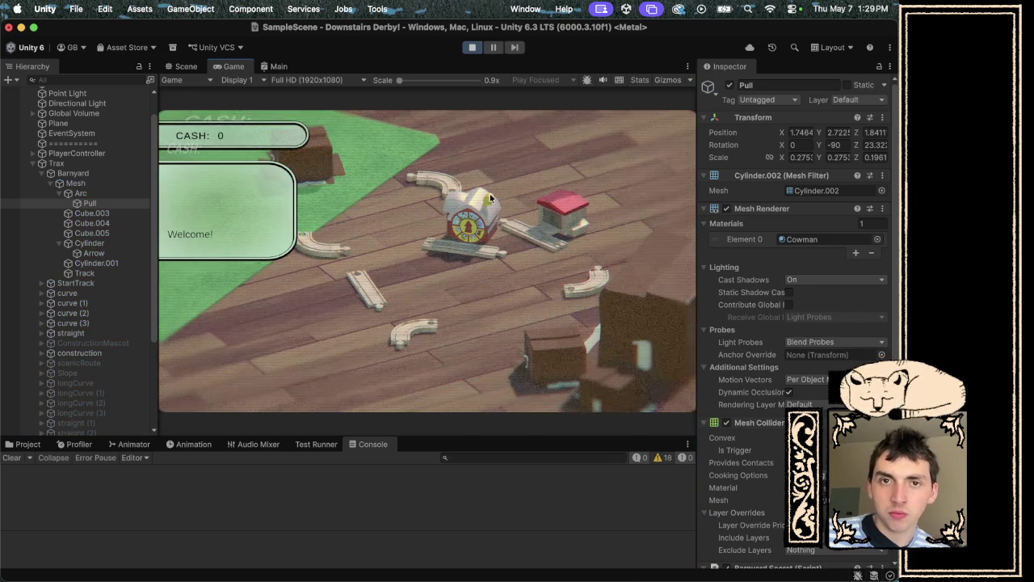
left_click(489, 200)
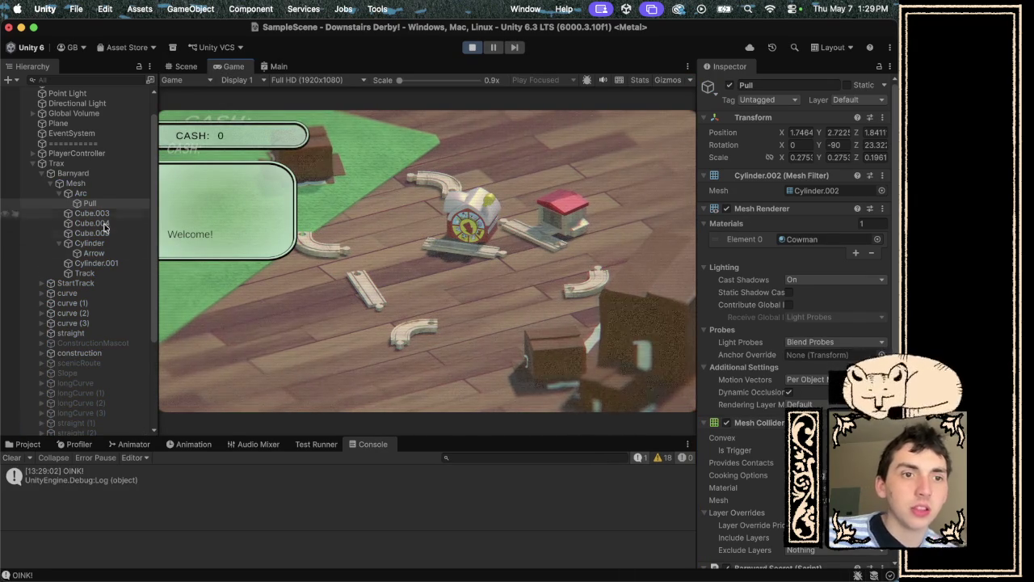
left_click(100, 254)
scroll(796, 323, "down", 3)
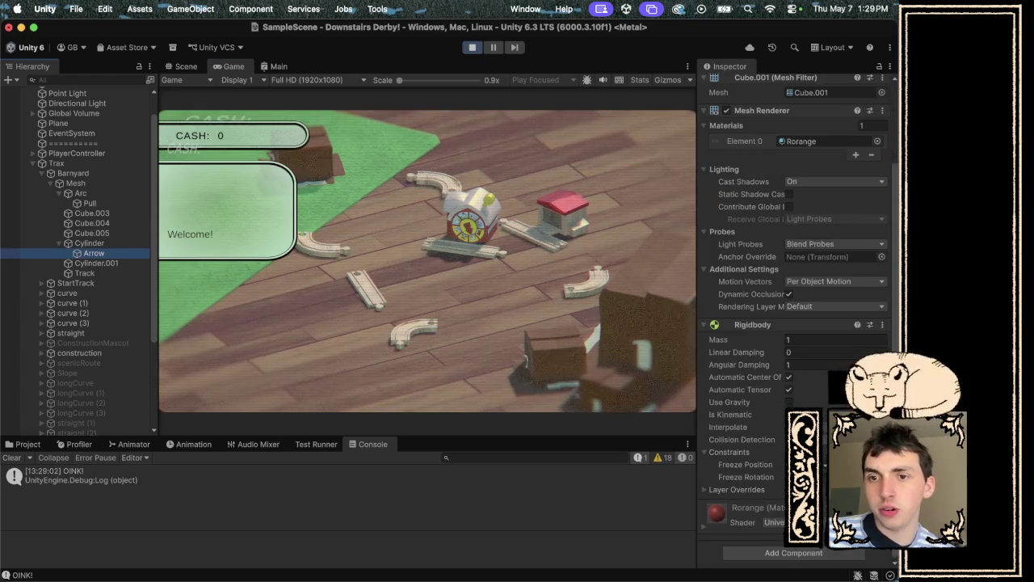
left_click(721, 489)
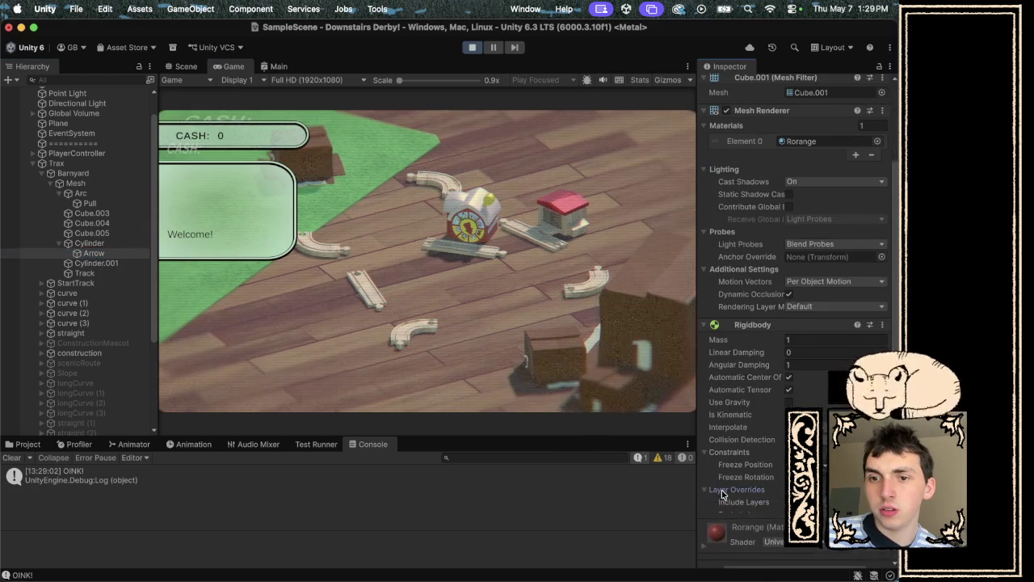
left_click(491, 195)
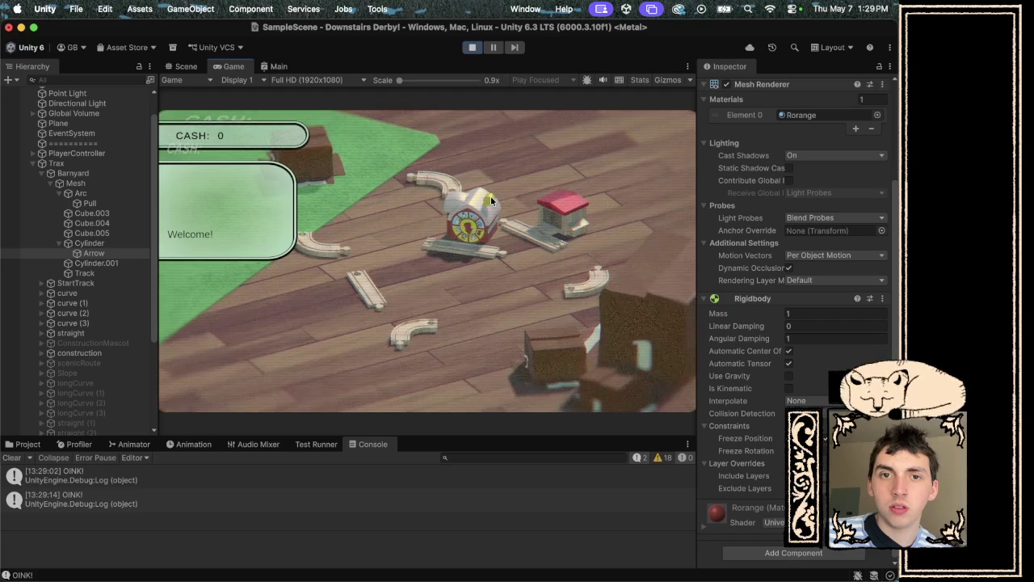
left_click(472, 49)
key("super+Tab")
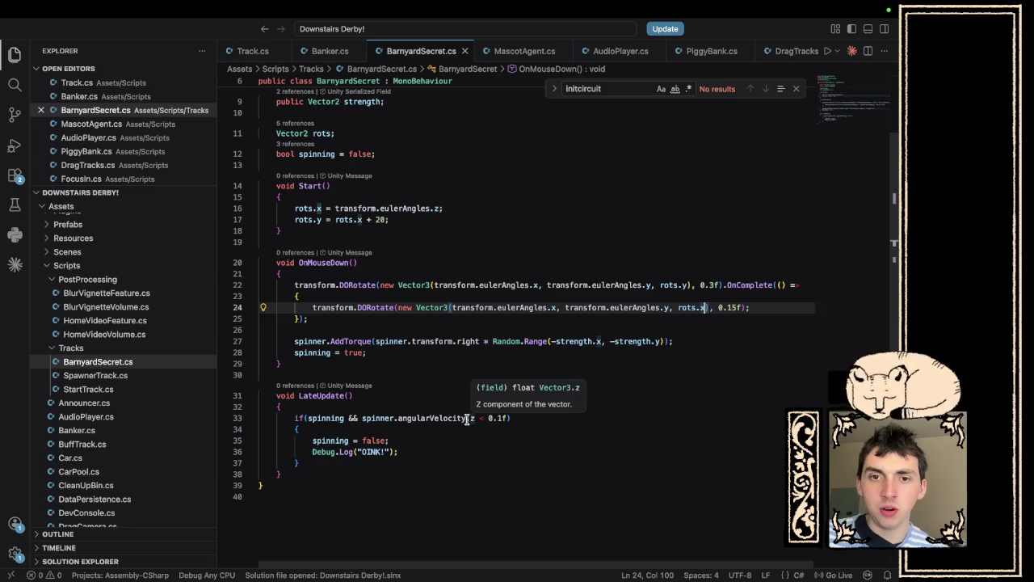
Return to Unity and start play mode, letting the spinner flood the Console with OINK! messages.
key("super+Tab")
left_click(473, 48)
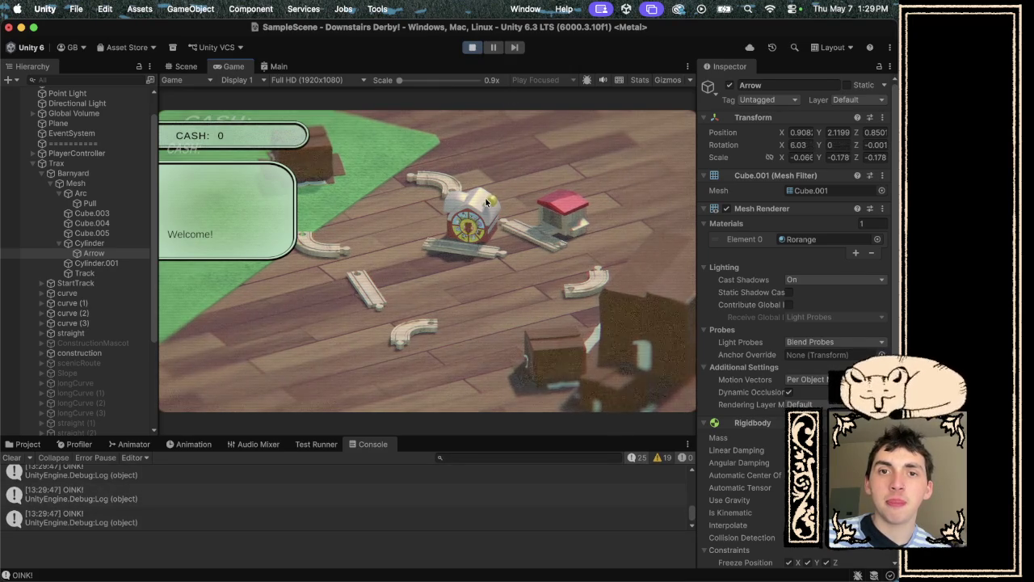
Stop play mode and replace the angularVelocity axis letter in line 33's LateUpdate stop check.
left_click(473, 49)
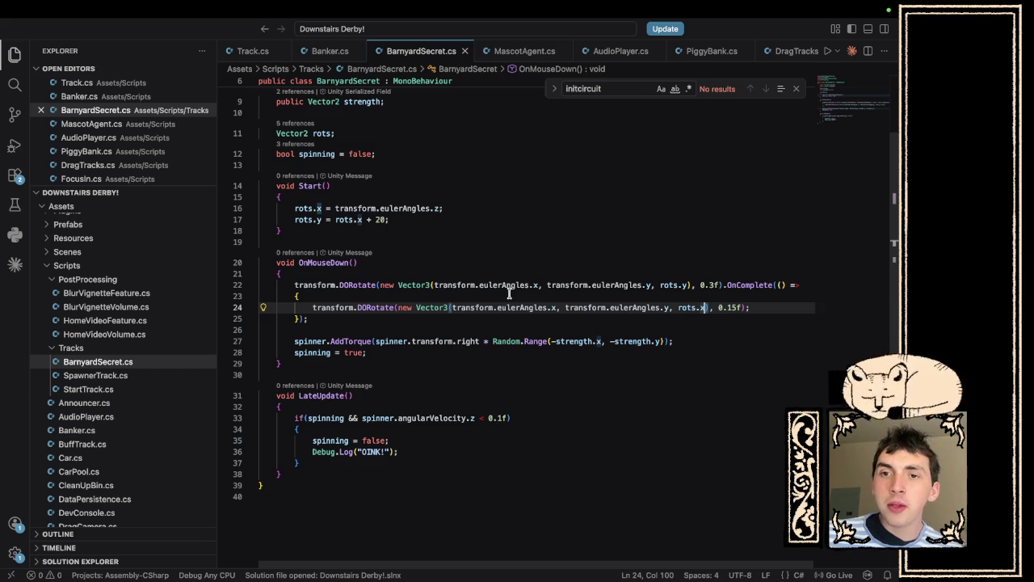
left_click(474, 418)
key("BackSpace")
type("z")
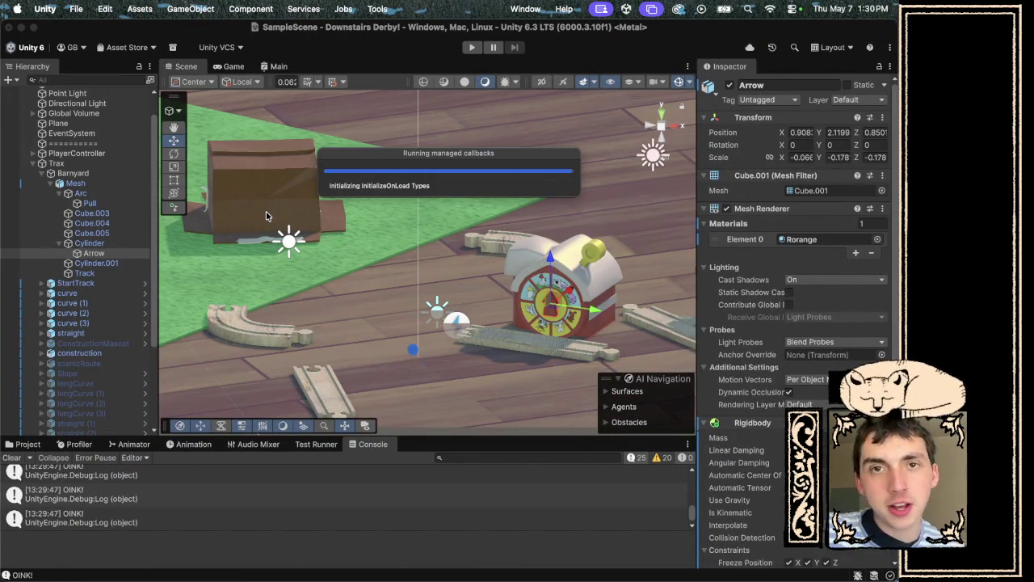
Play-test the revised axis check by spinning the barn dial, then stop play mode.
left_click(471, 48)
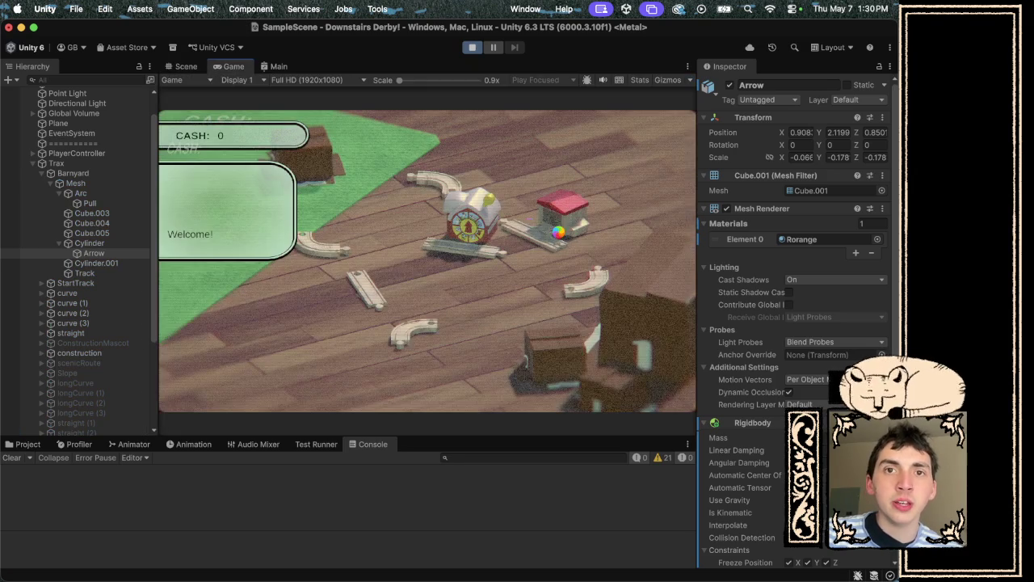
left_click(491, 196)
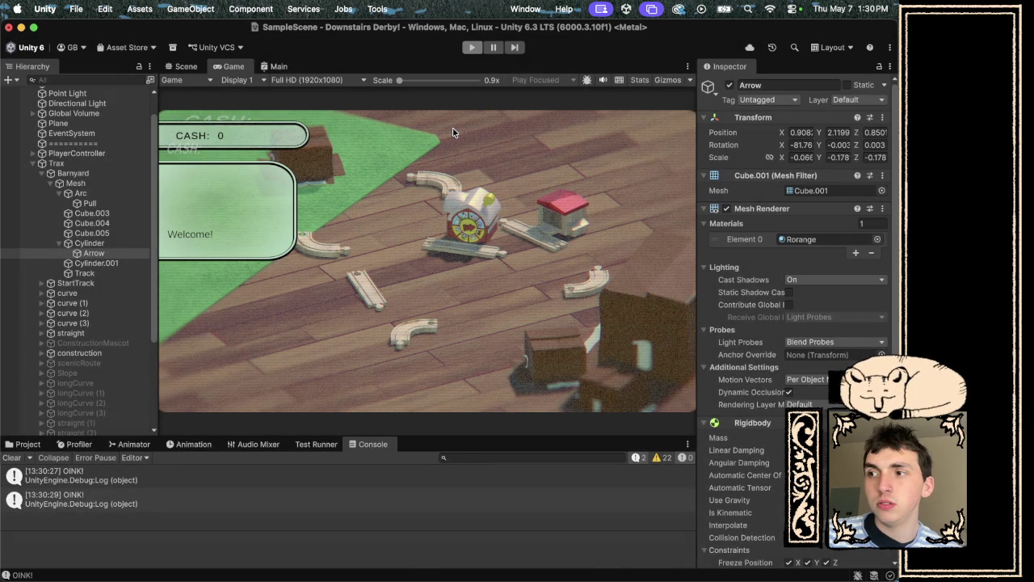
key("super+p")
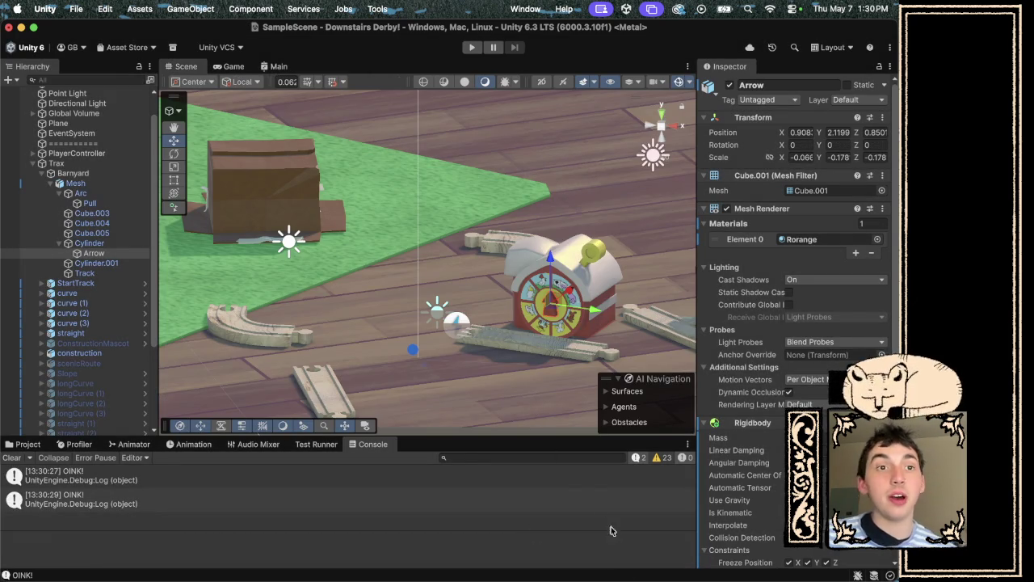
Save the scene and bring up the RigidBody rotation thread in Safari.
scroll(12, 265, "up", 2)
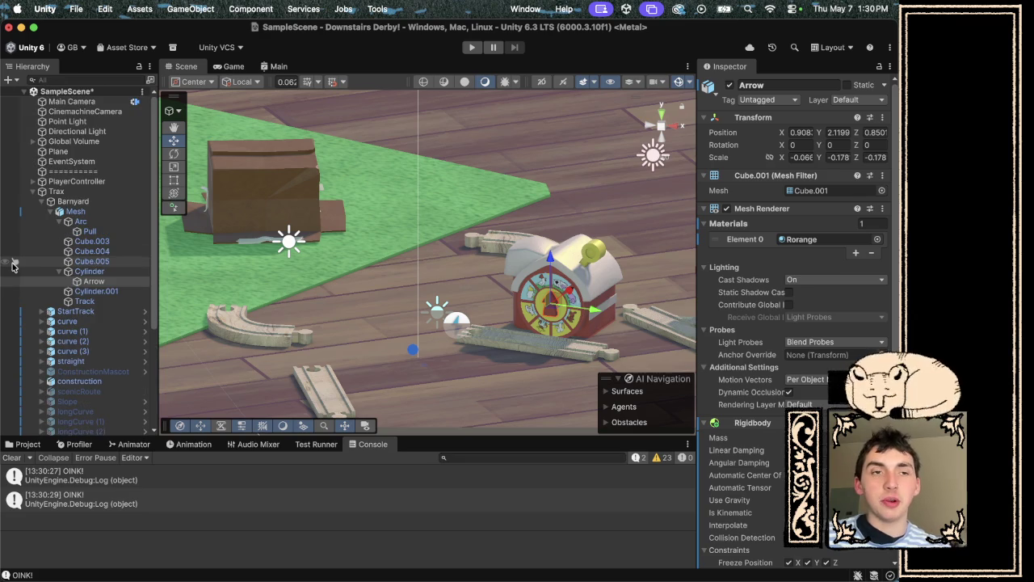
key("super+s")
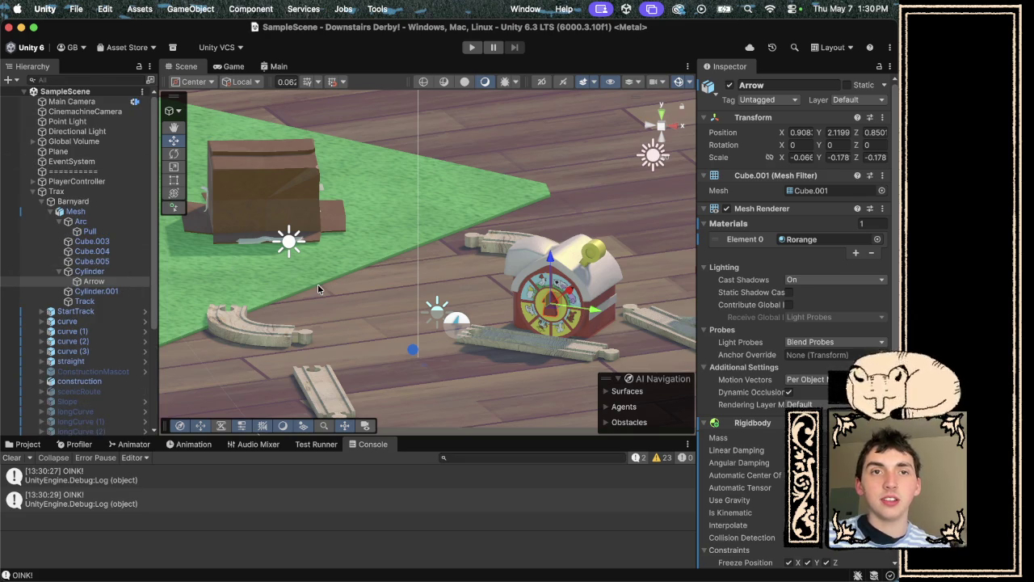
key("ctrl+Right")
key("ctrl+Right")
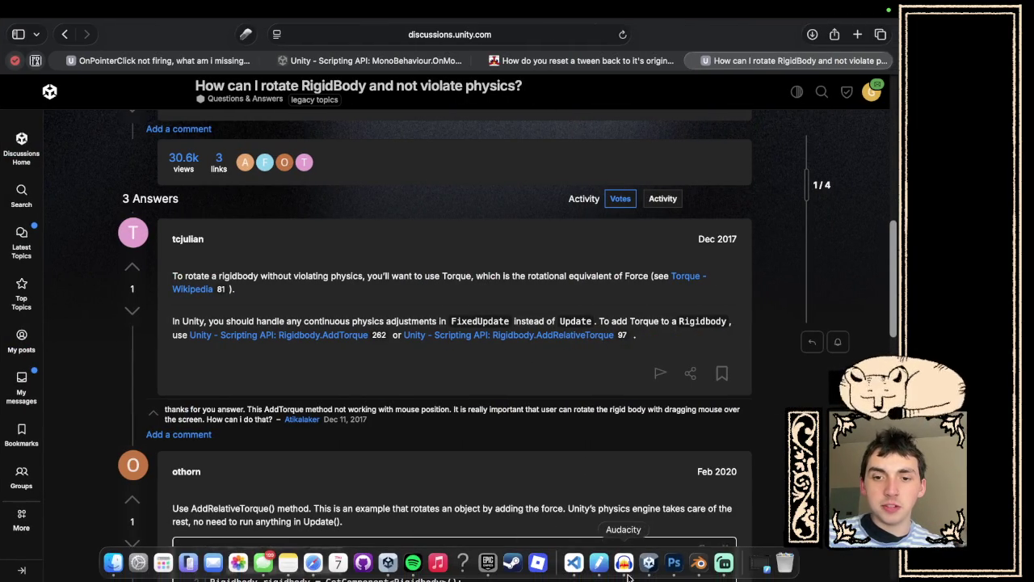
Replace angularVelocity.y on line 33 with GetAccumulatedTorque, then erase it back to spinner.
left_click(565, 563)
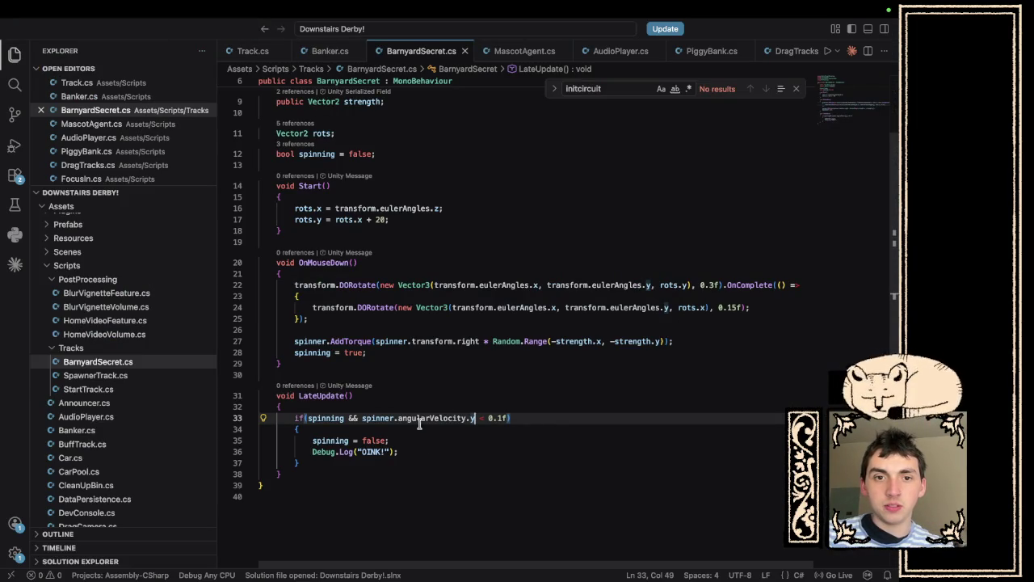
left_click_drag(475, 418, 399, 418)
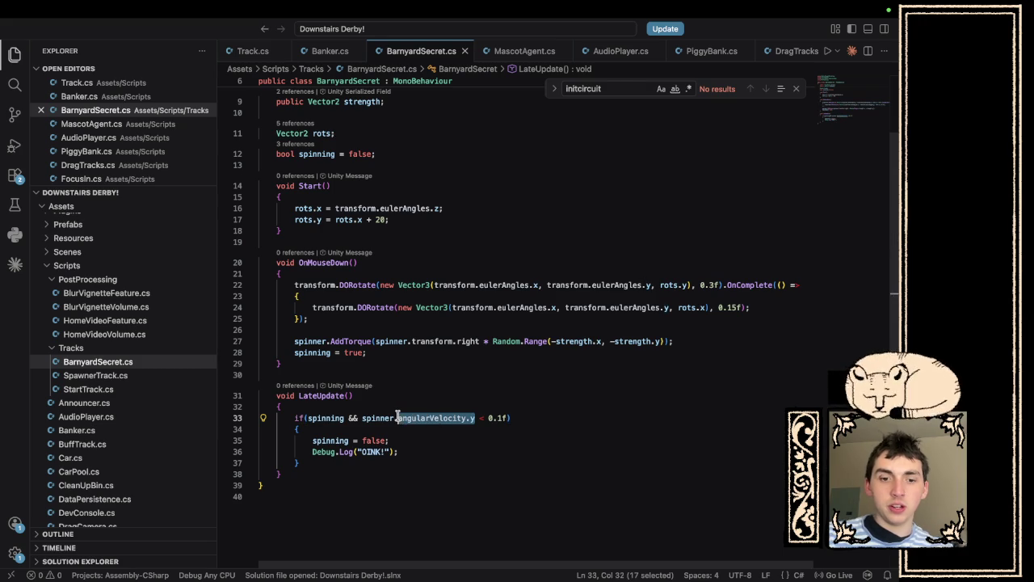
type("torque")
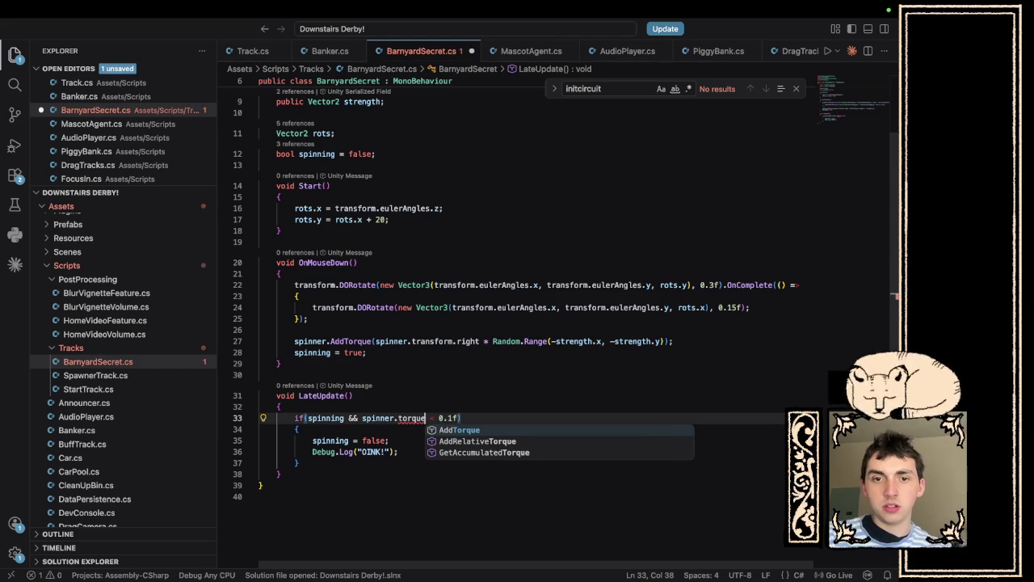
key("Down")
key("Down")
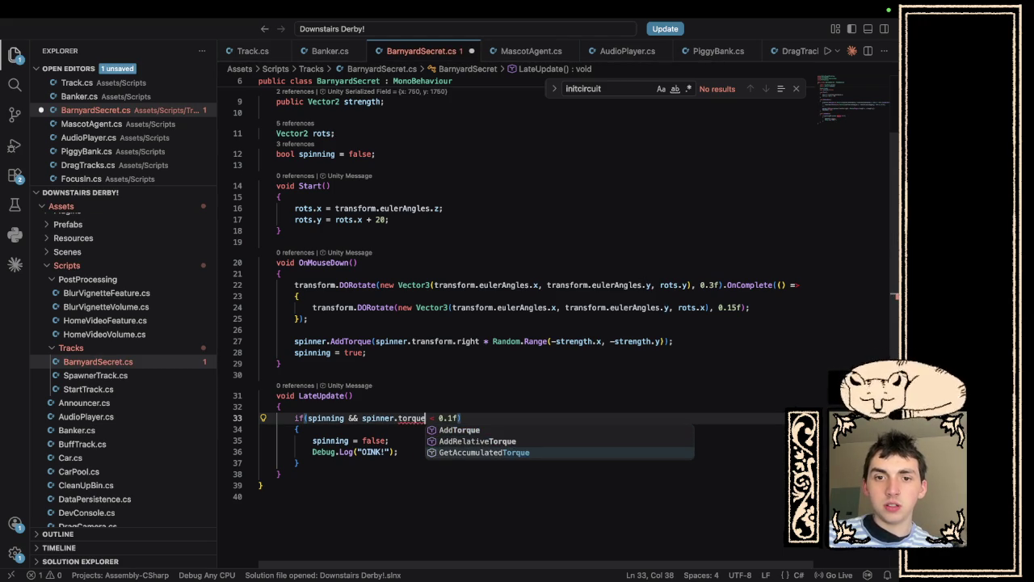
key("Return")
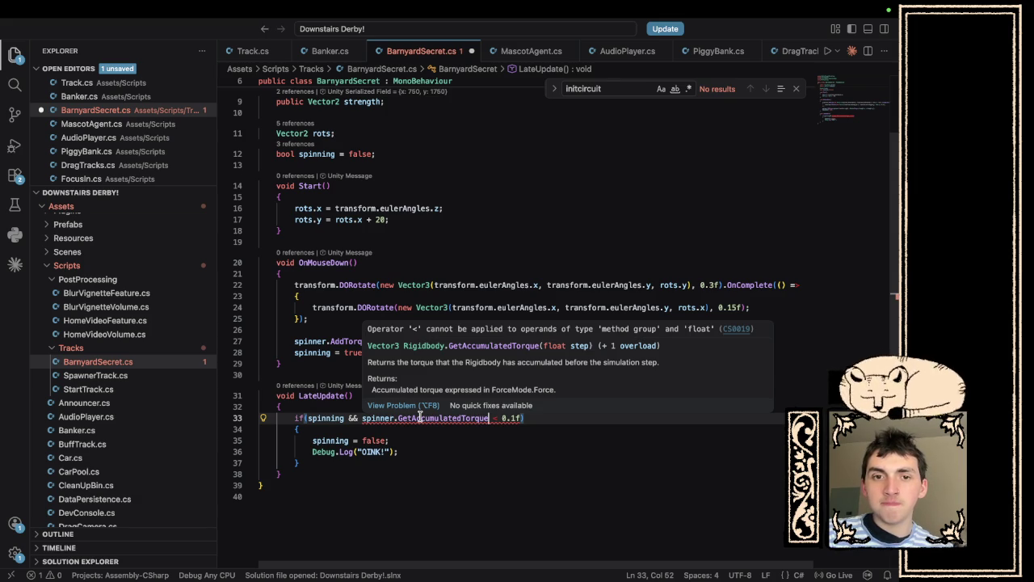
key("BackSpace")
key("BackSpace")
key("BackSpace")
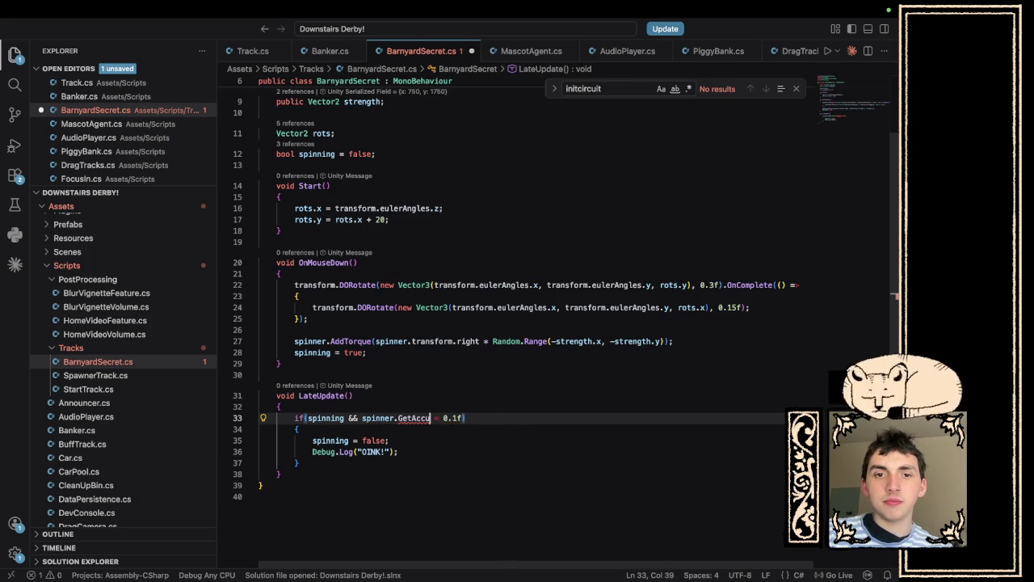
key("BackSpace")
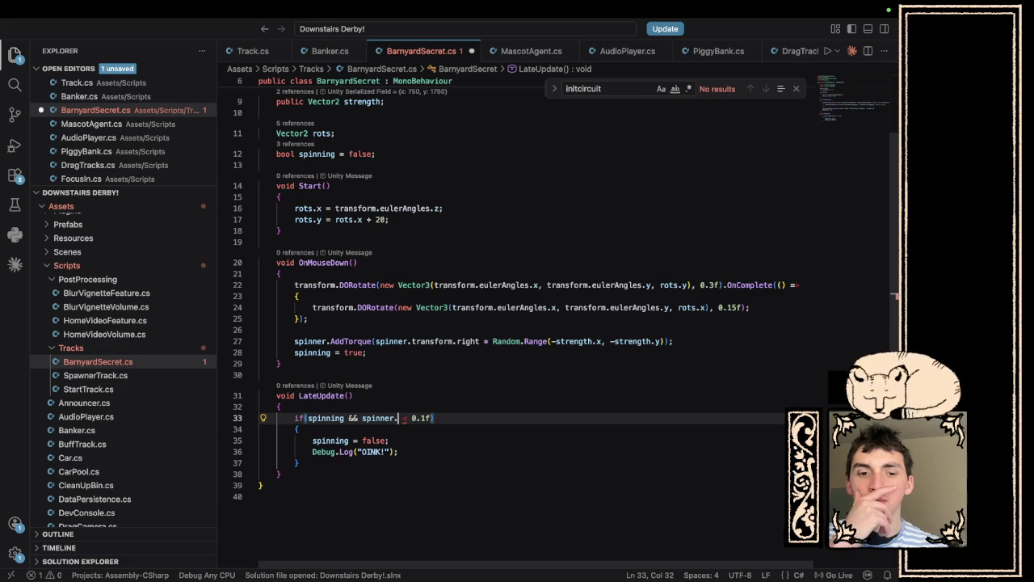
Insert maxAngularVelocity into the stop check via autocomplete and save the script.
type("angu")
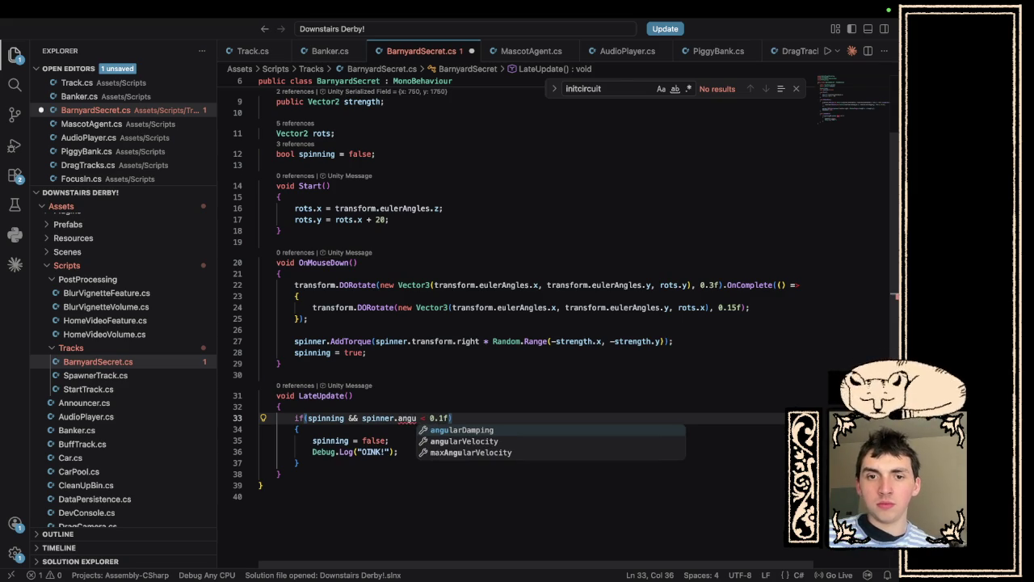
key("Down")
key("Down")
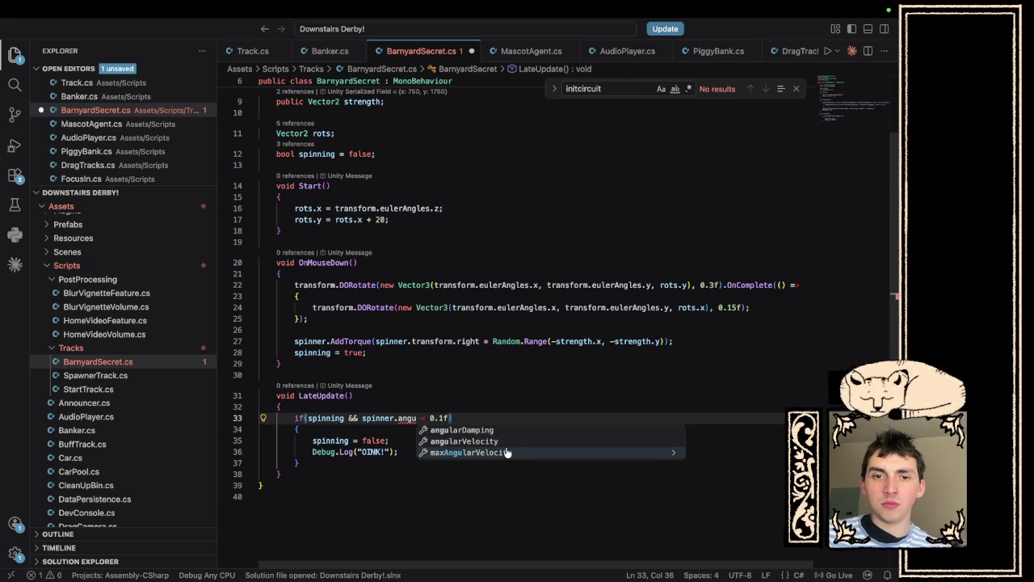
left_click(505, 452)
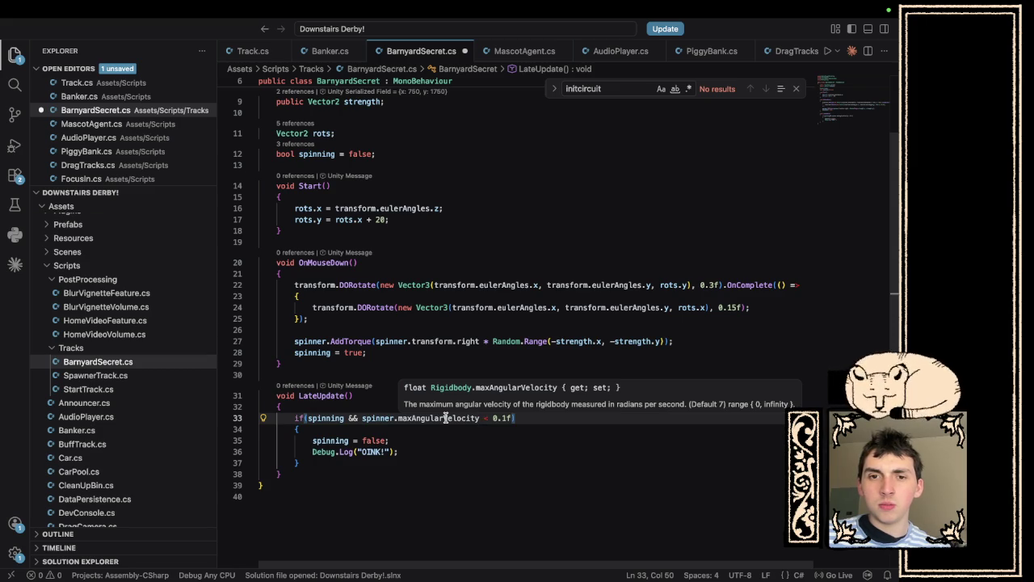
key("ctrl+s")
key("super+Tab")
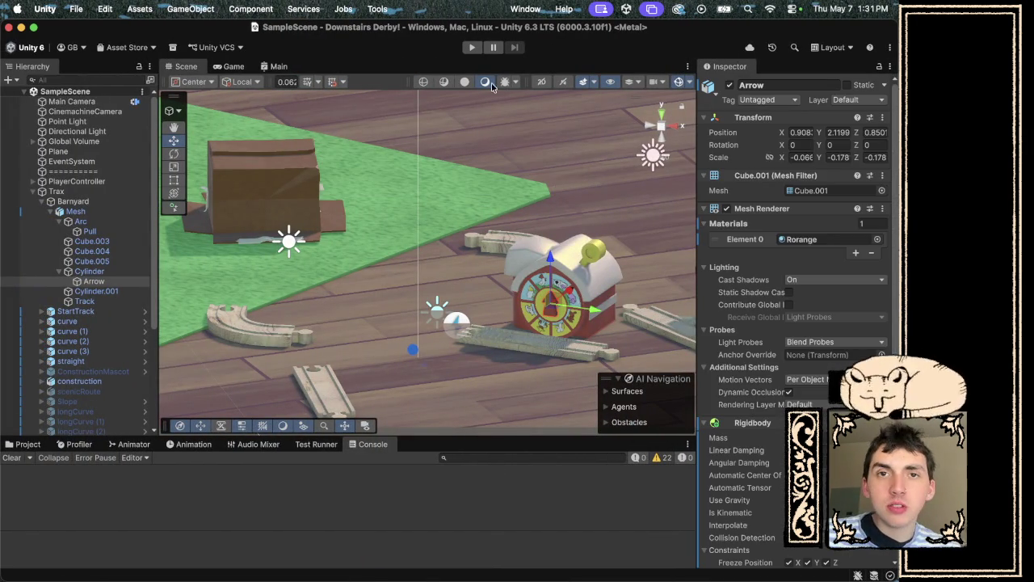
Run the game with the maxAngularVelocity check, watch for OINK! logs, then stop.
left_click(472, 48)
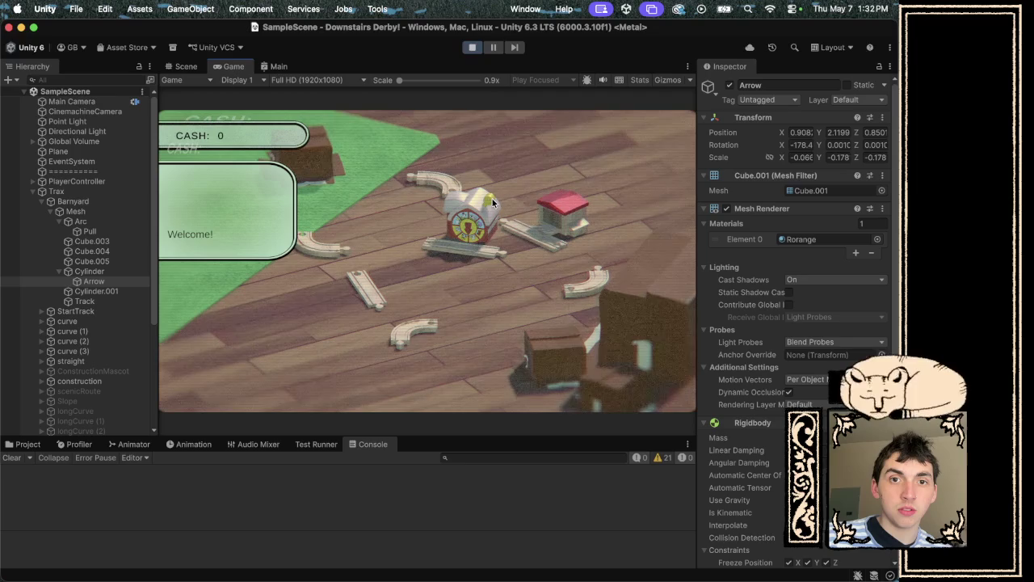
left_click(472, 46)
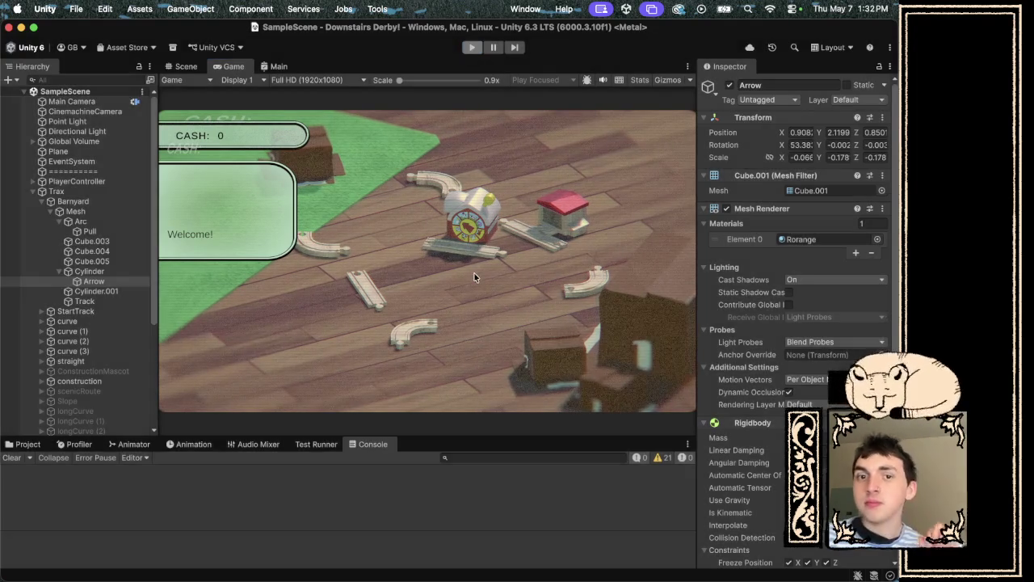
key("super+Tab")
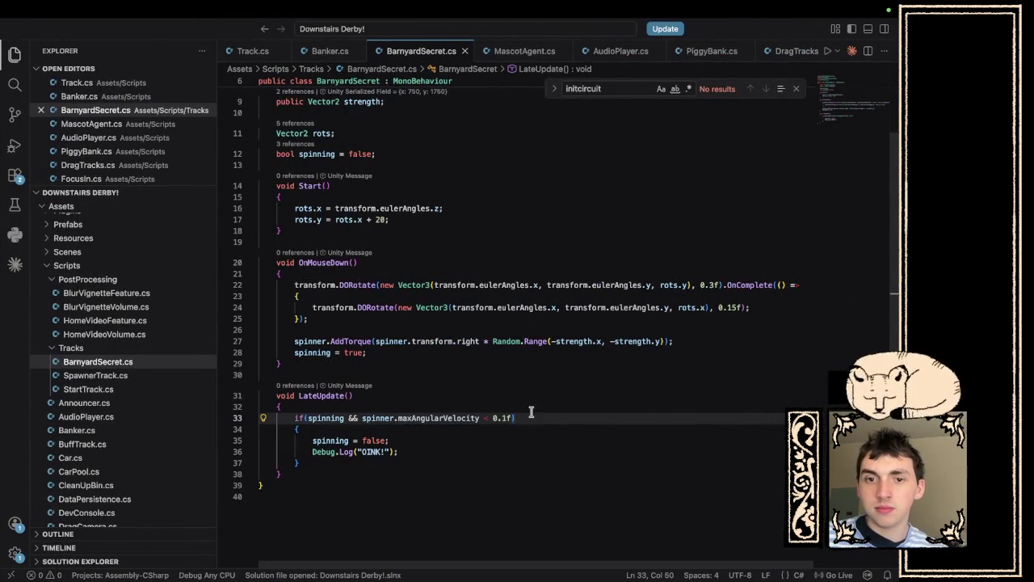
Change the maxAngularVelocity threshold on line 33 from 0.1f to 1f.
left_click(531, 418)
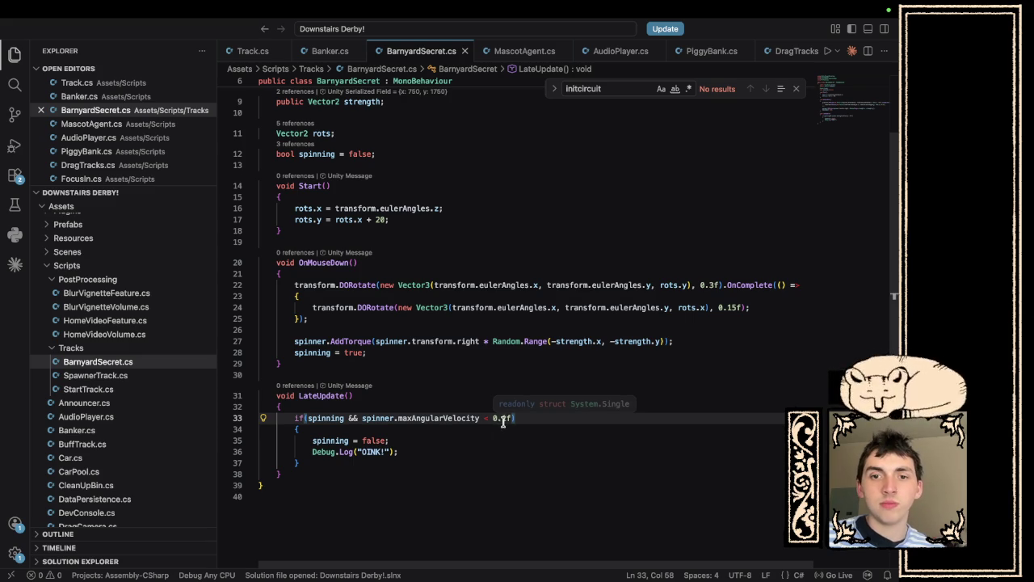
left_click_drag(507, 417, 491, 418)
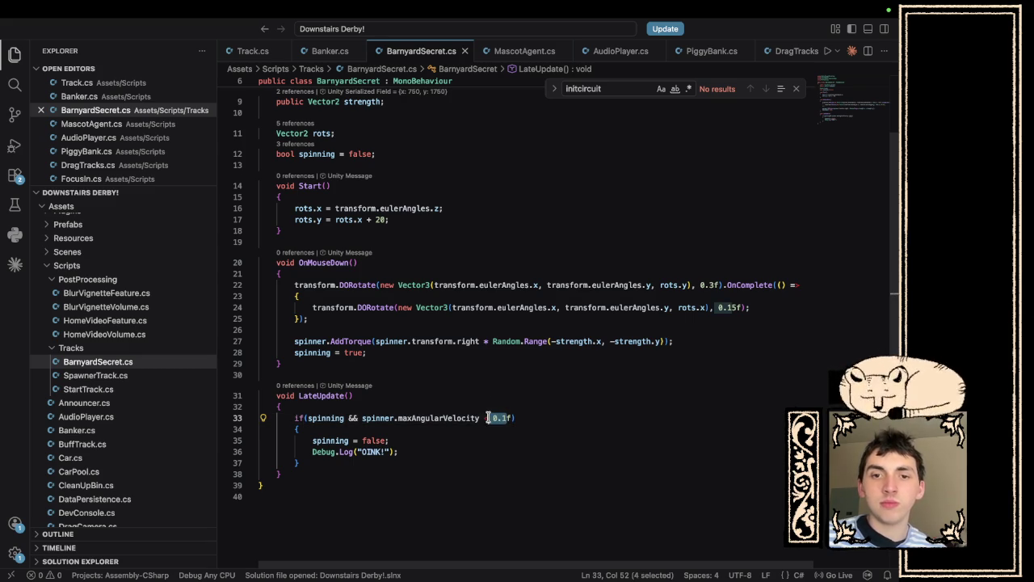
type("1")
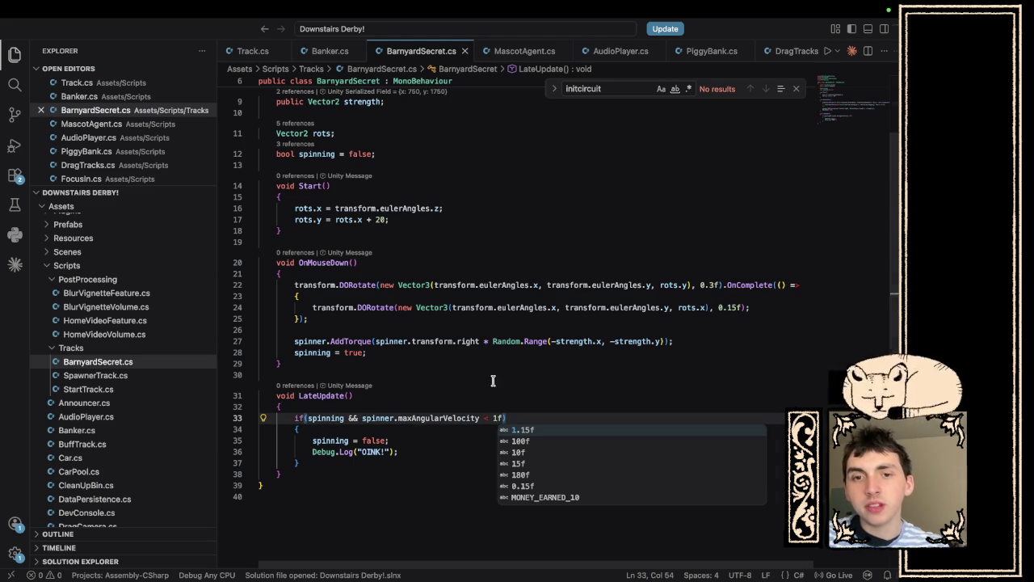
key("super+Tab")
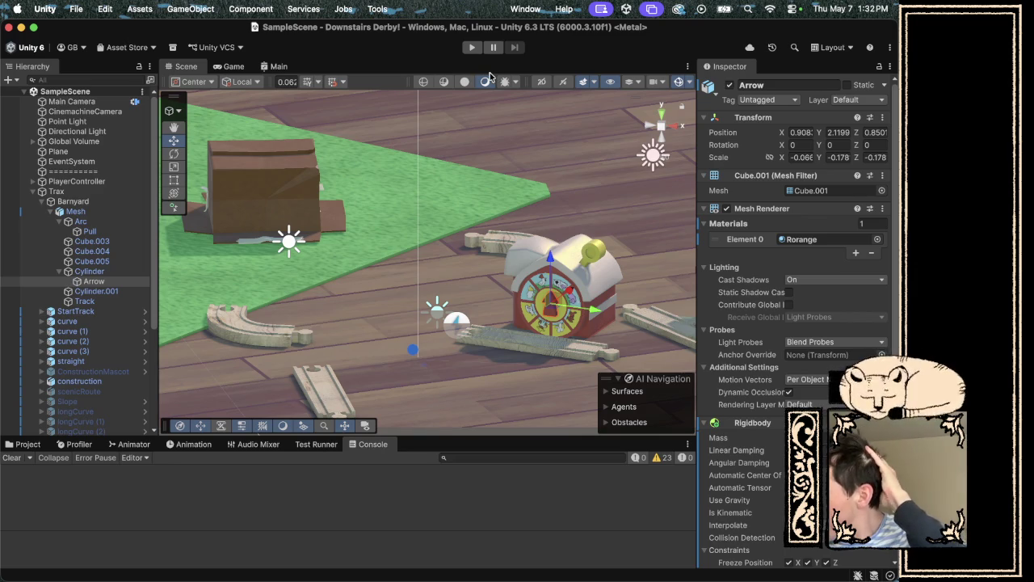
Play-test the spinner with the 1f threshold, stop, and return to BarnyardSecret.cs.
left_click(473, 49)
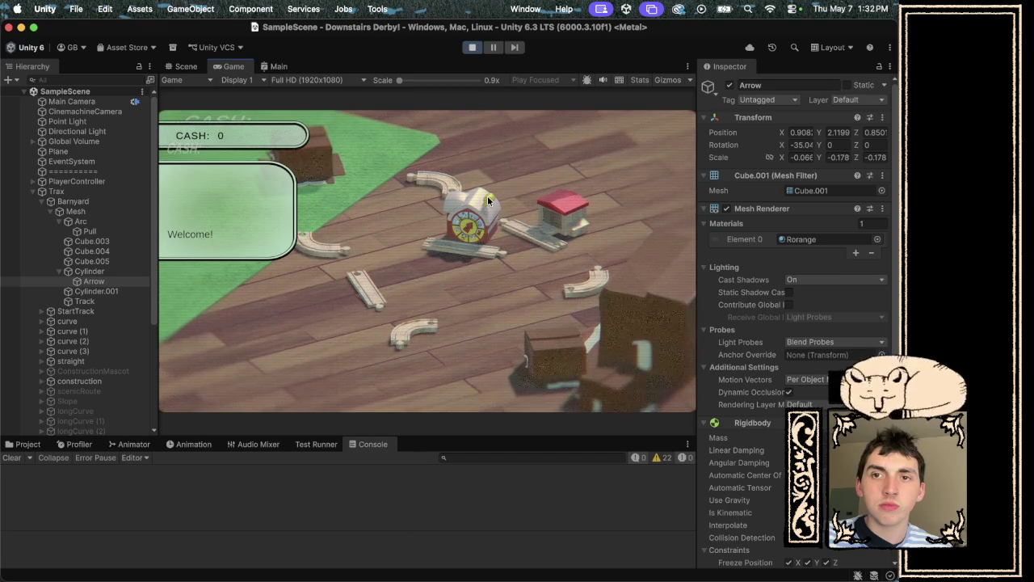
left_click(472, 46)
key("ctrl+Right")
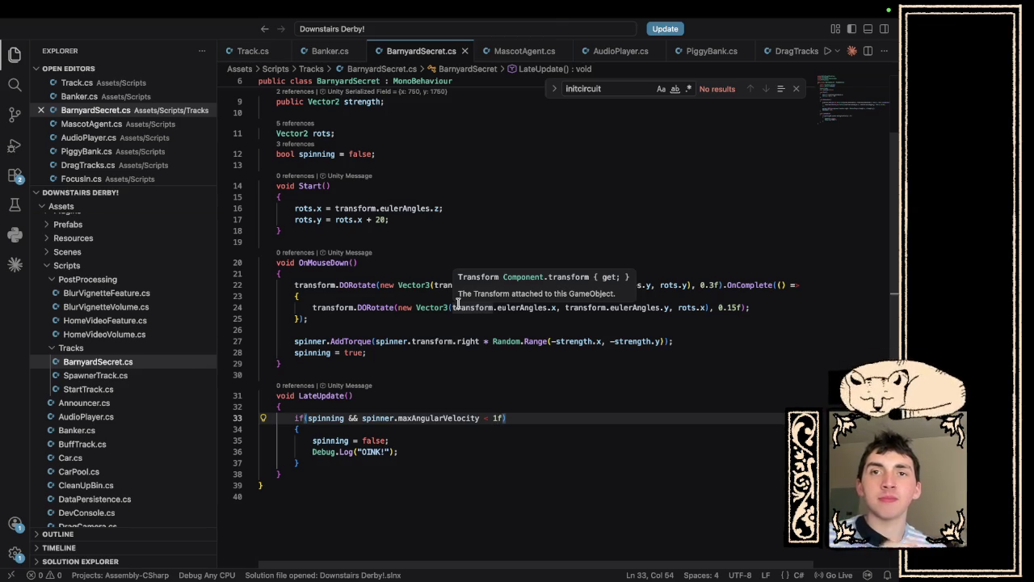
Search the web for getting a Unity rigidbody's torque (excluding AI) and skim a result.
key("ctrl+Right")
key("super+l")
type("get to")
type("ue")
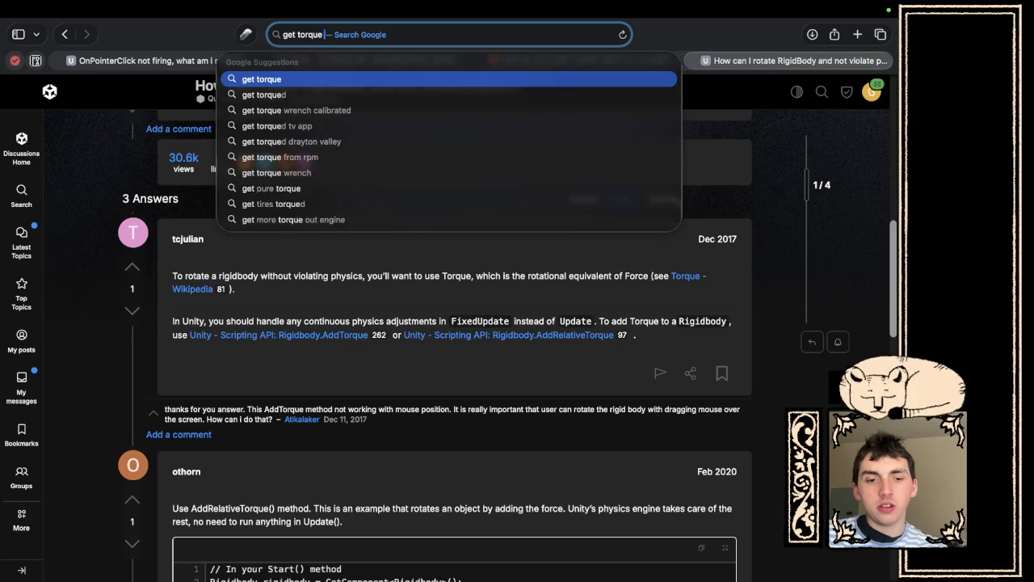
type(" of rigidbody unity -ai")
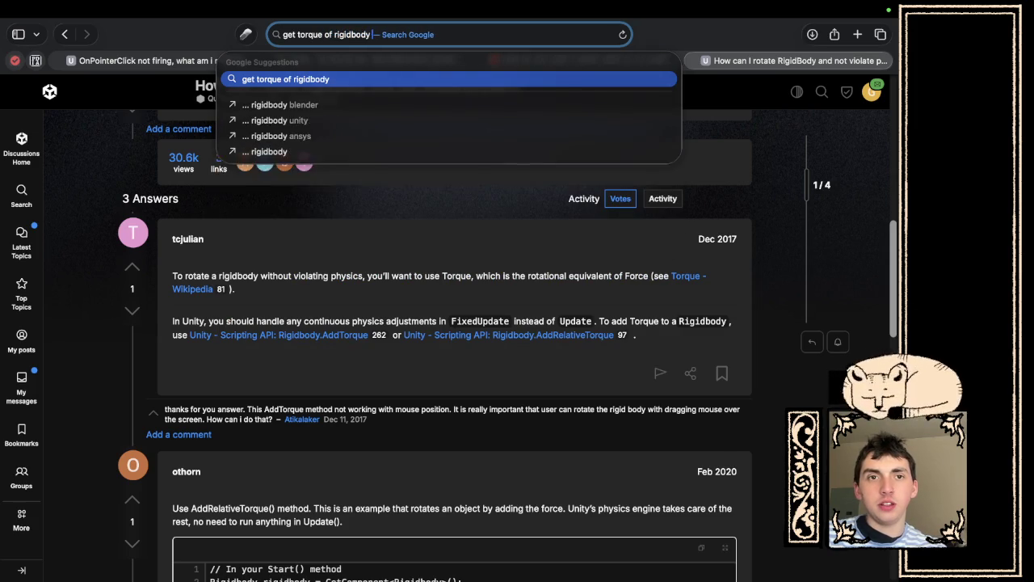
key("Return")
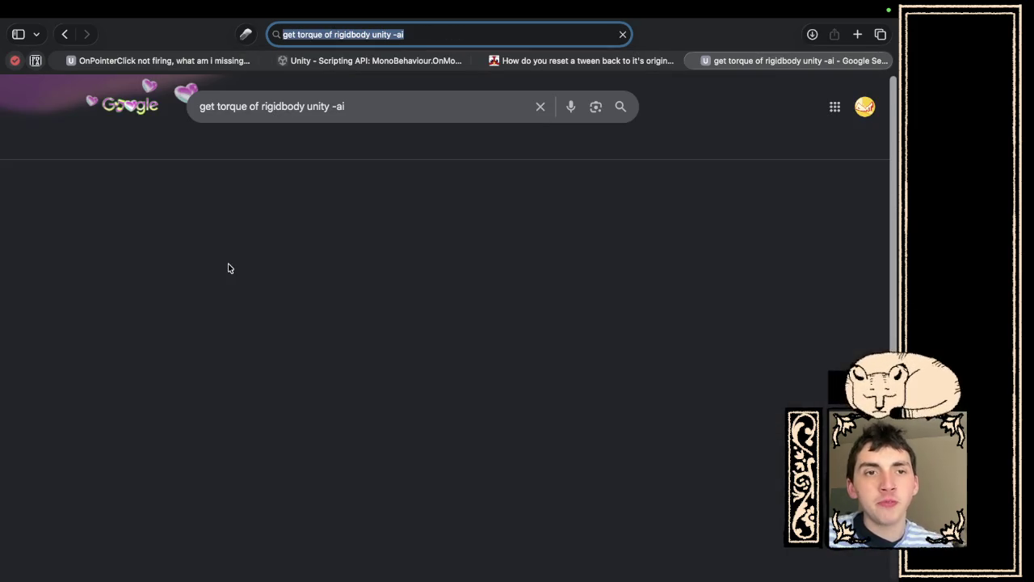
key("super+bracketleft")
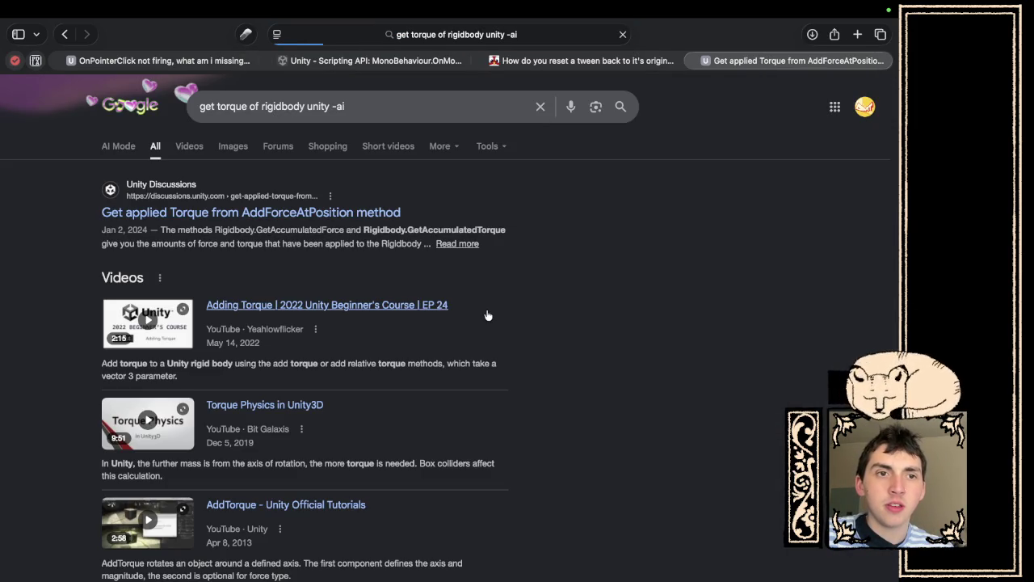
scroll(498, 416, "down", 5)
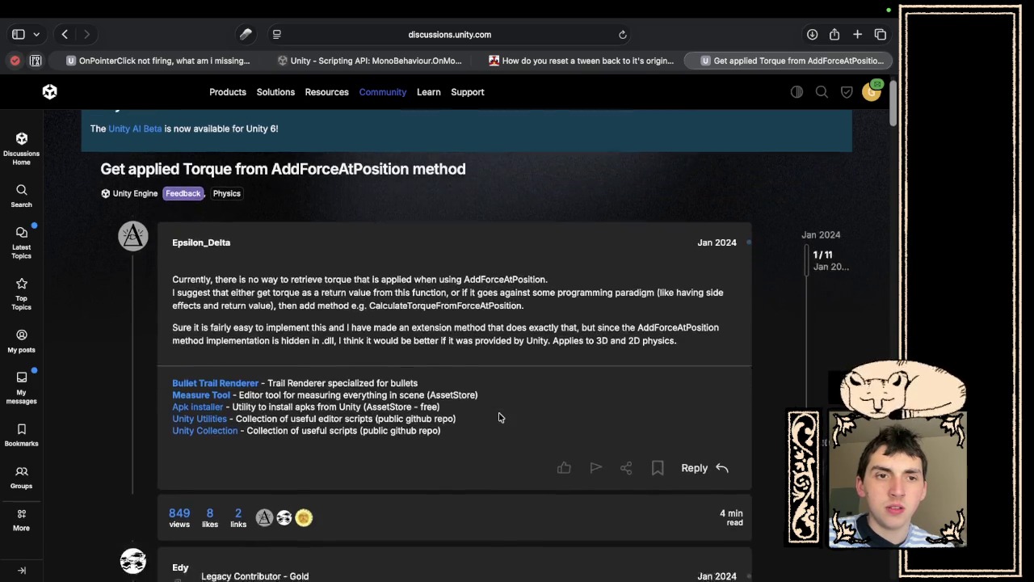
scroll(498, 415, "down", 5)
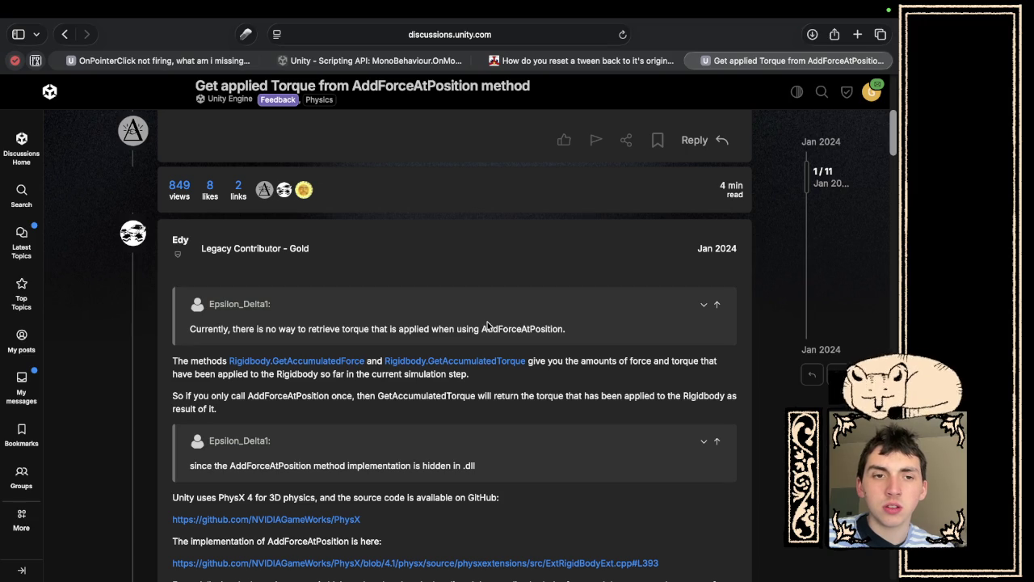
scroll(468, 414, "down", 5)
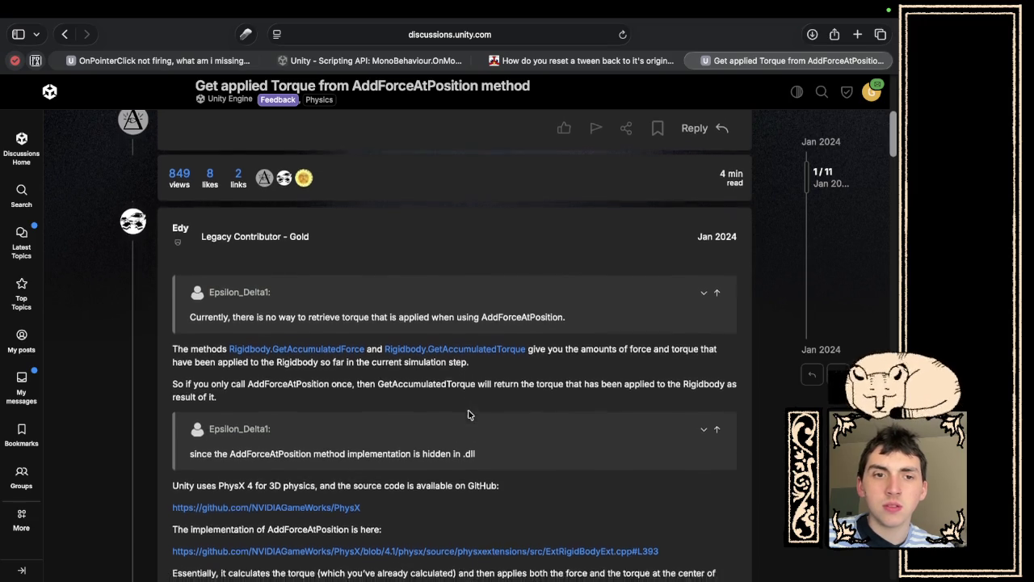
Revise the query to 'how fast spinning' and open the rigidbody rotation speed thread.
left_click(64, 34)
scroll(228, 334, "down", 8)
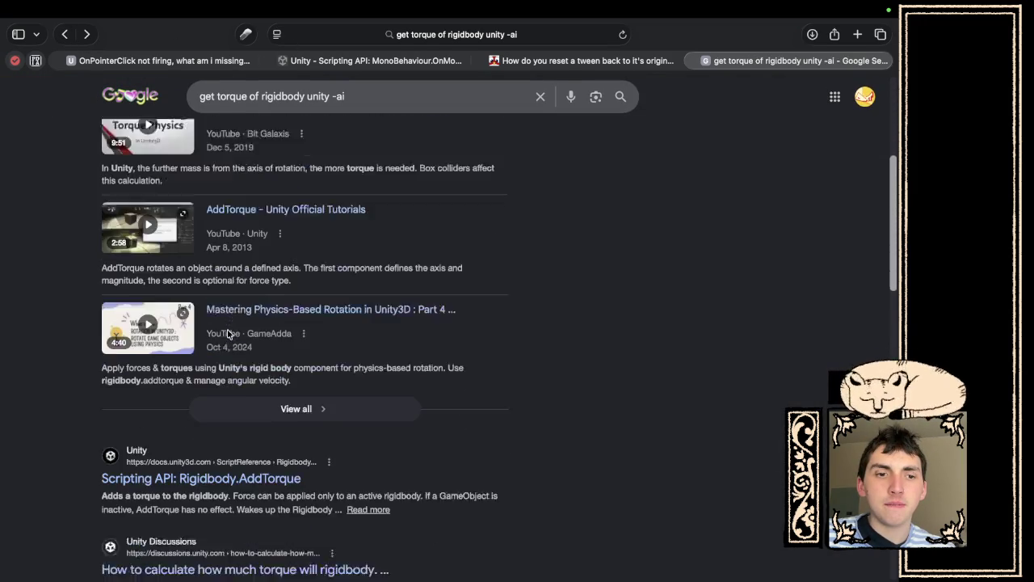
scroll(246, 414, "down", 1)
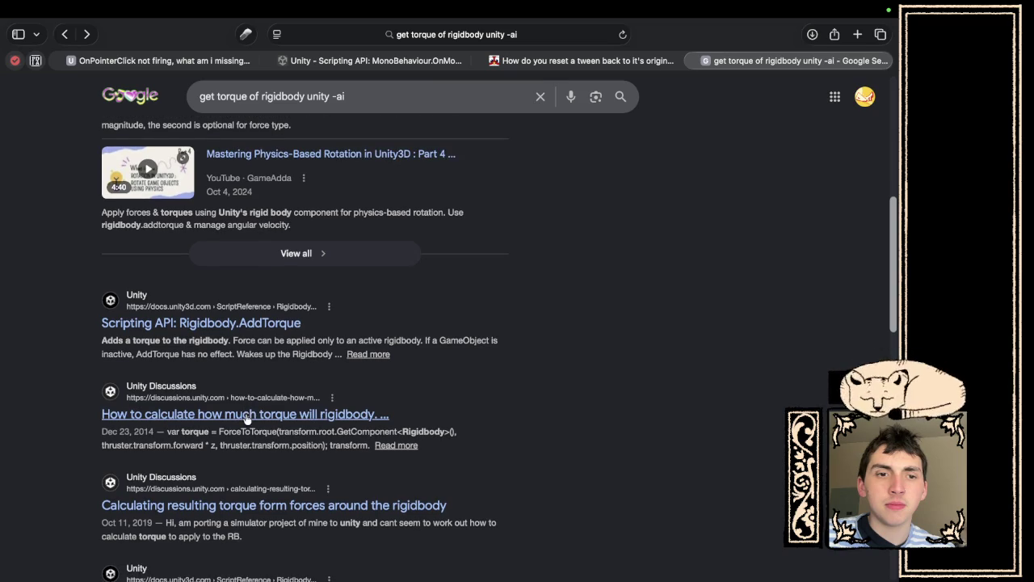
double_click(232, 97)
type("how fast sp")
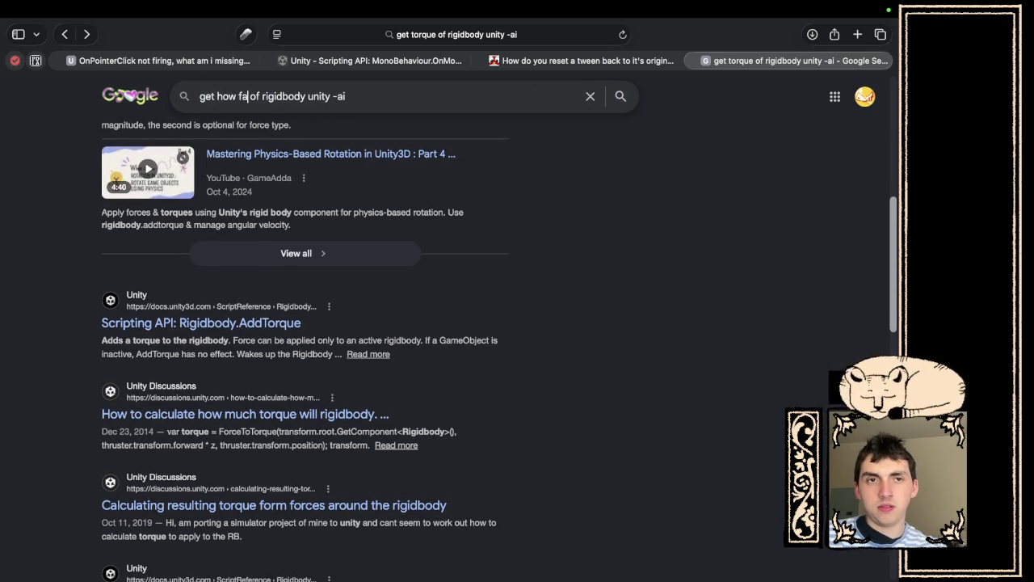
type("inning")
key("Return")
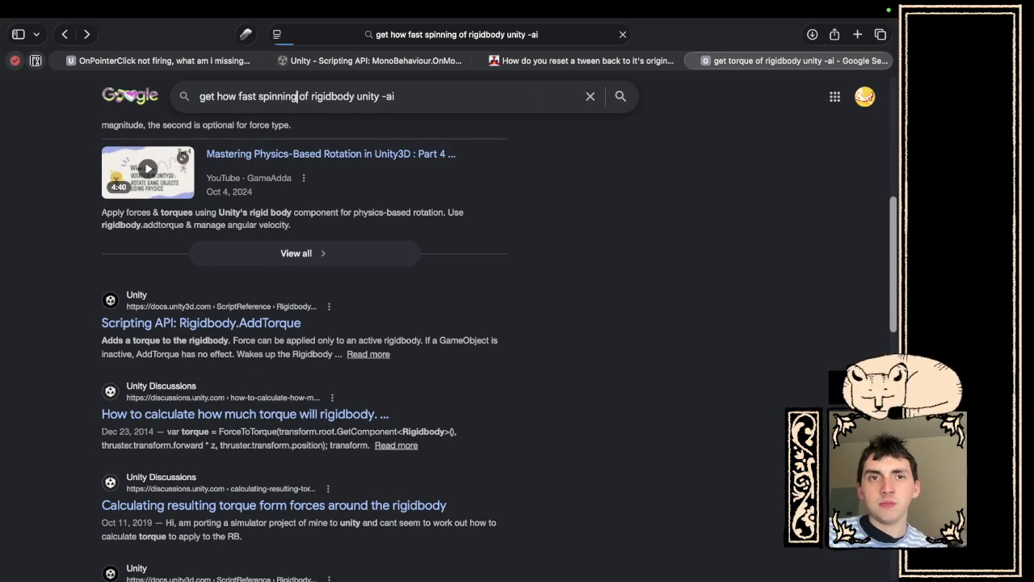
left_click(293, 213)
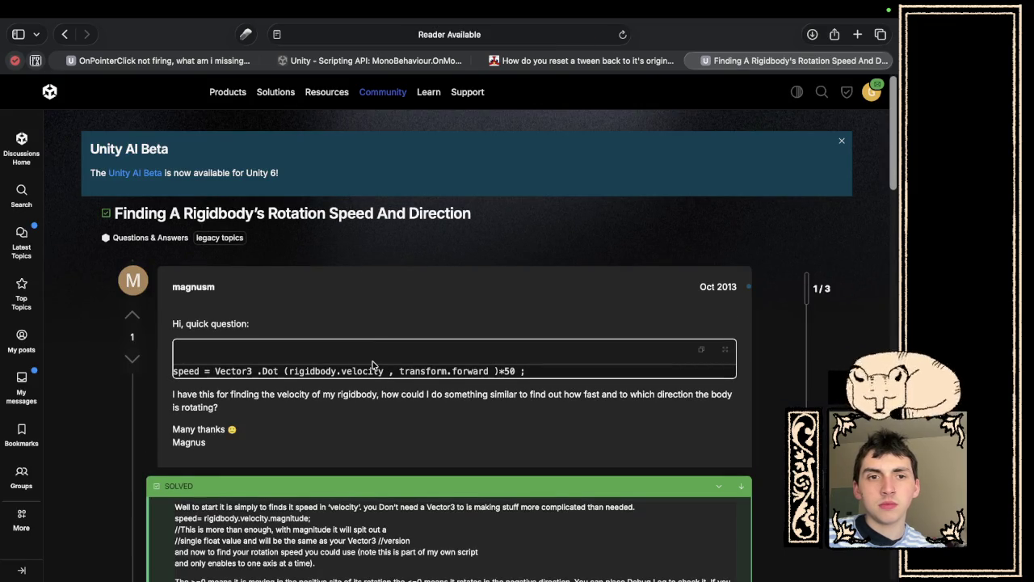
Read the thread's answer and its linked Rigidbody.angularVelocity documentation page.
scroll(371, 366, "down", 2)
scroll(372, 365, "down", 5)
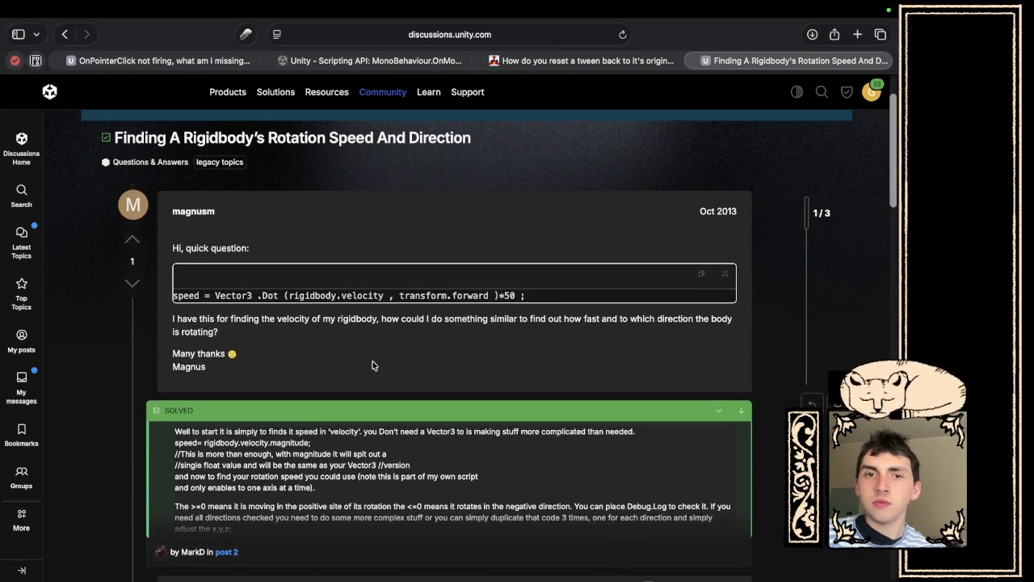
scroll(373, 364, "down", 3)
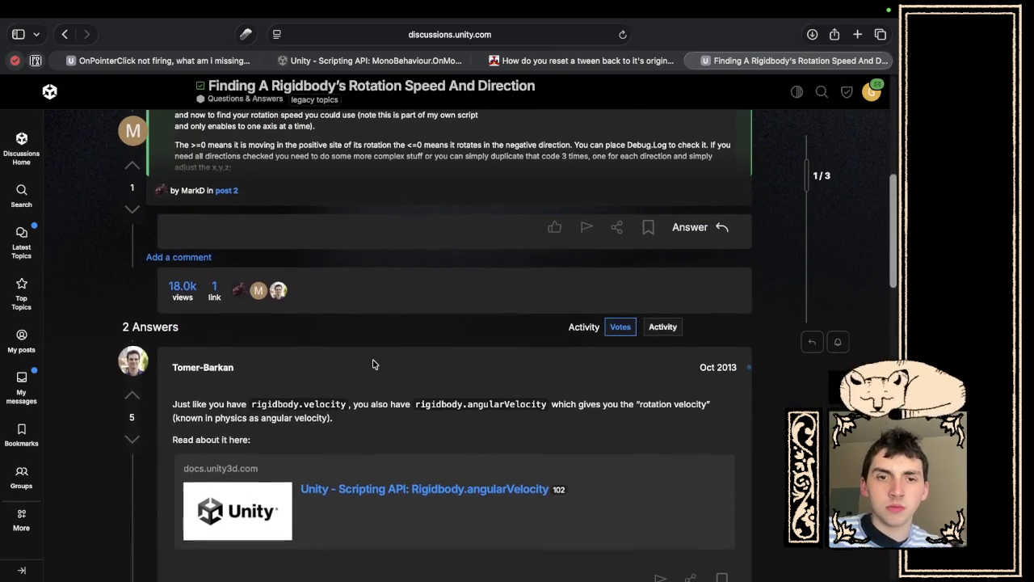
scroll(373, 364, "down", 1)
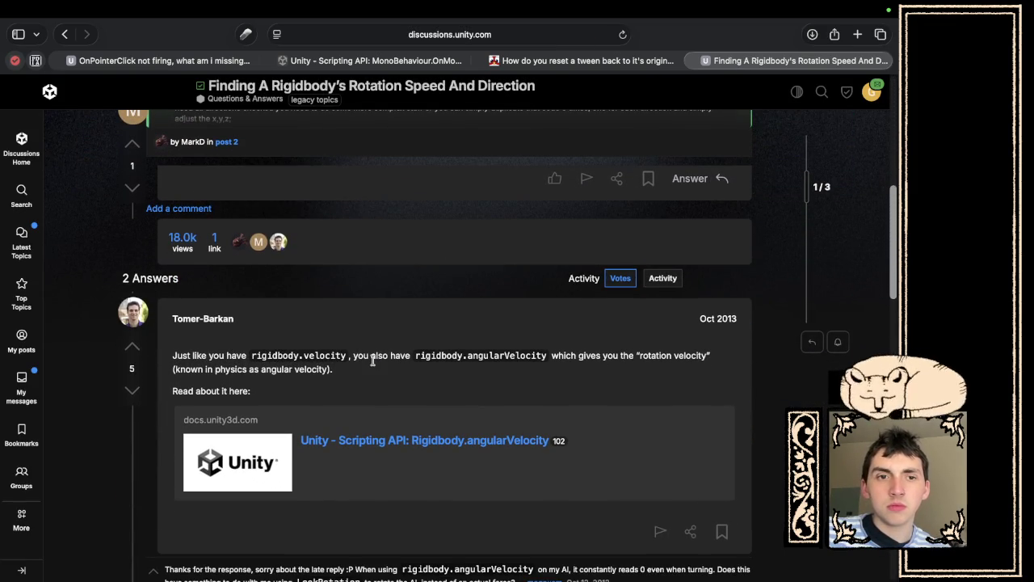
scroll(373, 362, "up", 7)
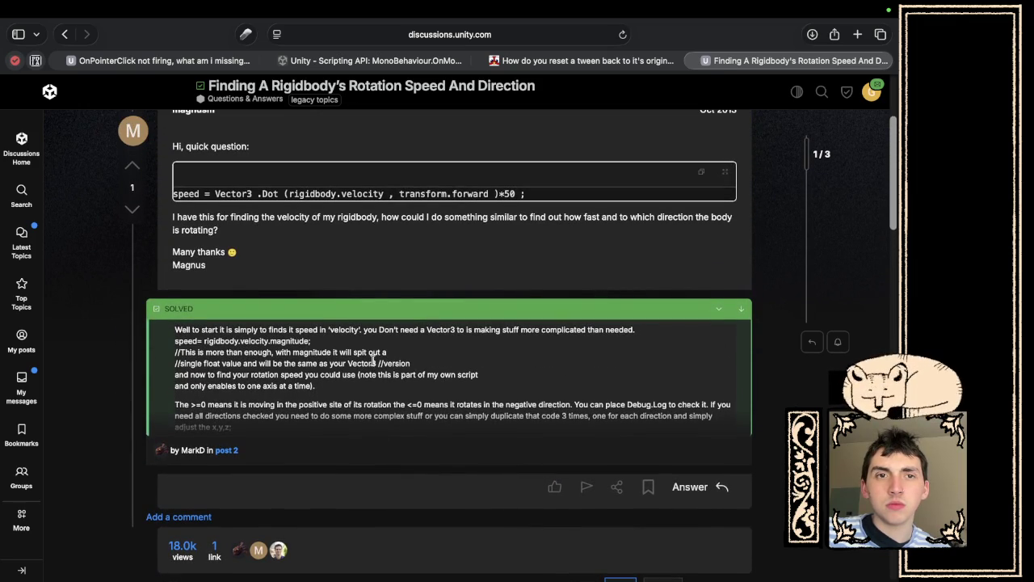
scroll(374, 361, "down", 7)
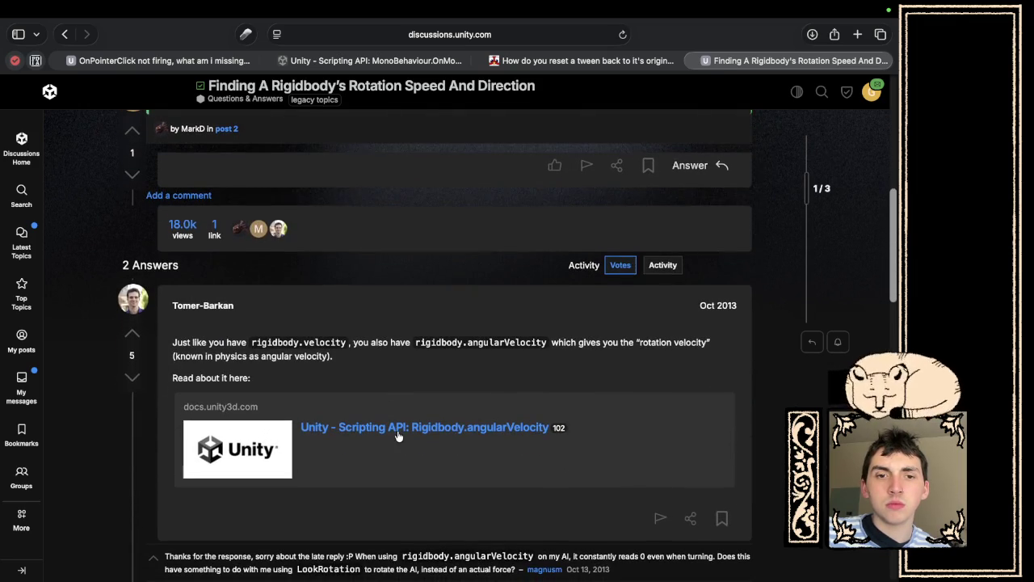
left_click(397, 429, "super")
left_click(397, 429)
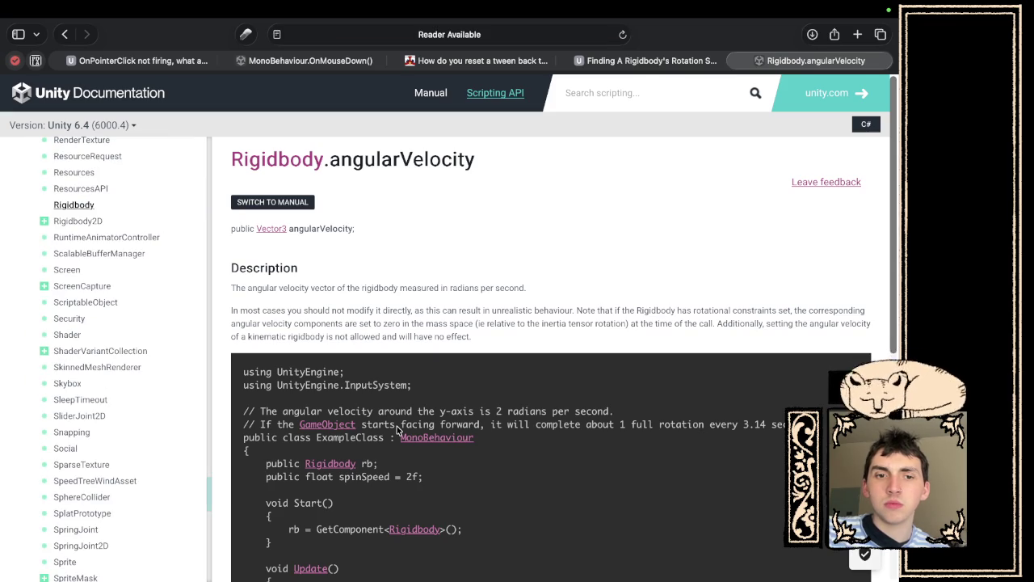
scroll(396, 429, "down", 4)
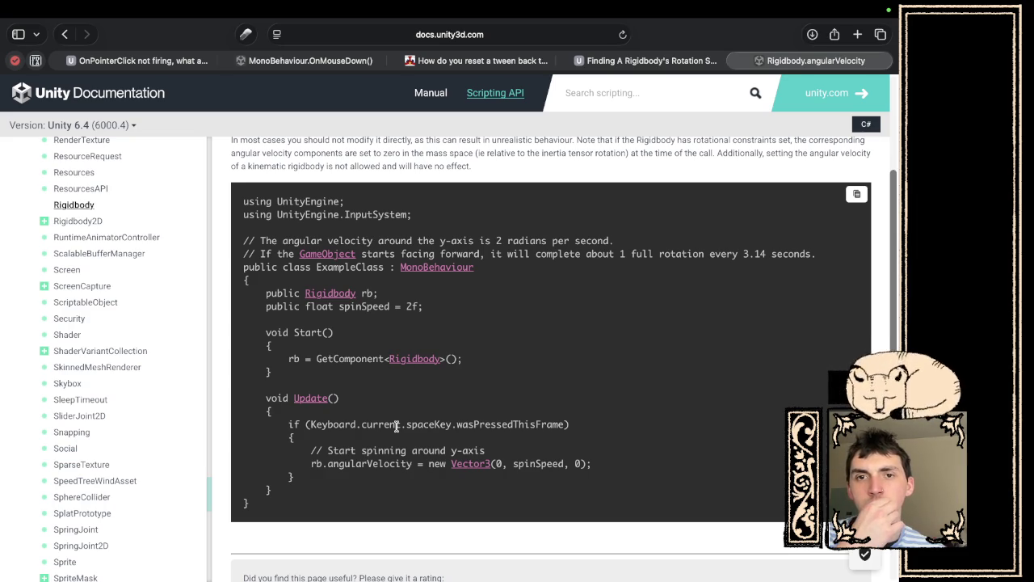
key("ctrl+Left")
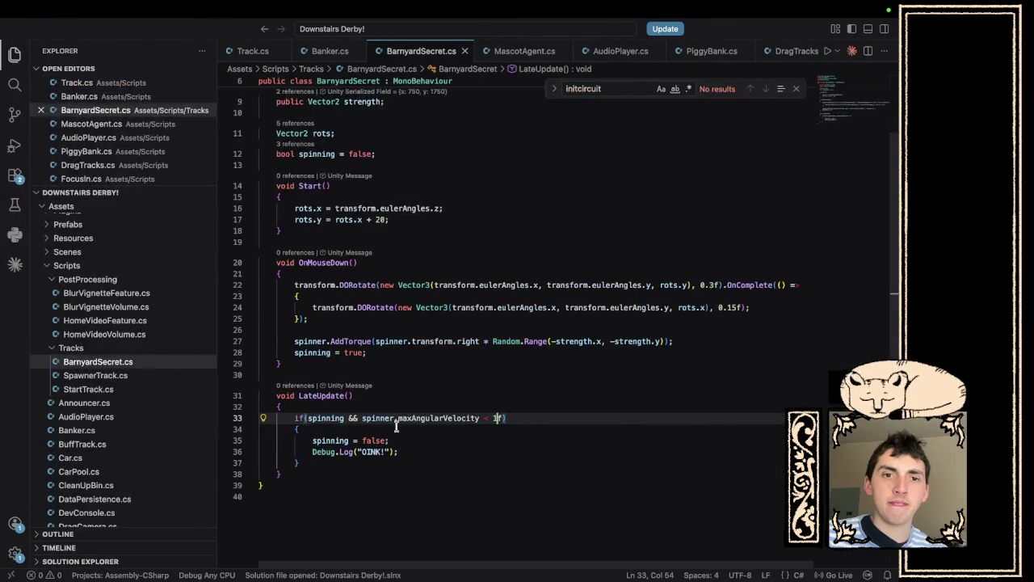
Replace spinner.maxAngularVelocity with Vector3.Dot(spinner.transform.right, spinner.angularVelocity) and save.
left_click_drag(479, 417, 363, 417)
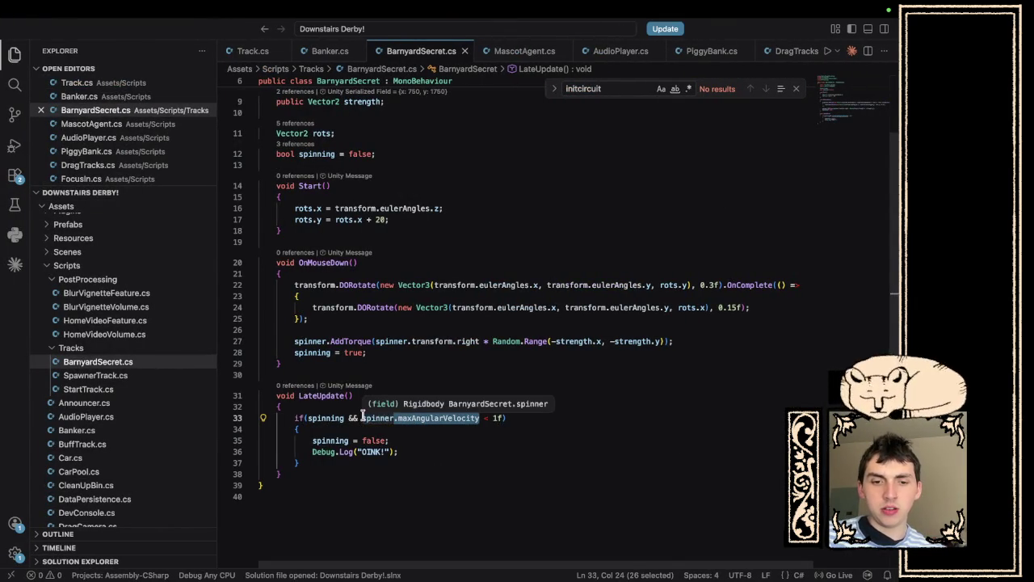
type("Ma")
key("BackSpace")
key("BackSpace")
type("V")
key("Escape")
type("ector3.dot")
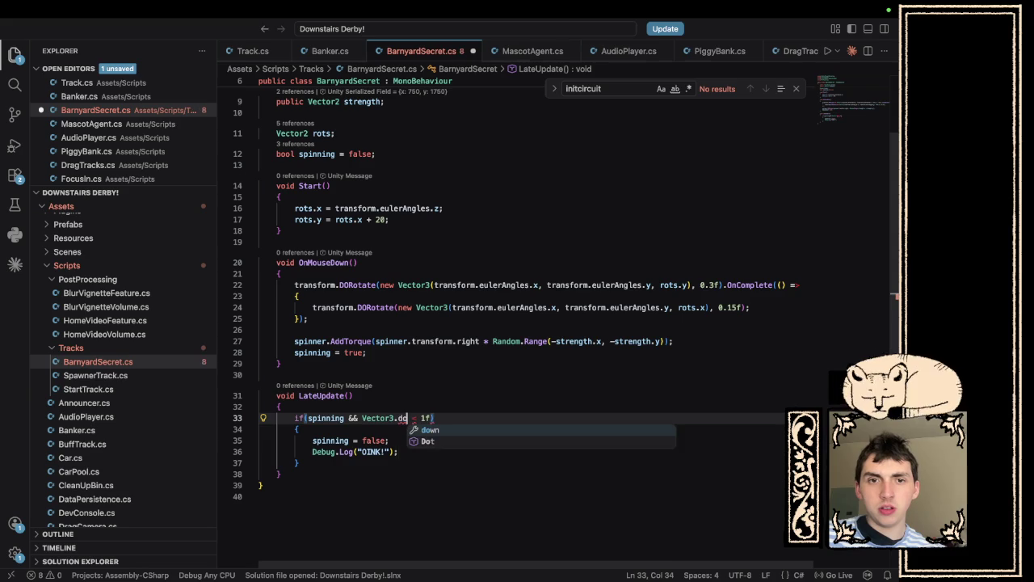
type("(")
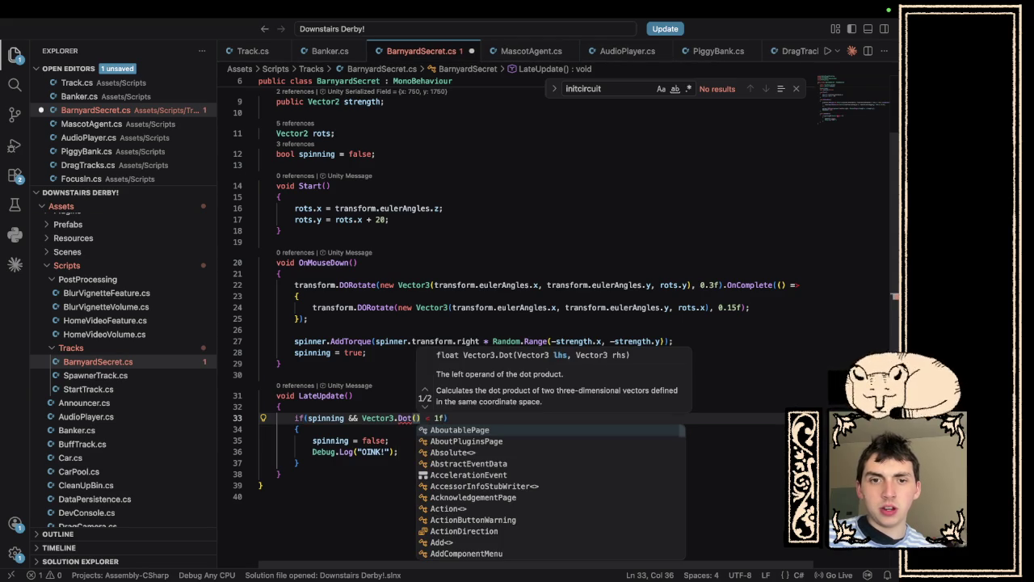
type("spinner")
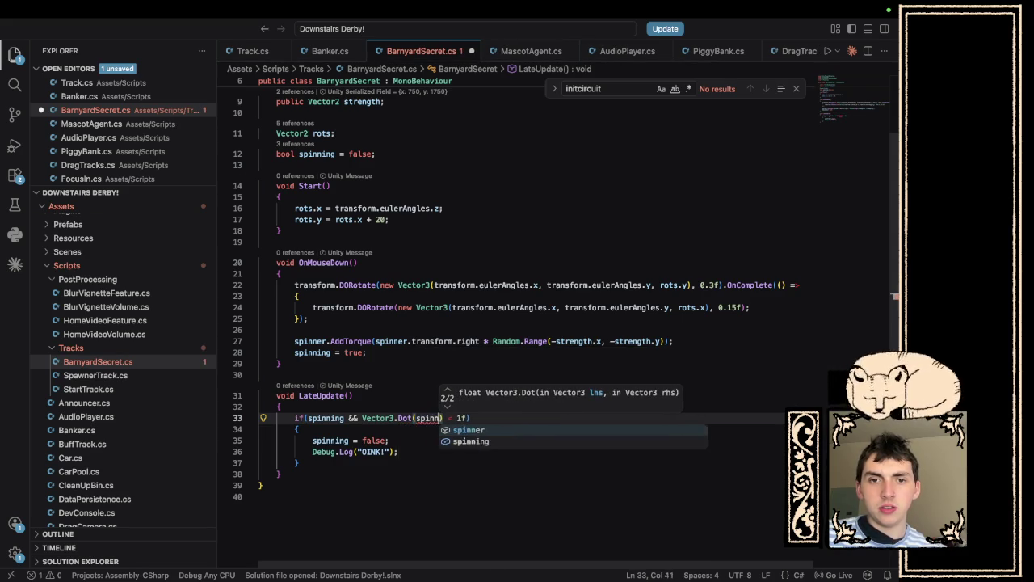
type(".transform.right")
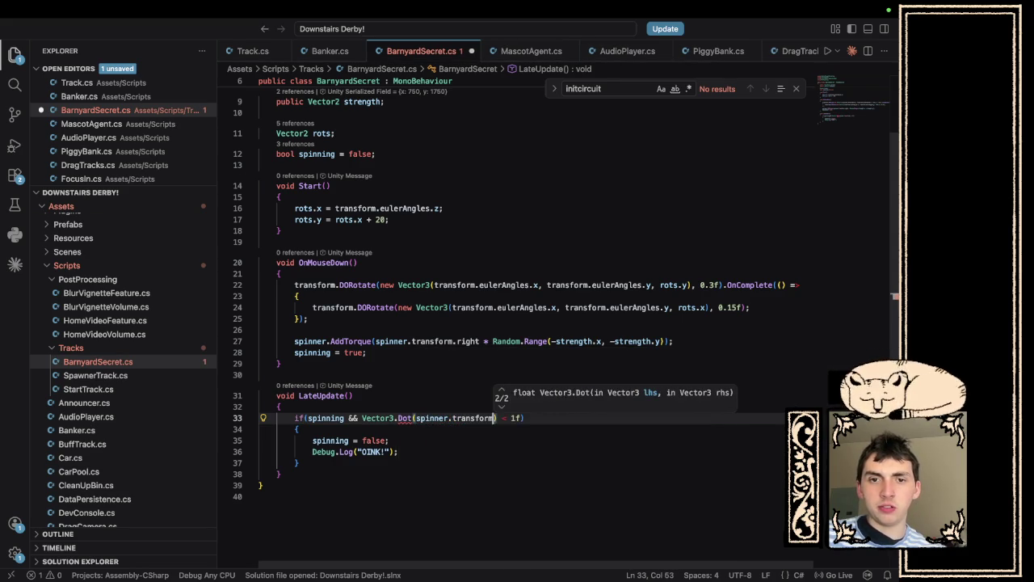
type(", ")
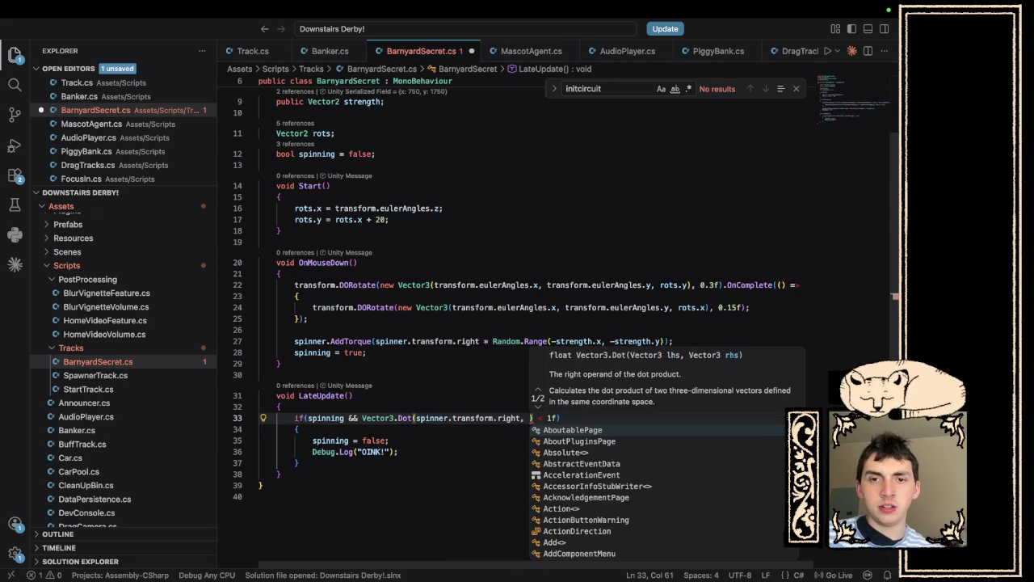
type("spinner")
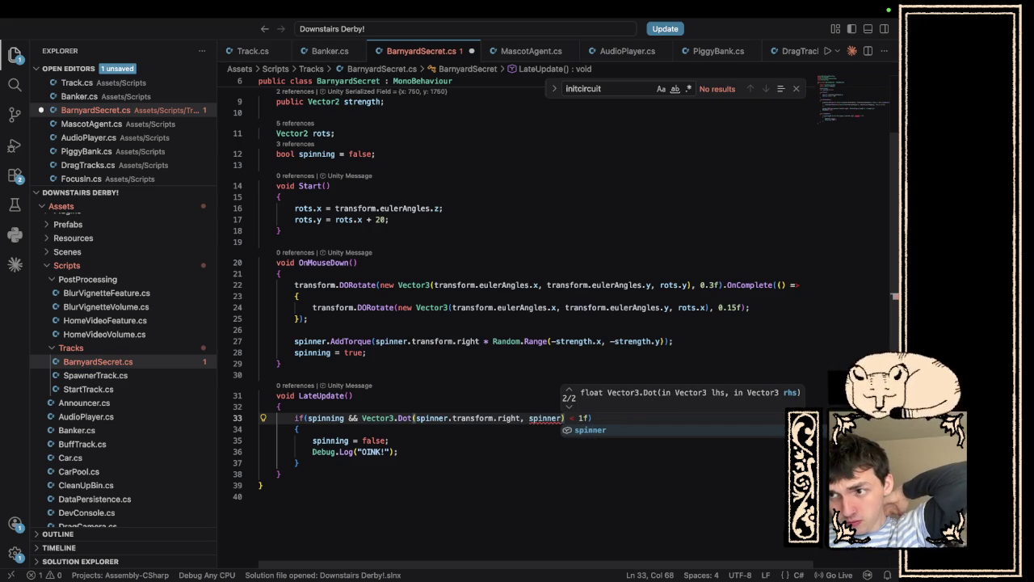
type(".an")
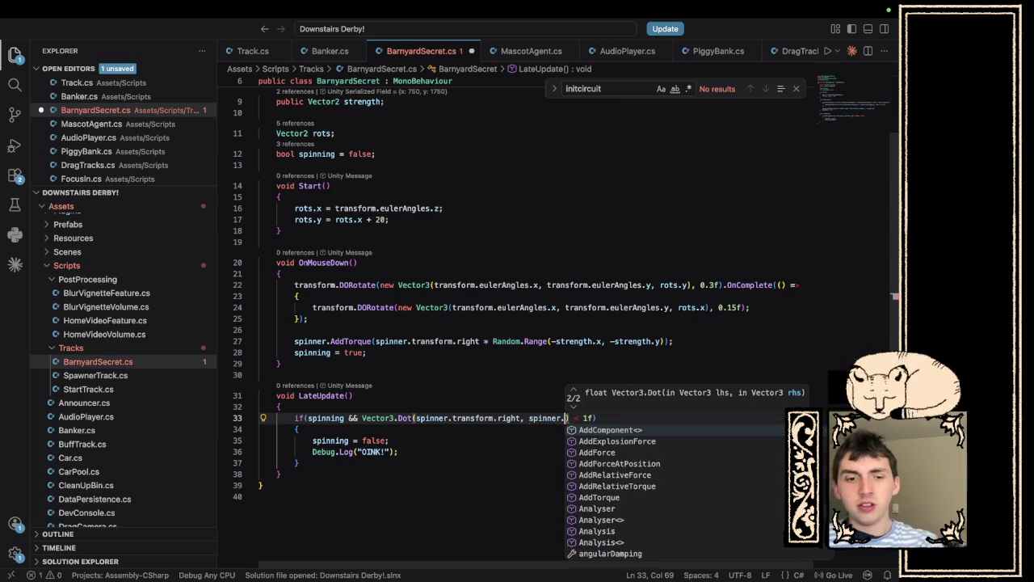
key("Down")
key("Return")
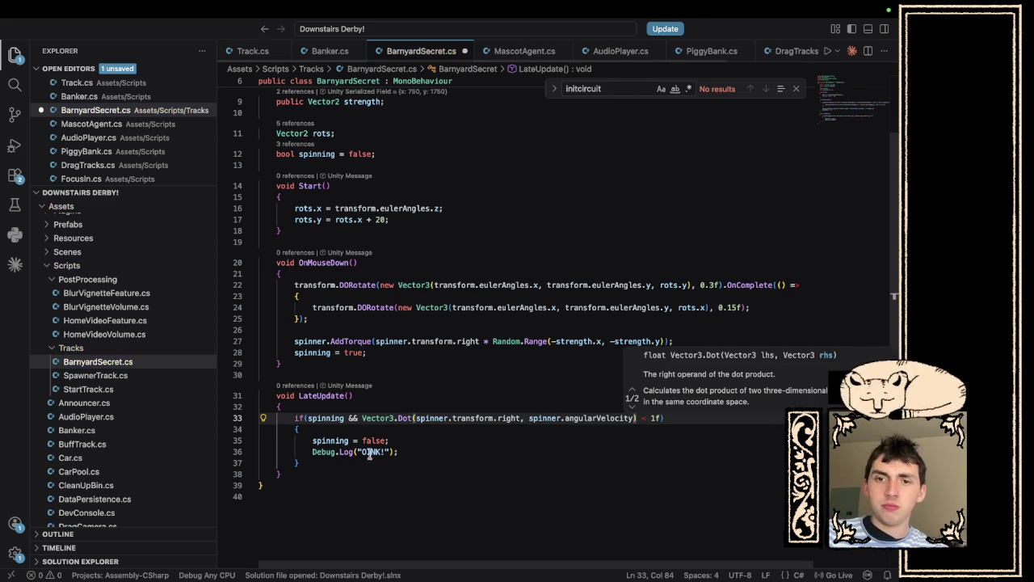
key("super+s")
key("super+Tab")
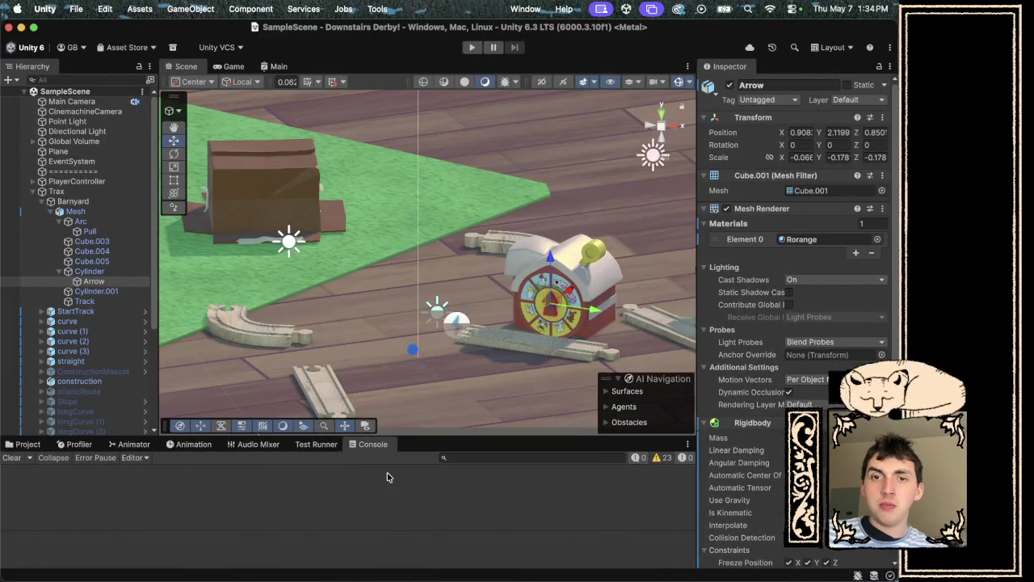
Play-test the game, spinning the barn spinner twice and watching the Console for OINK!
key("super+Tab")
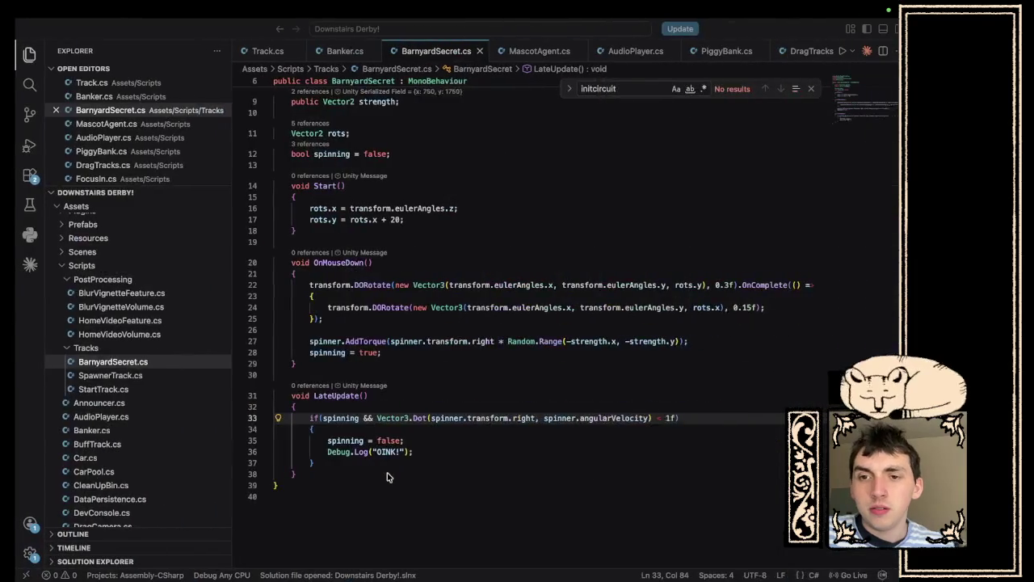
key("super+Tab")
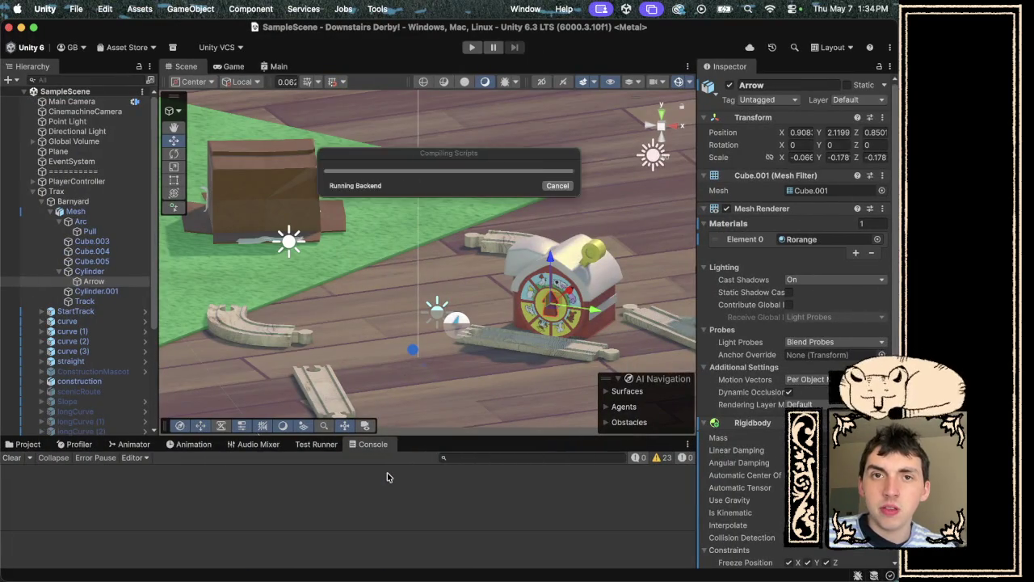
left_click(472, 48)
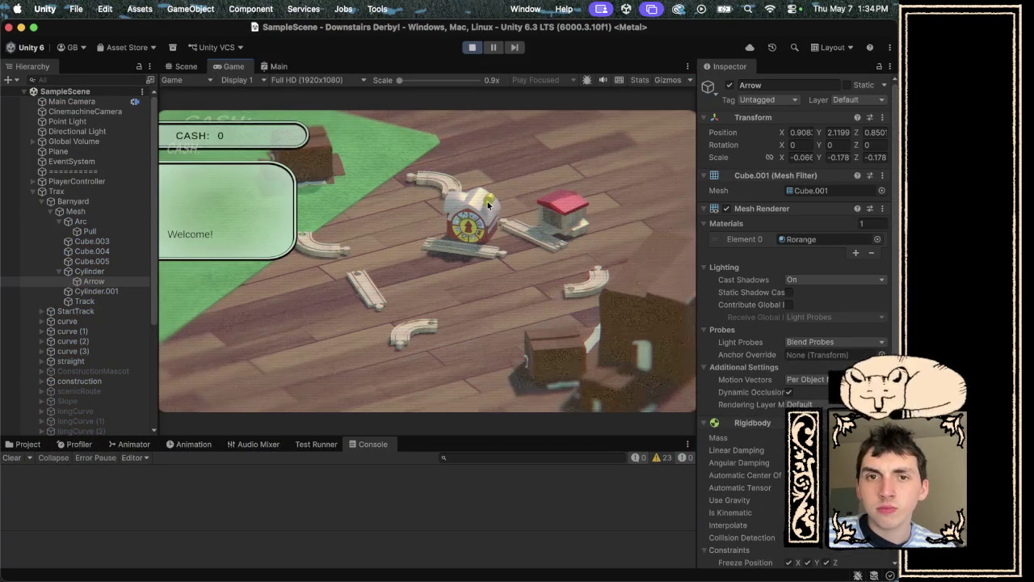
left_click(487, 201)
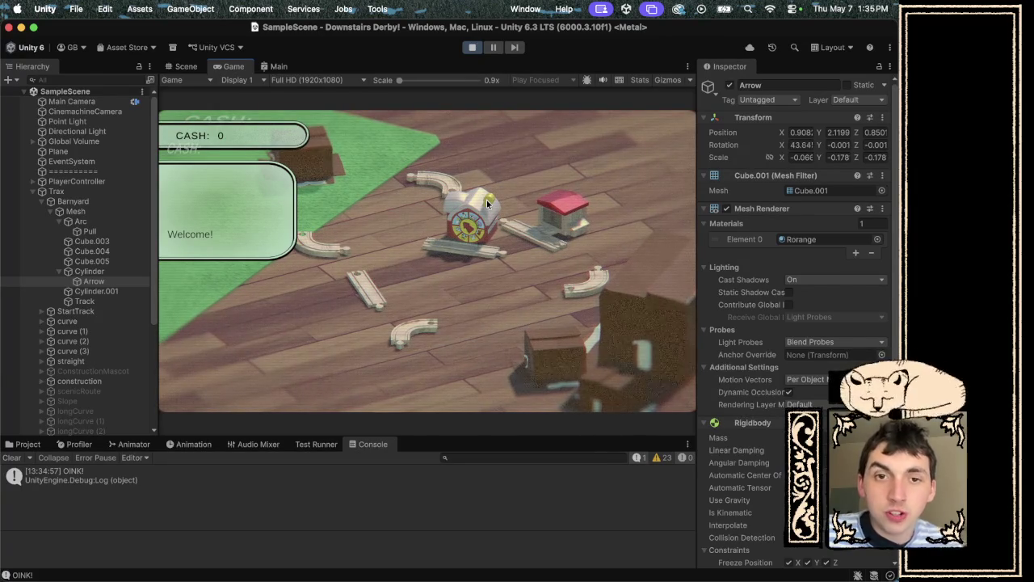
left_click(486, 200)
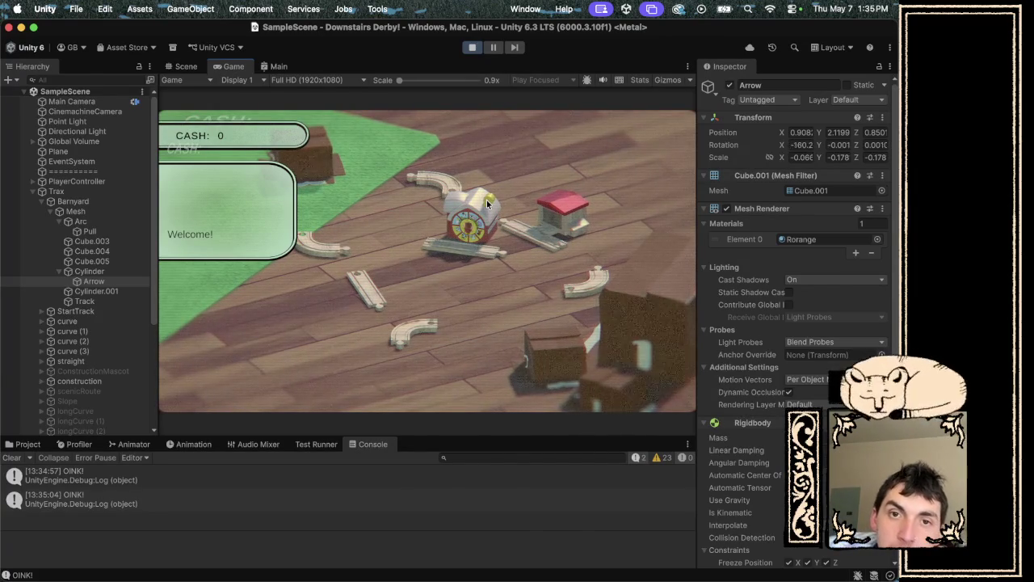
left_click(475, 48)
key("super+Tab")
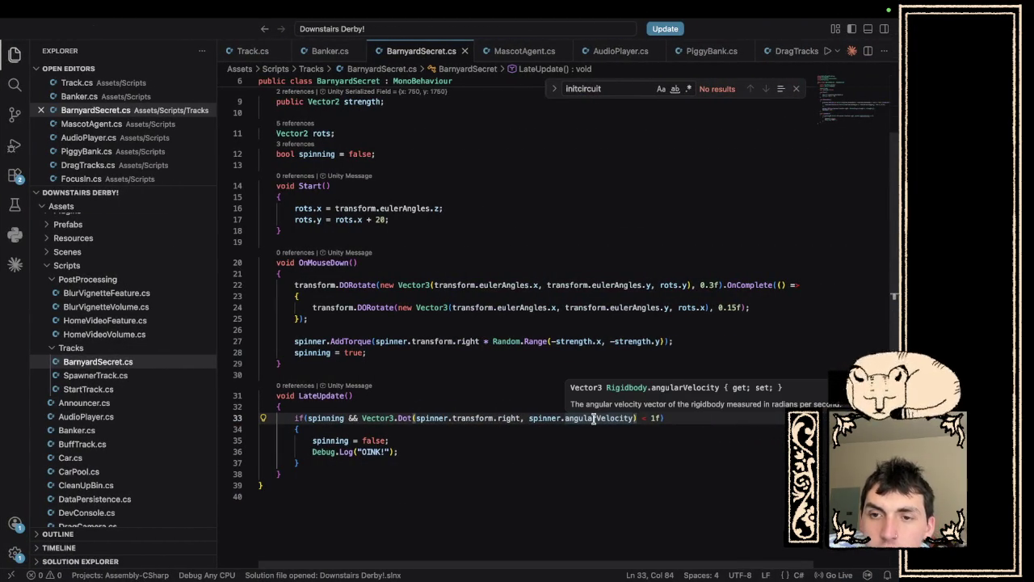
Change the line 33 spin-stop threshold from 1f to 0.0f and save the script.
left_click(652, 417)
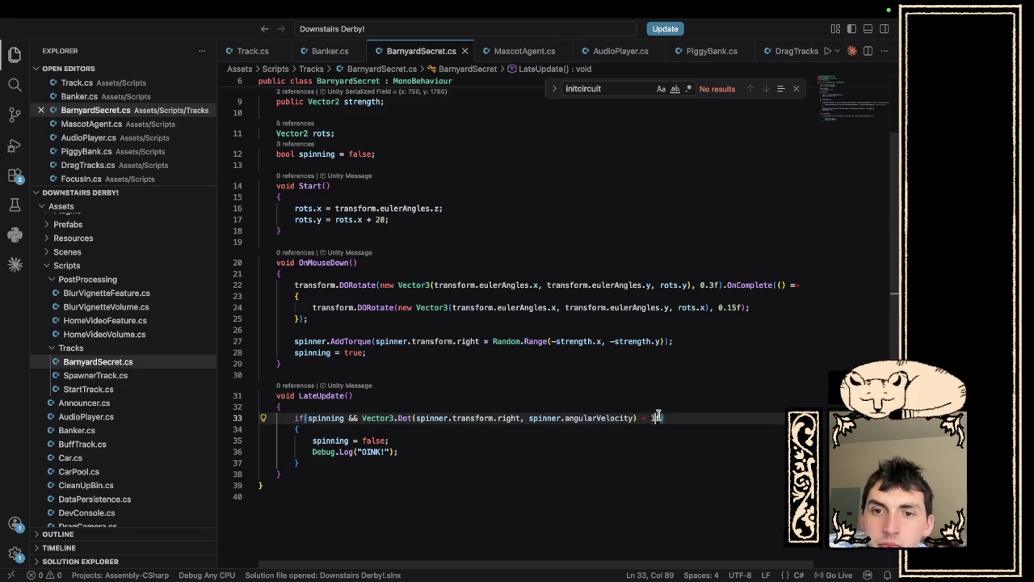
key("shift+Right")
key("Right")
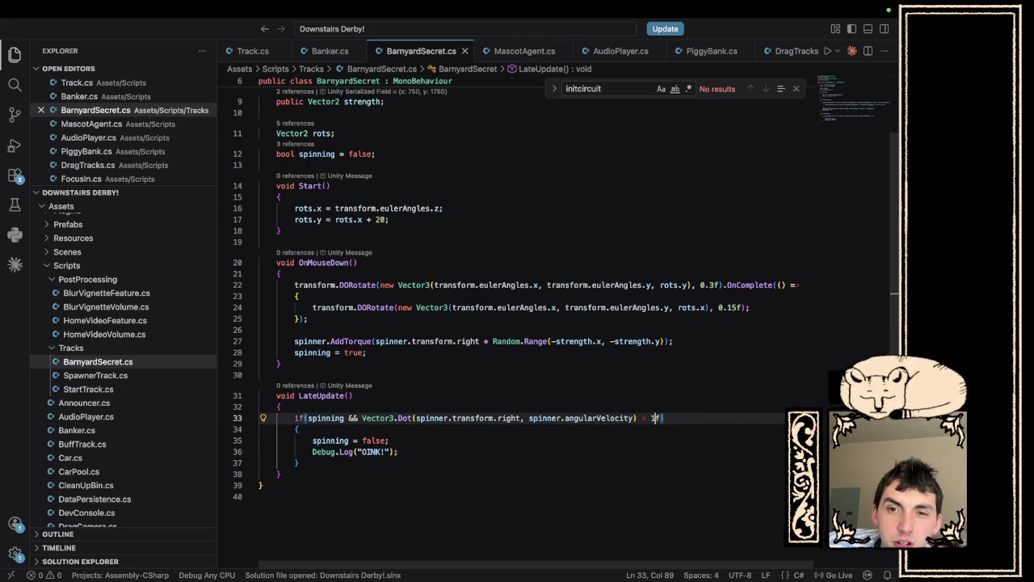
key("BackSpace")
type("0.0")
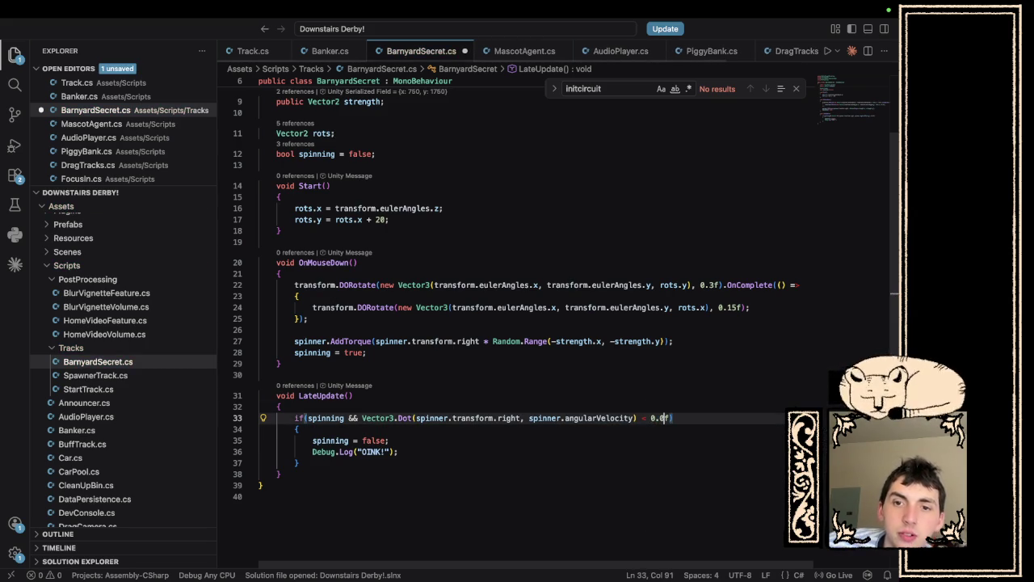
key("super+s")
key("super+Tab")
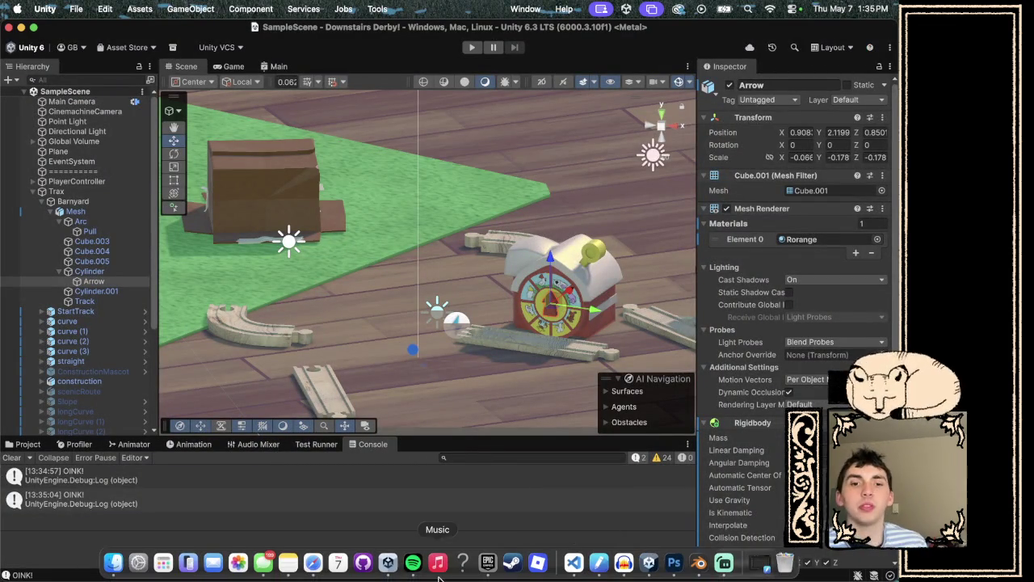
Start playing the Getting Killed album in the music player.
left_click(411, 565)
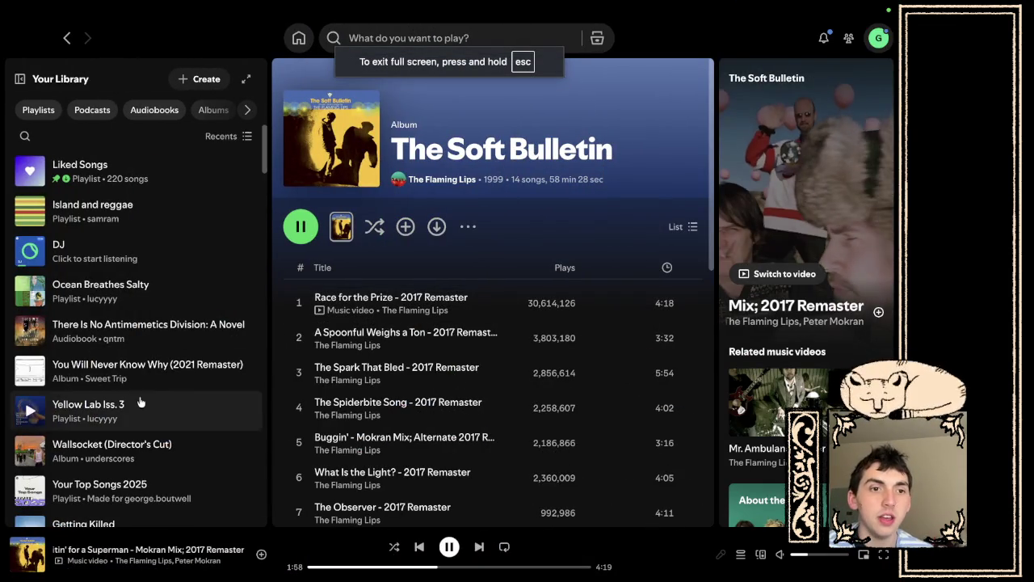
scroll(145, 461, "down", 3)
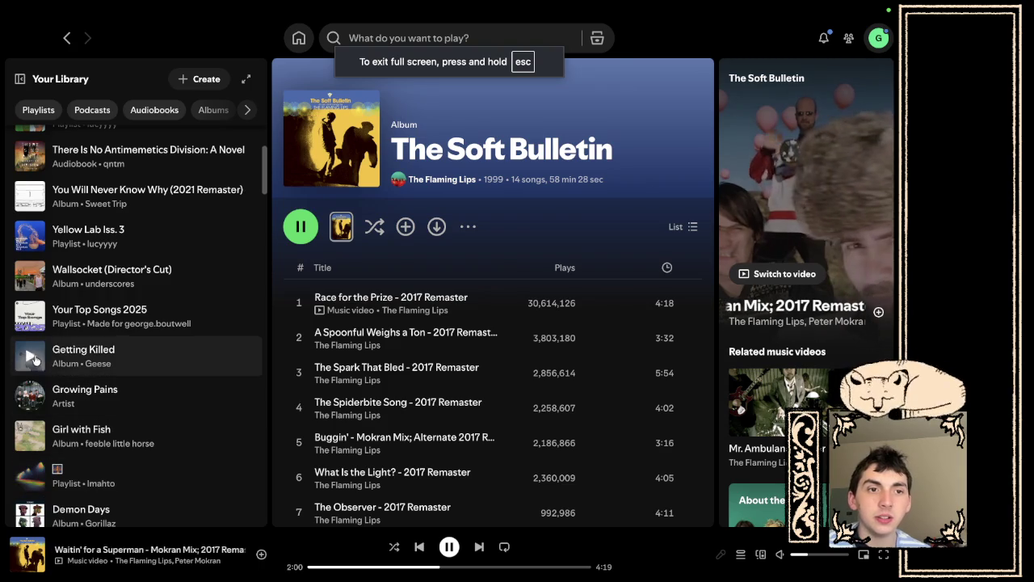
double_click(176, 362)
key("super+Tab")
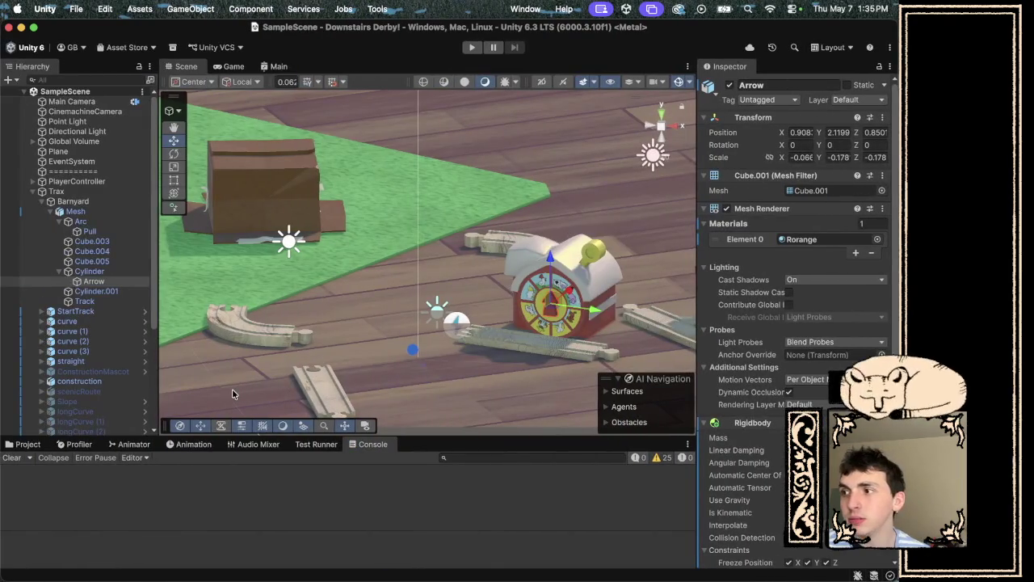
Run a play-mode test with the 0.0f threshold, logging two OINK! messages.
left_click(472, 48)
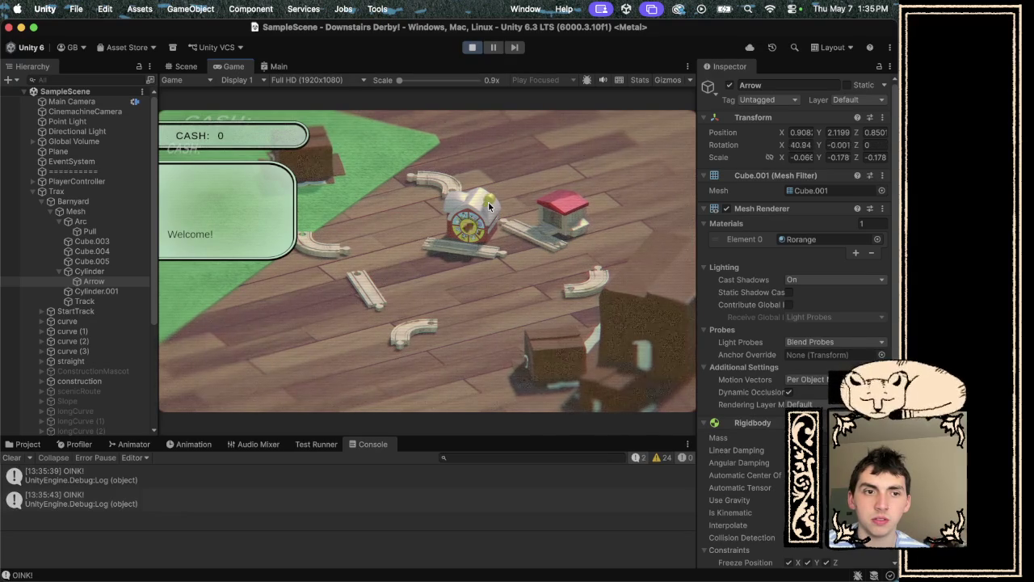
left_click(476, 48)
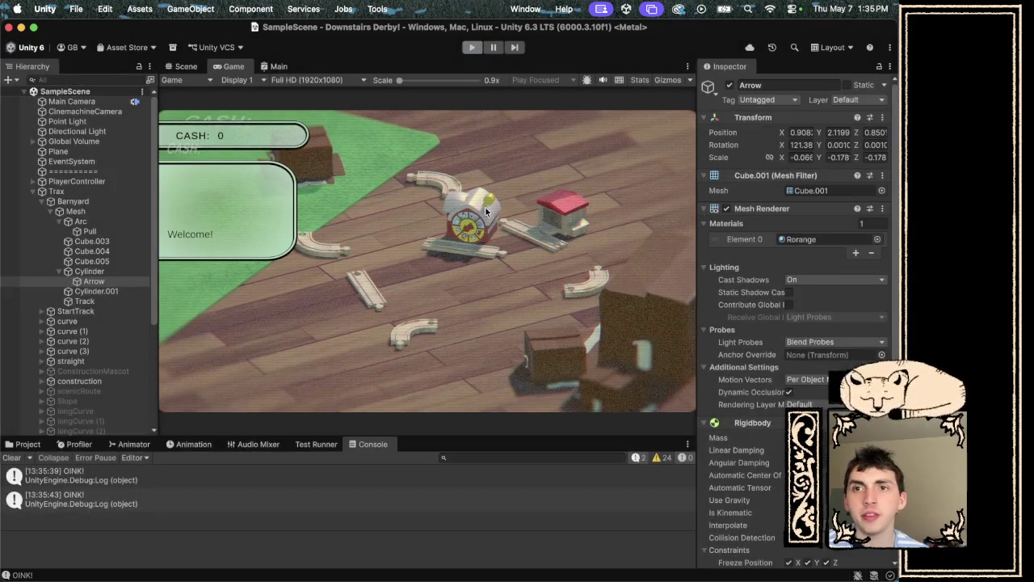
key("ctrl+Right")
key("ctrl+Right")
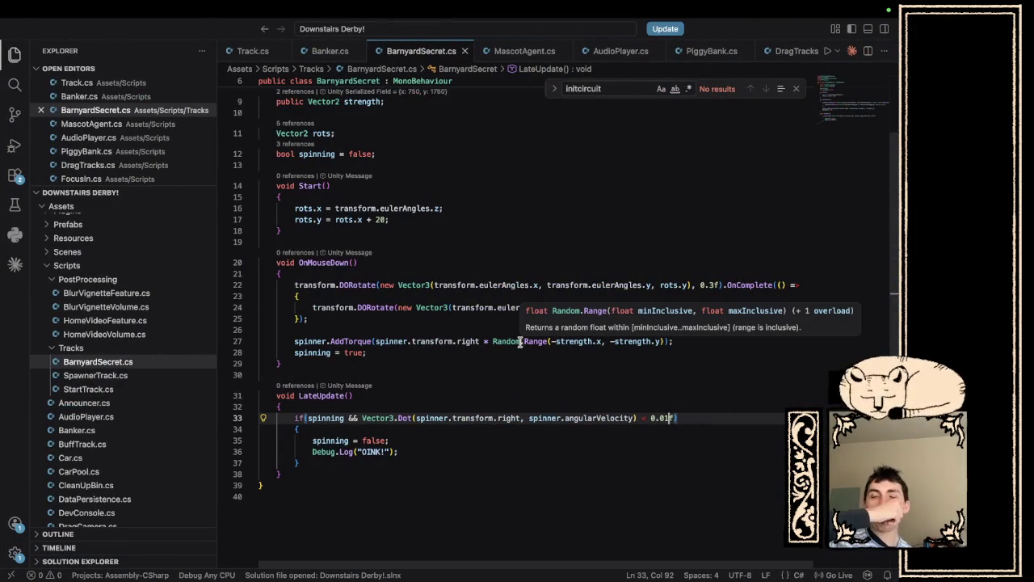
Google 'how to tell when a rigidbody stops spinning' in Safari.
key("ctrl+Right")
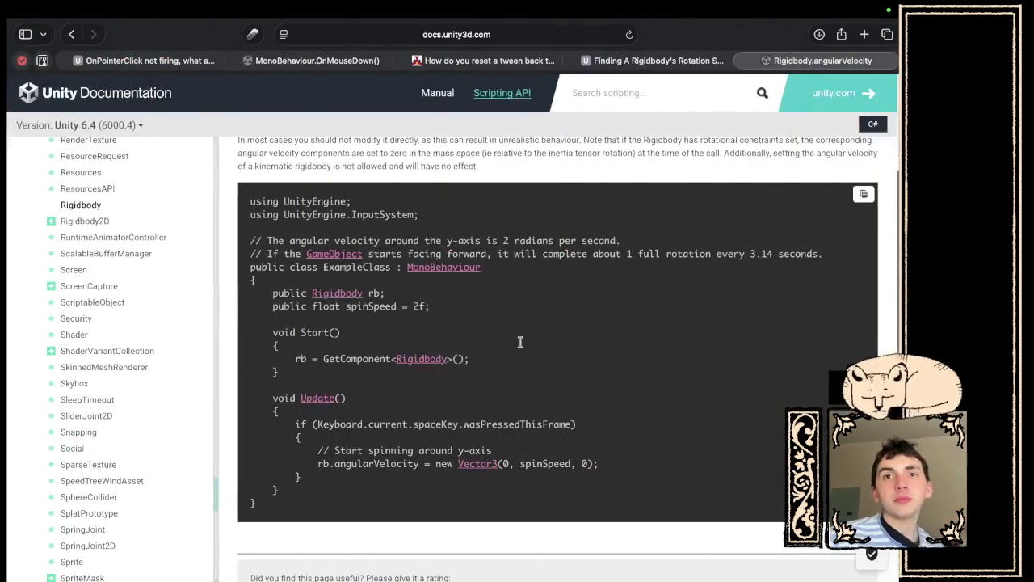
left_click(502, 34)
type("how")
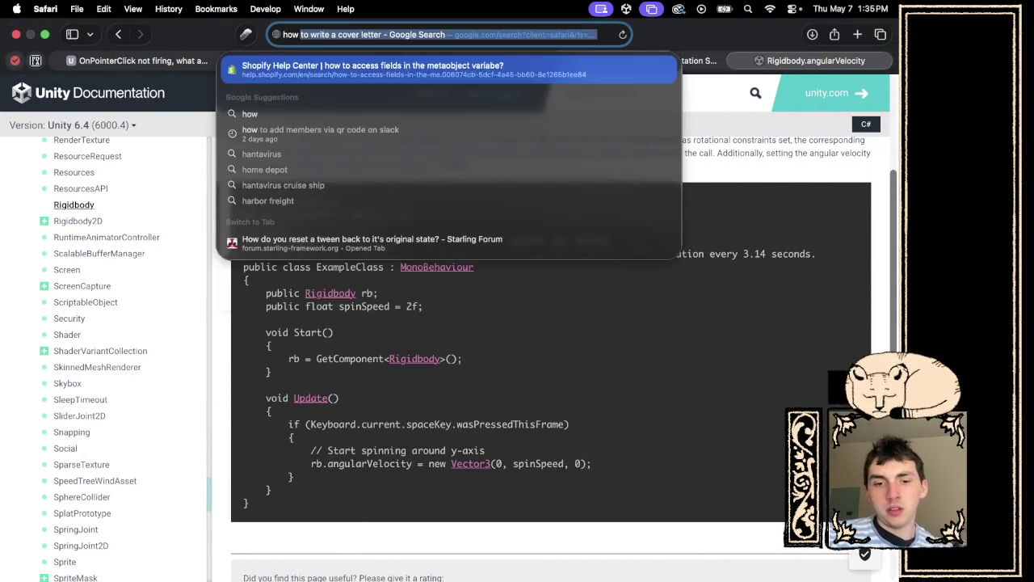
type(" to tell when a r")
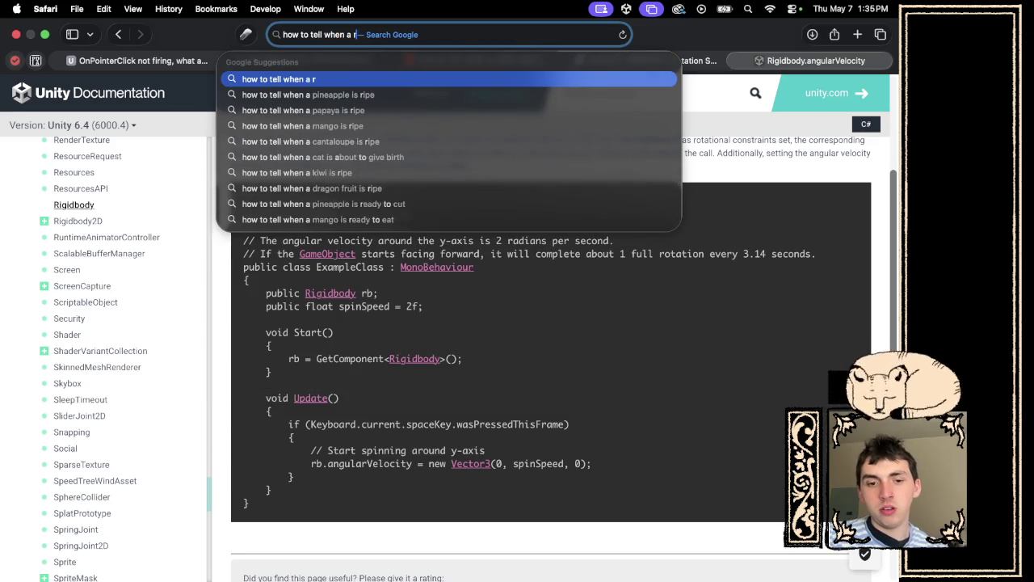
type("ig")
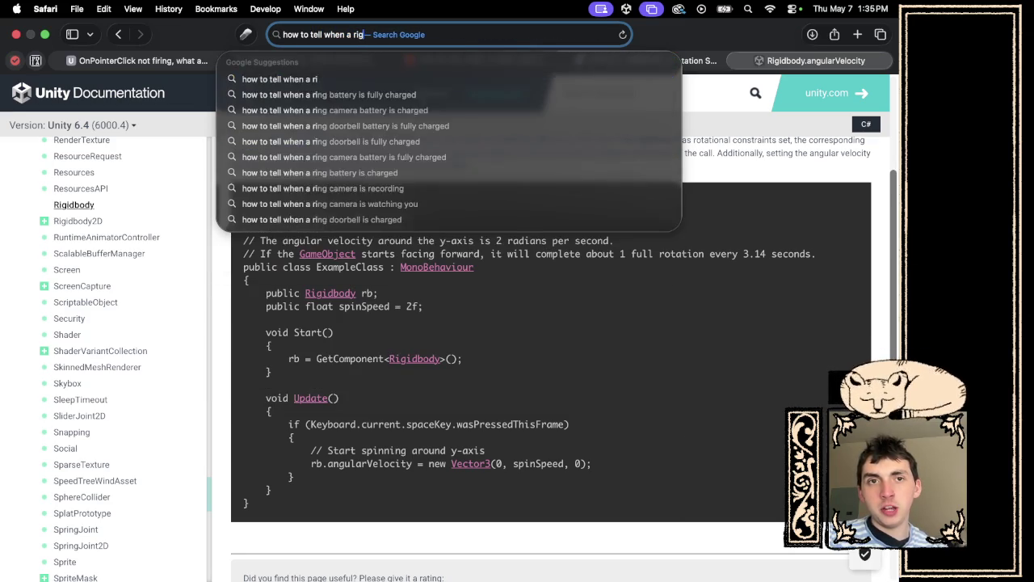
type("idbody st")
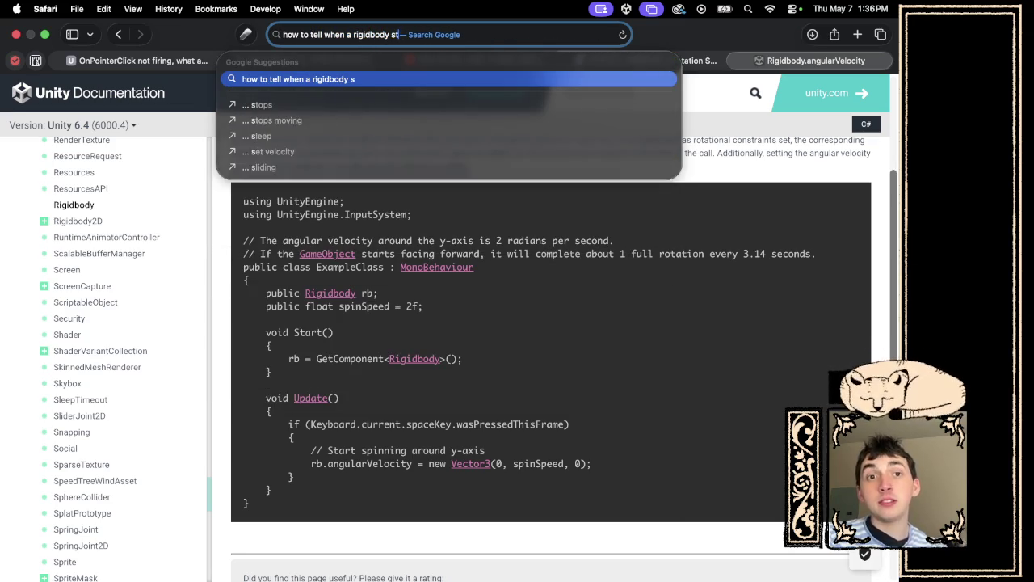
type("ops spinning")
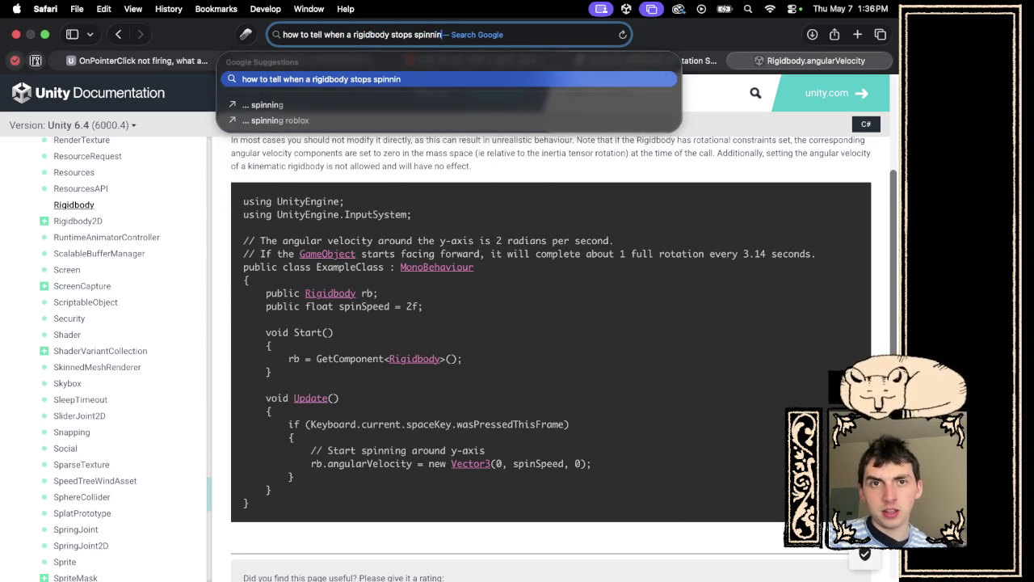
key("Return")
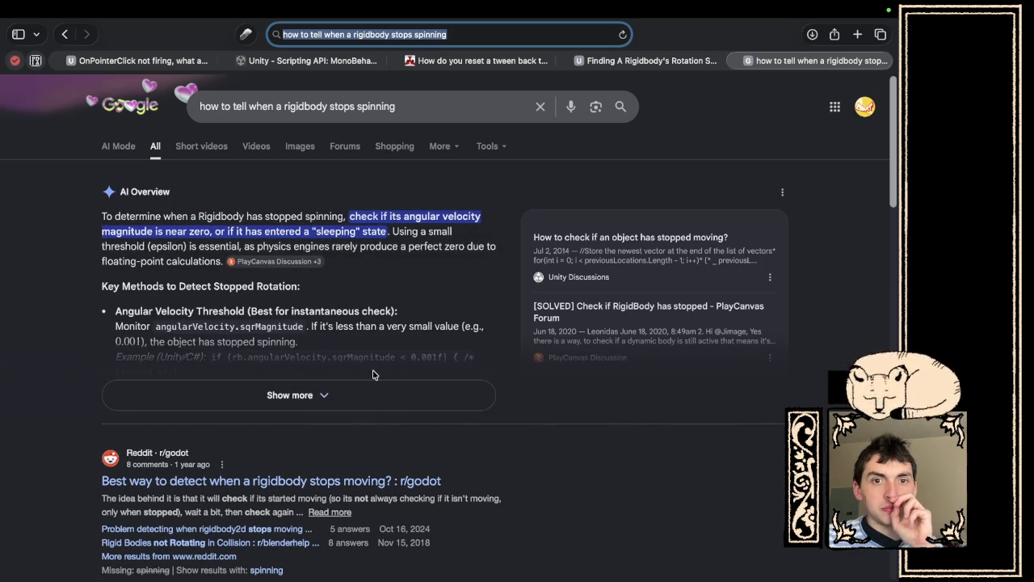
key("ctrl+Left")
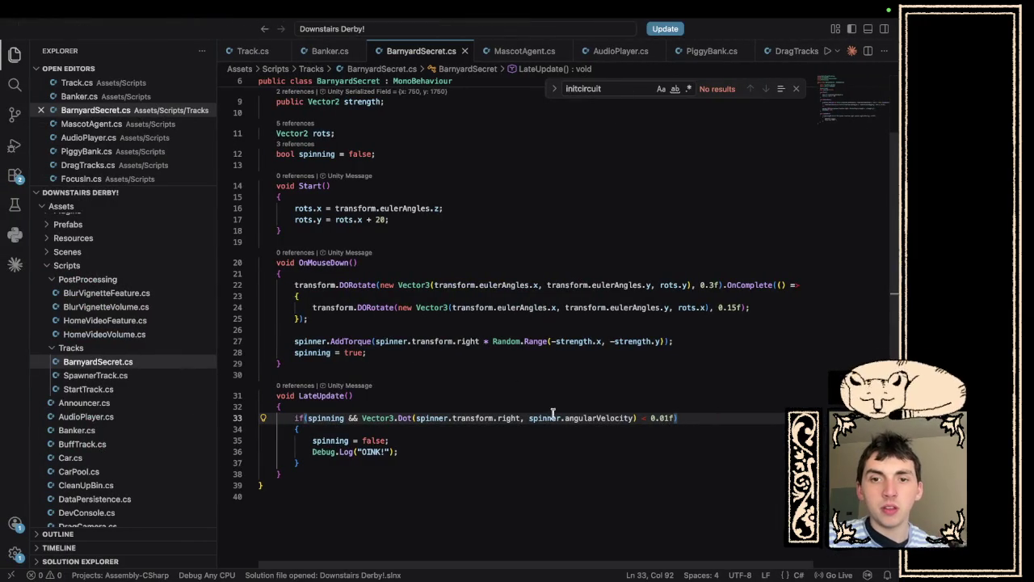
Replace the Vector3.Dot check with spinner.angularVelocity.sqrMagnitude < 0.001f and save BarnyardSecret.cs.
left_click_drag(636, 417, 361, 417)
type("angular")
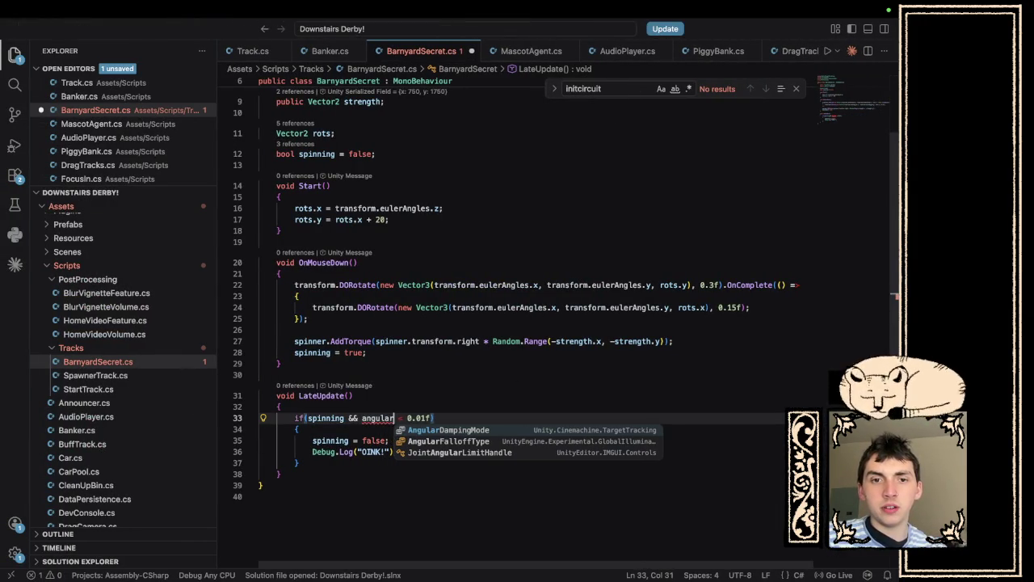
key("BackSpace")
key("BackSpace")
key("BackSpace")
key("BackSpace")
type("spinne")
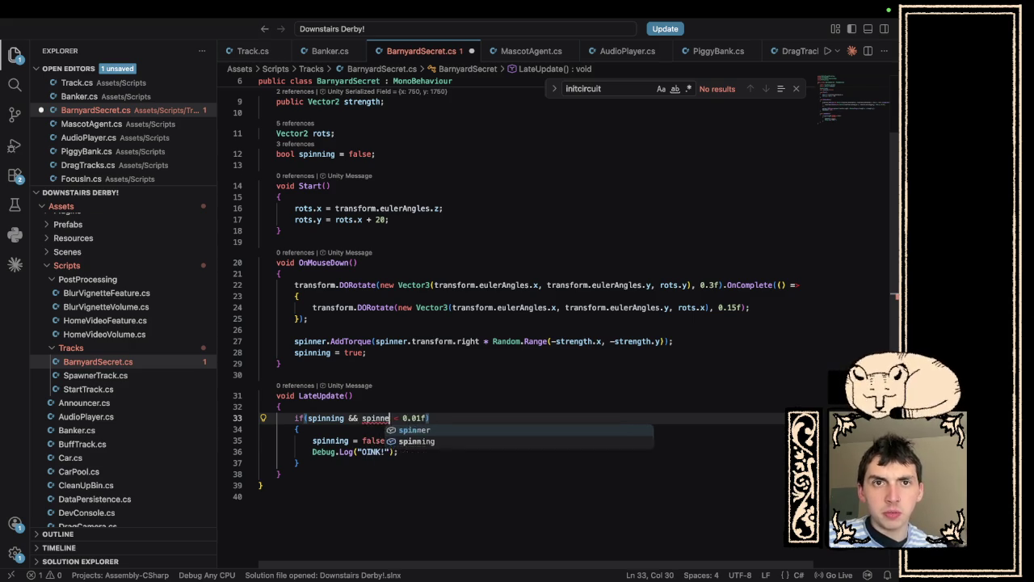
type("r.an")
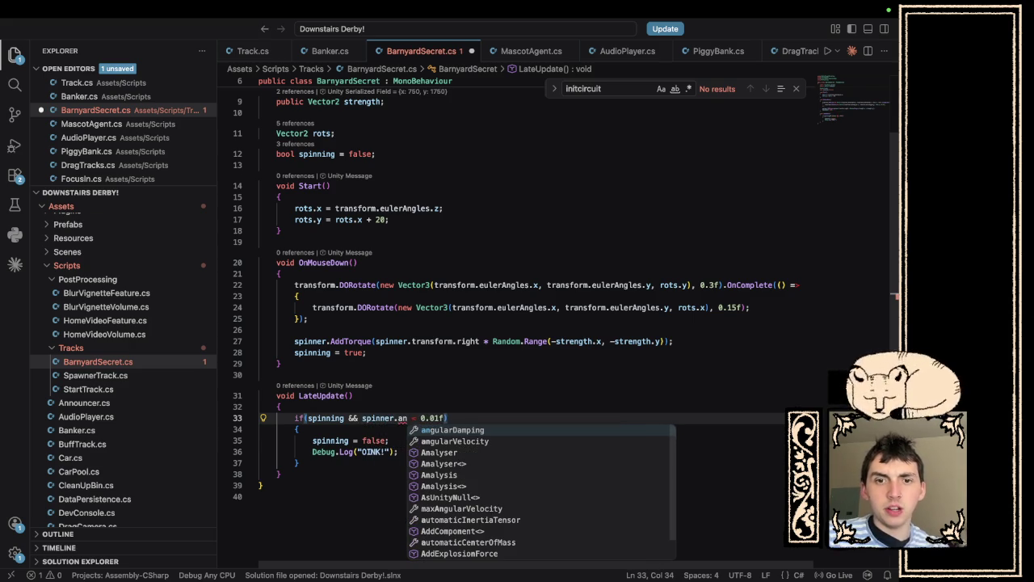
key("Down")
key("Tab")
type(".s")
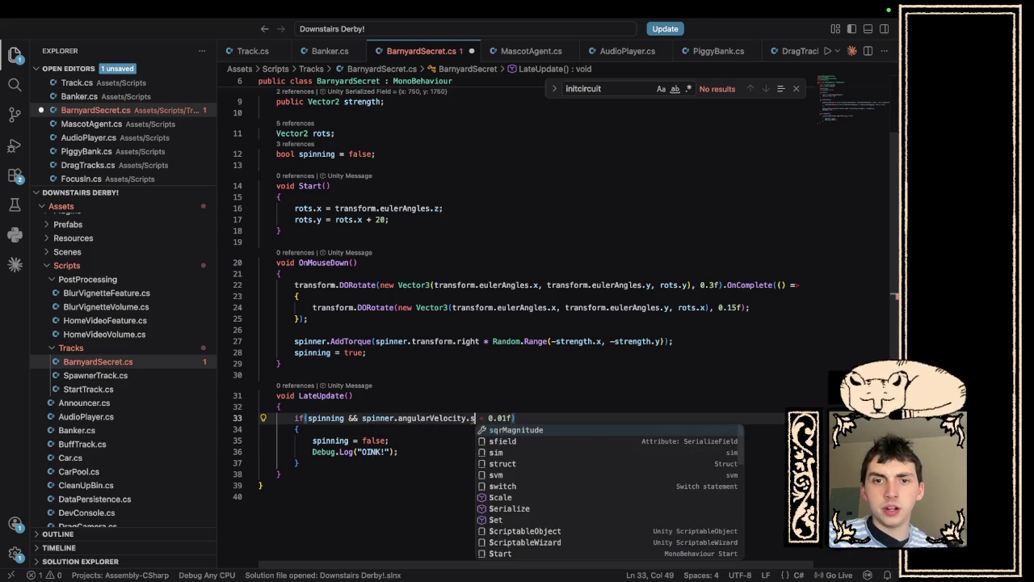
key("Tab")
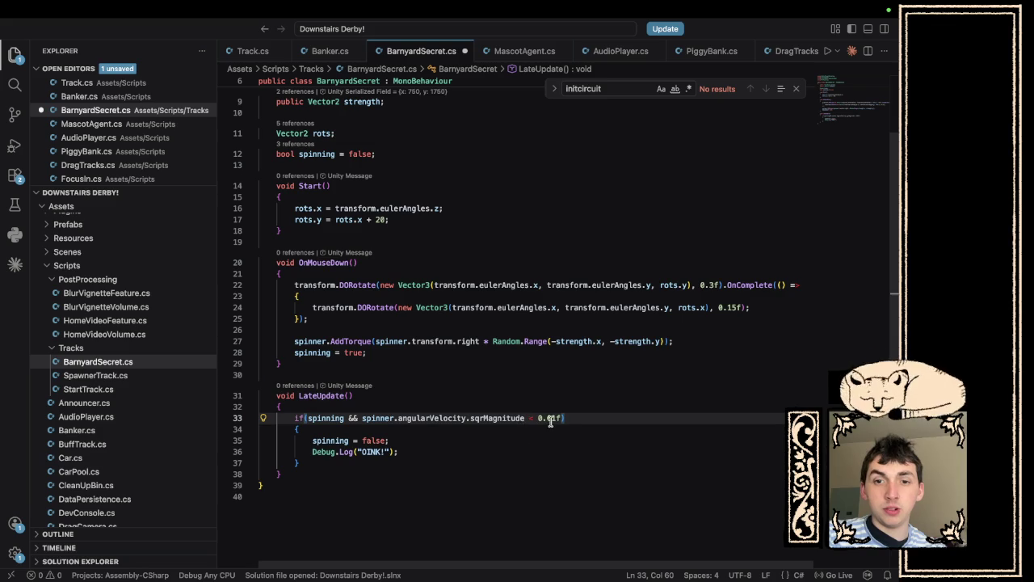
key("super+s")
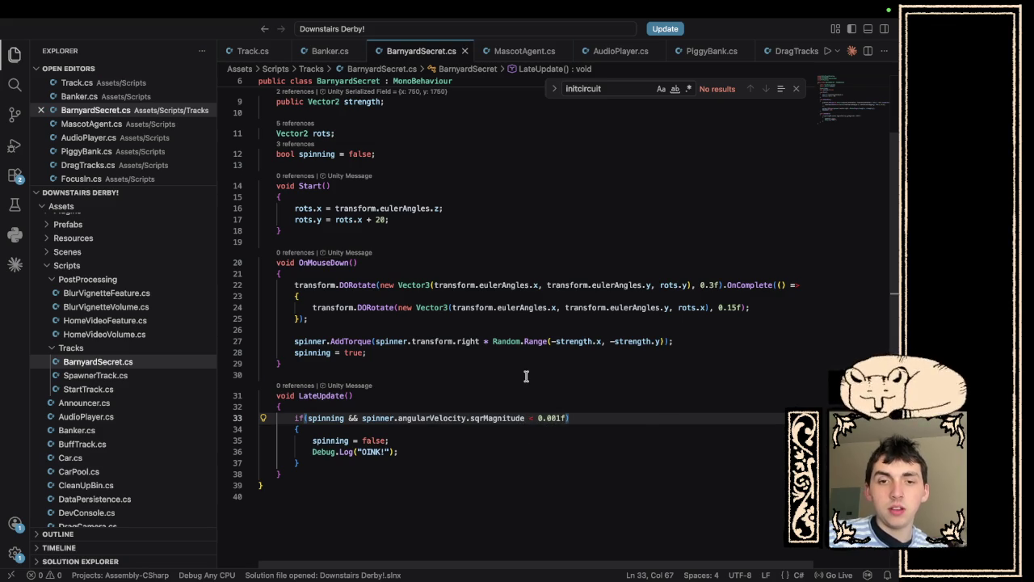
key("ctrl+Left")
key("ctrl+Left")
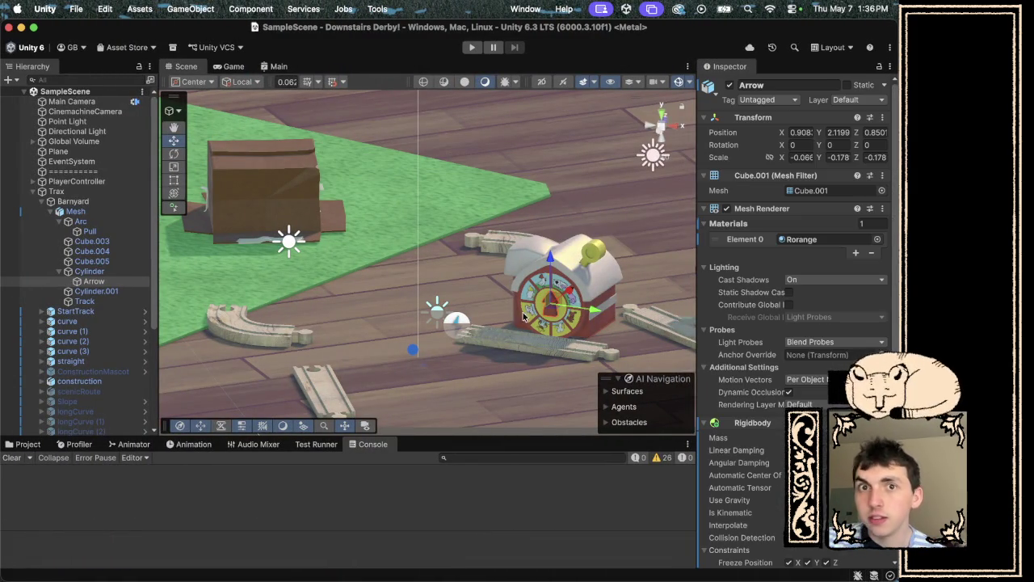
Play-test the sqrMagnitude stop check by spinning the barn once, logging one OINK!
left_click(471, 48)
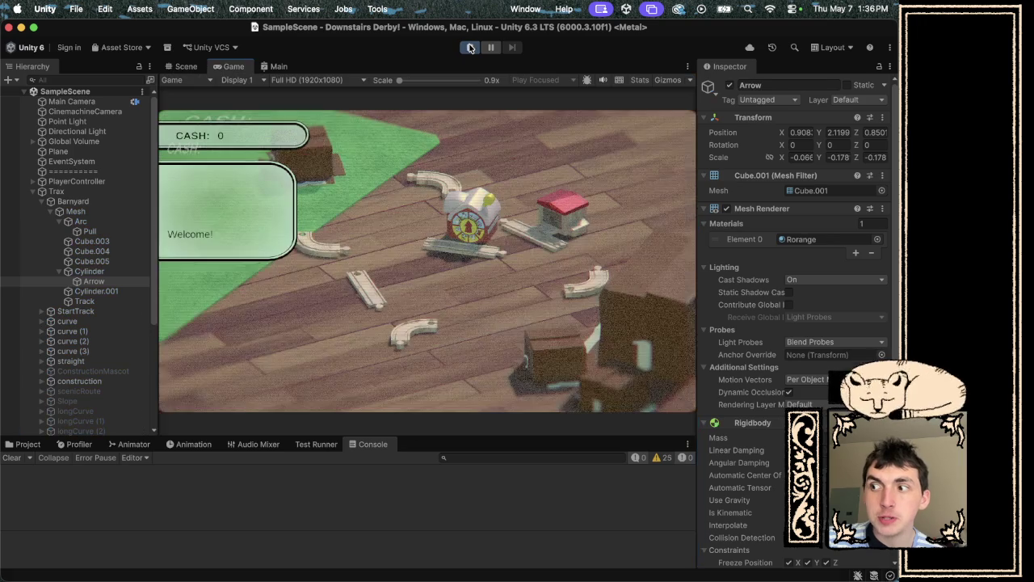
left_click(491, 206)
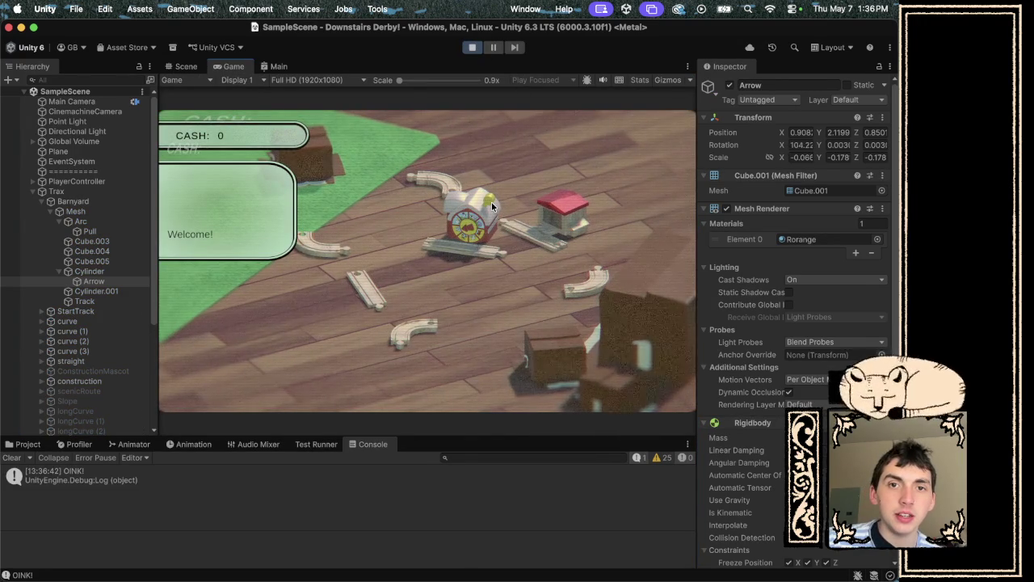
left_click(473, 49)
key("ctrl+Right")
key("ctrl+Right")
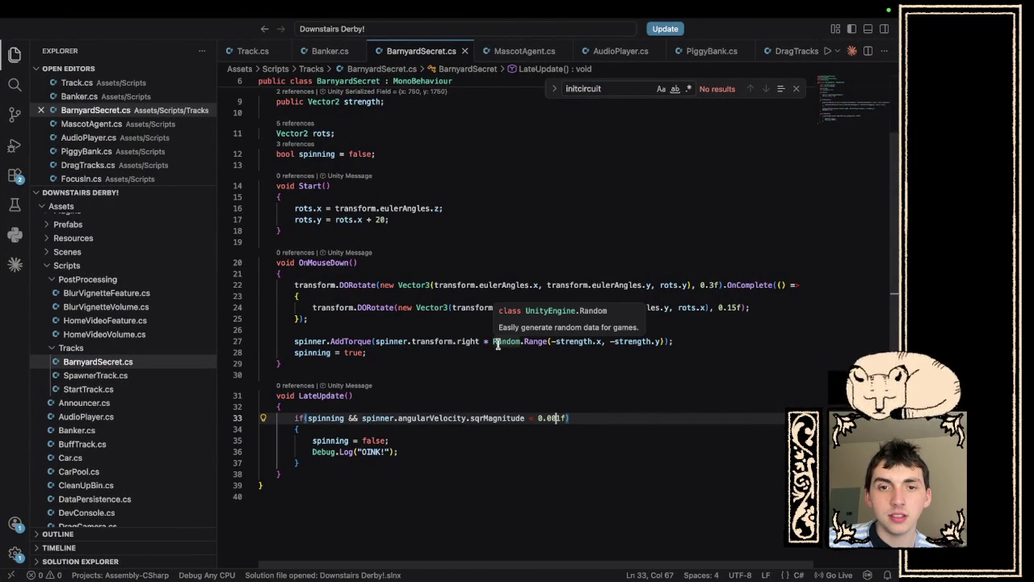
Revisit line 33's comparison, then rerun the play-test, which logs OINK! twice.
left_click(533, 418)
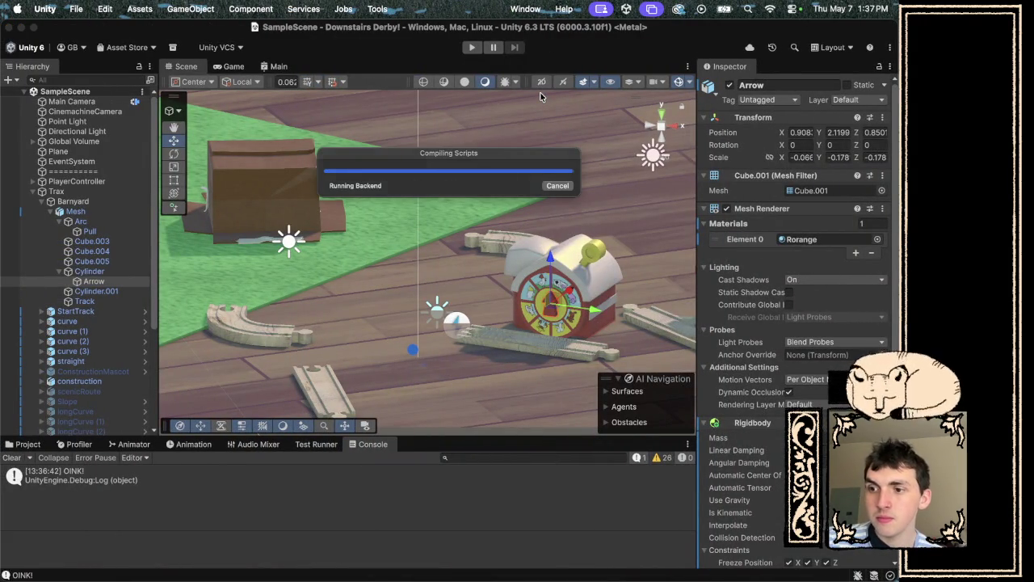
key("super+p")
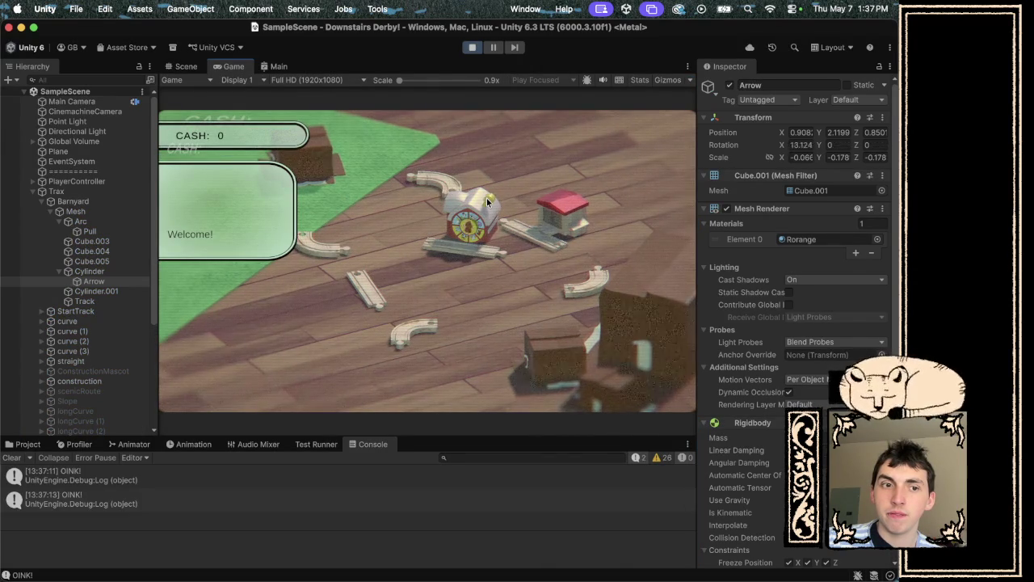
left_click(473, 47)
key("ctrl+Right")
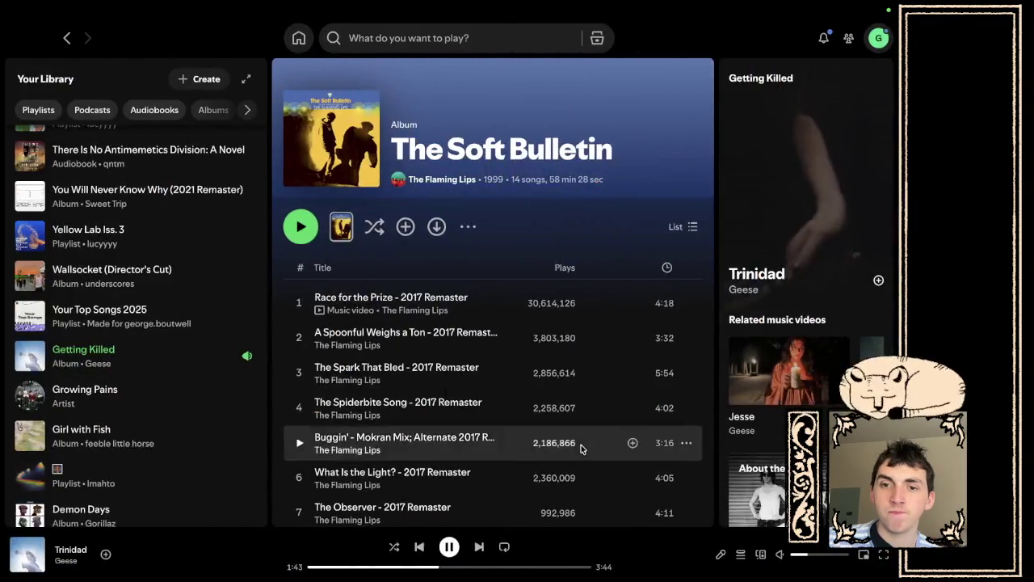
key("ctrl+Right")
Add '&& spinner.angularVelocity.sqrMagnitude > -0.01f' to line 33's stop check and save.
key("BackSpace")
type("1")
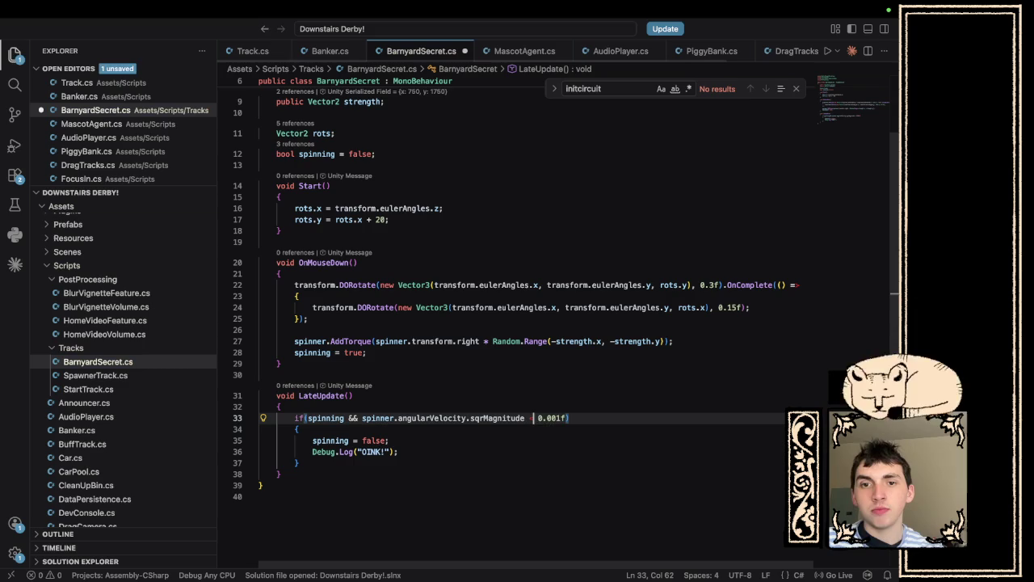
left_click(557, 416)
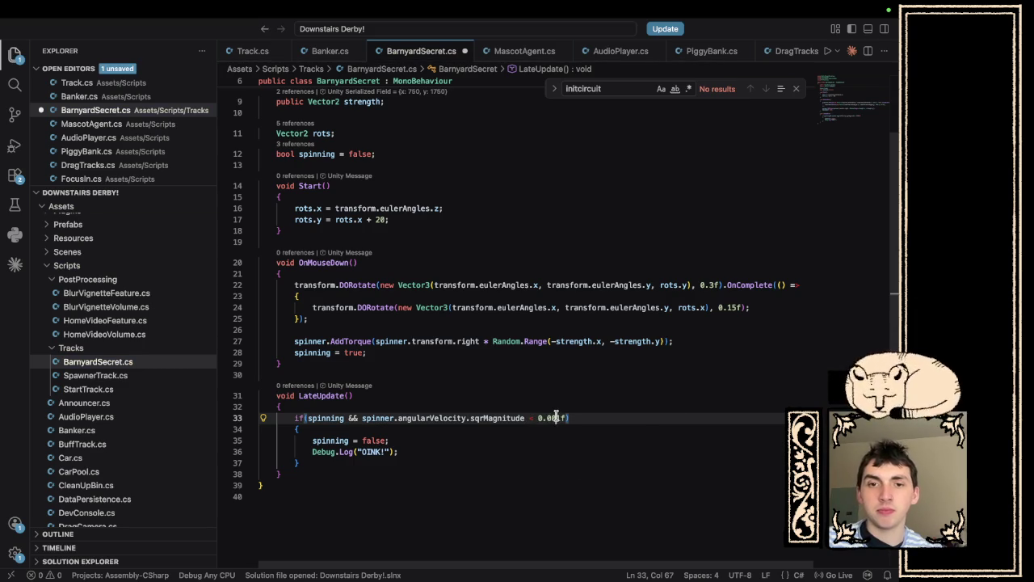
key("Right")
key("Right")
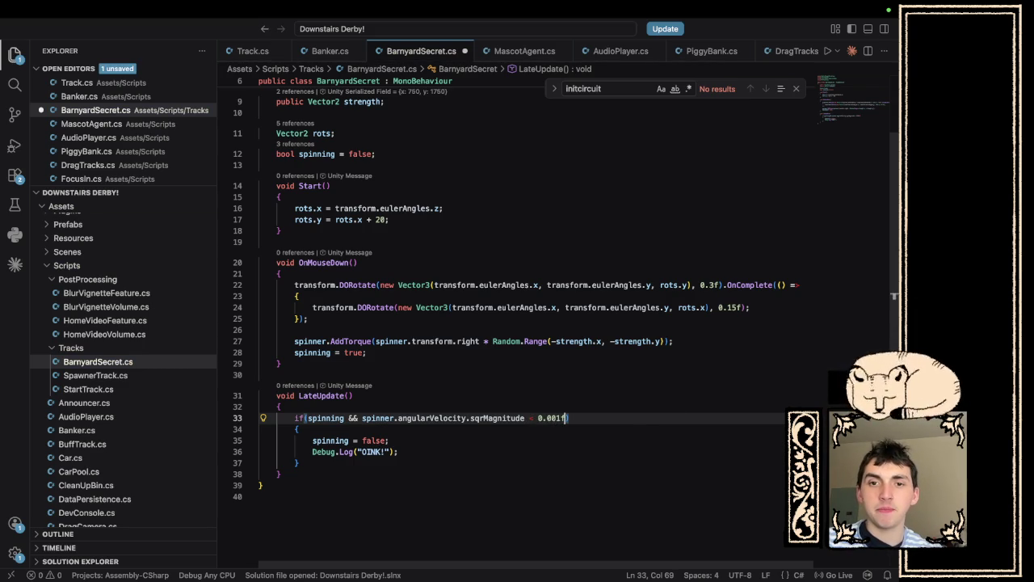
key("BackSpace")
key("BackSpace")
key("BackSpace")
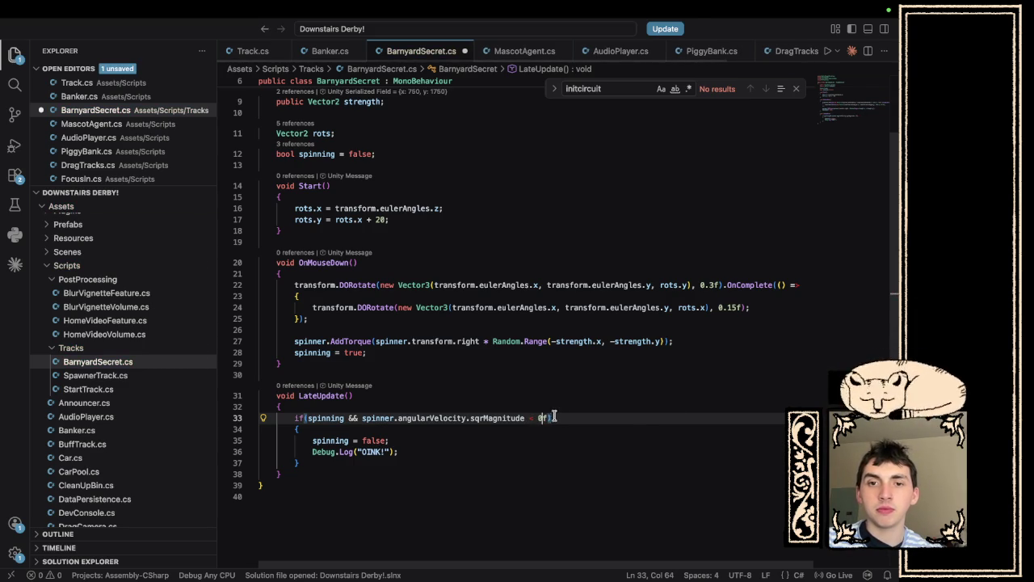
key("super+s")
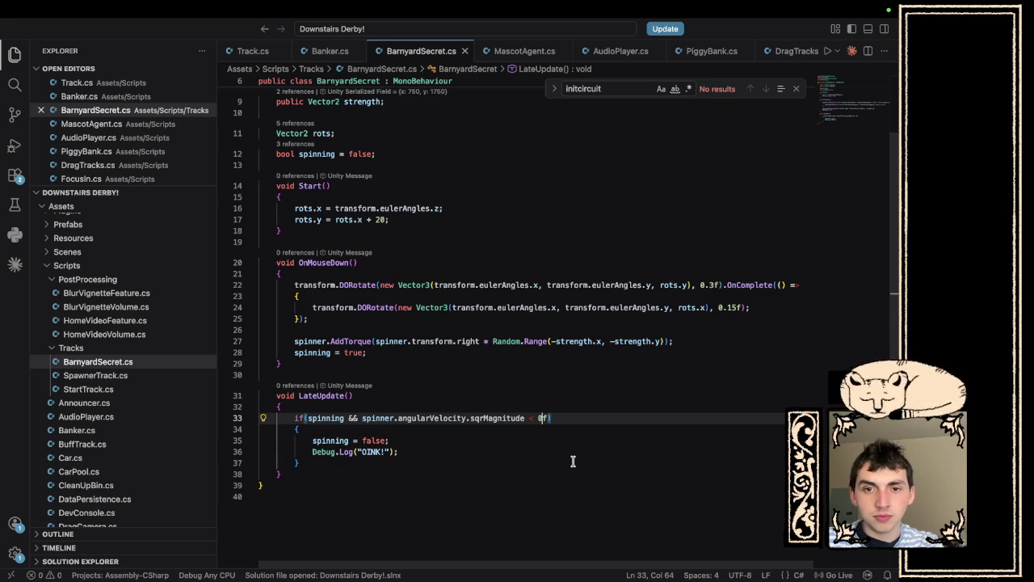
type(".001")
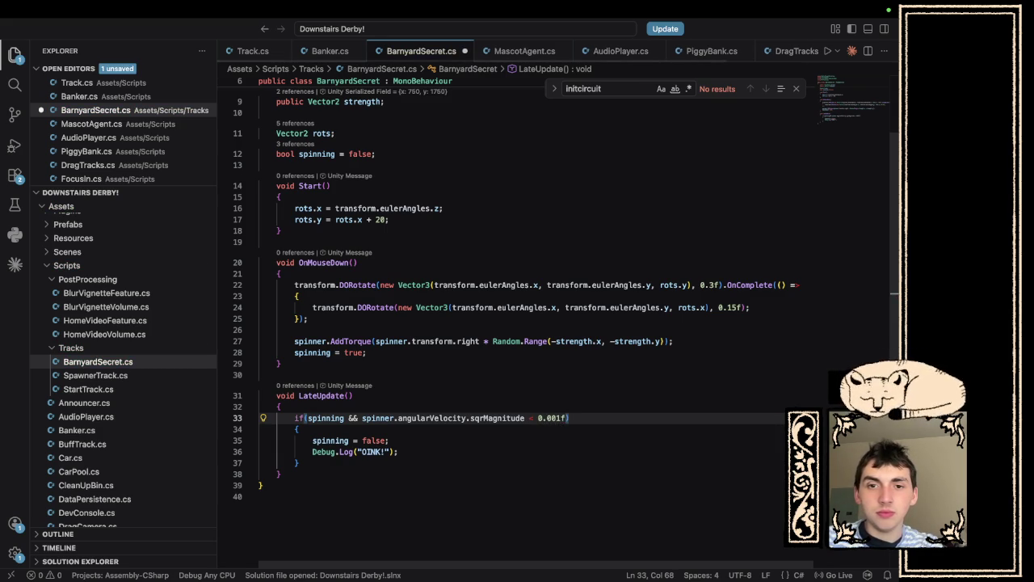
type("&& spinn")
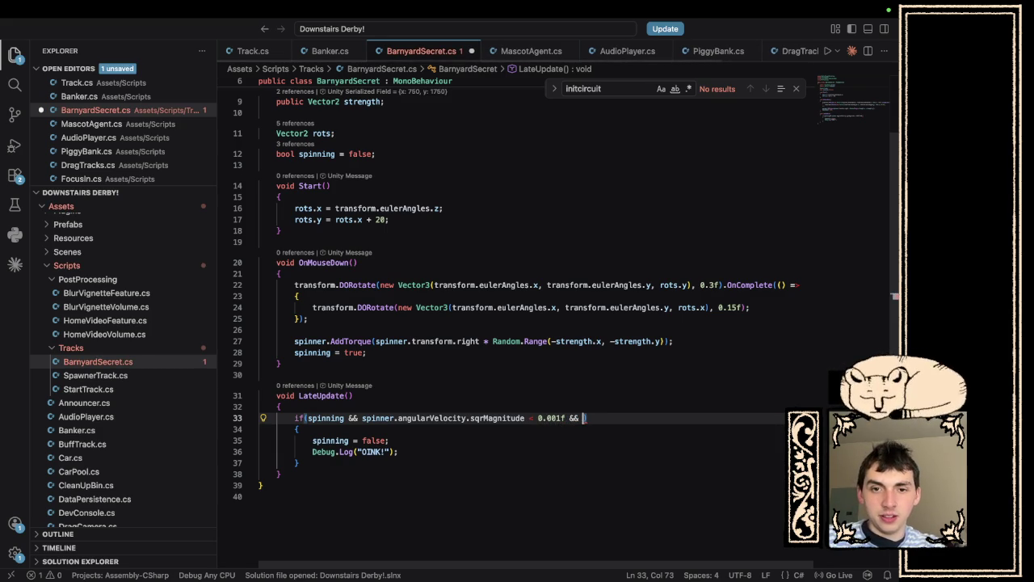
type("er.angularVelocity")
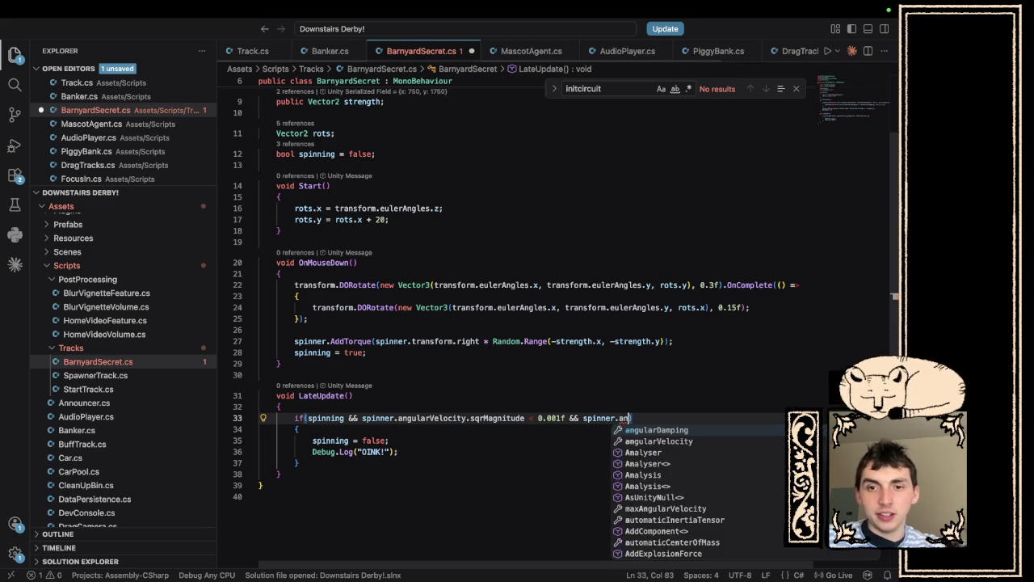
type(".sqrMagnitude ")
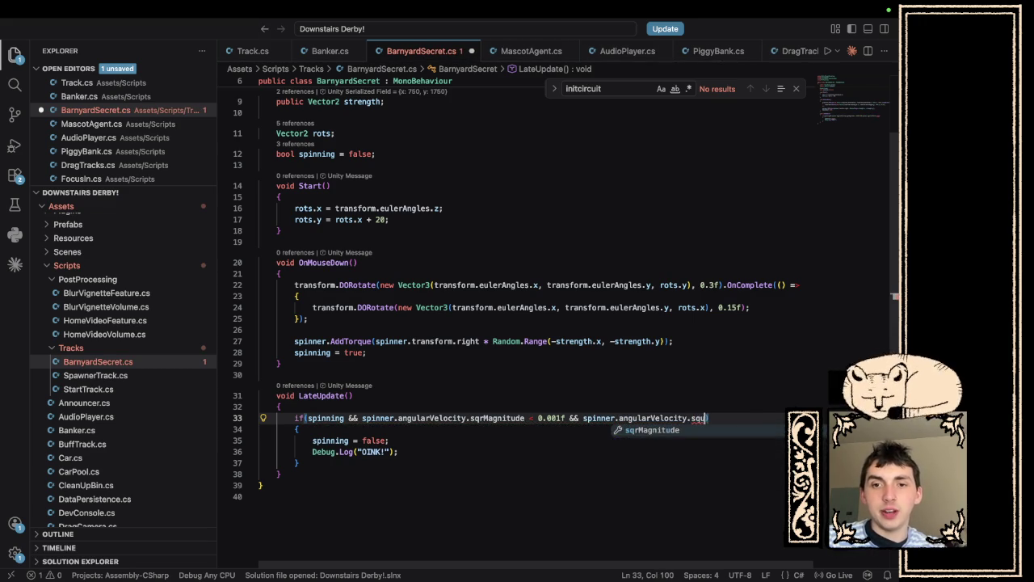
type(">")
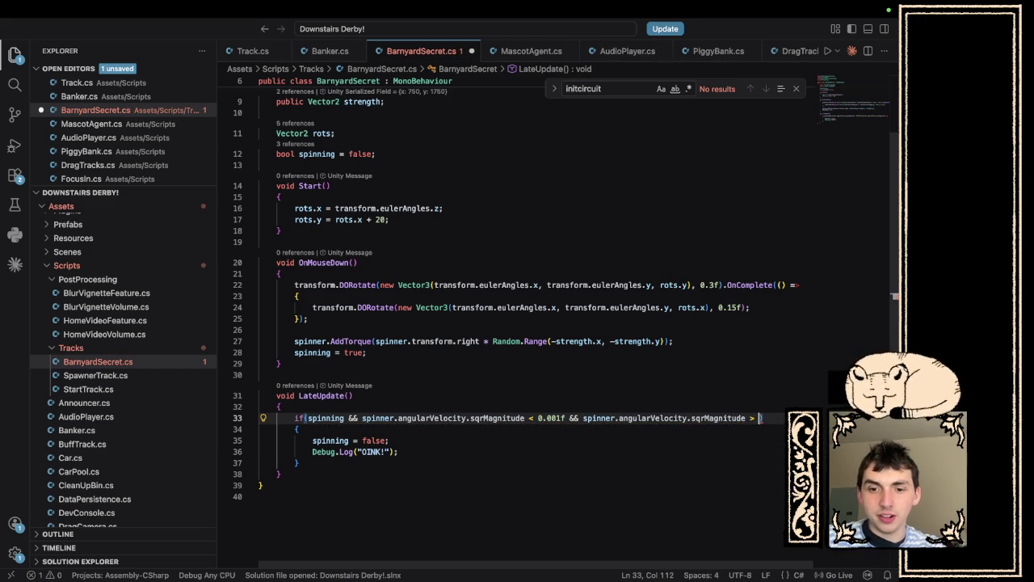
type("0.0")
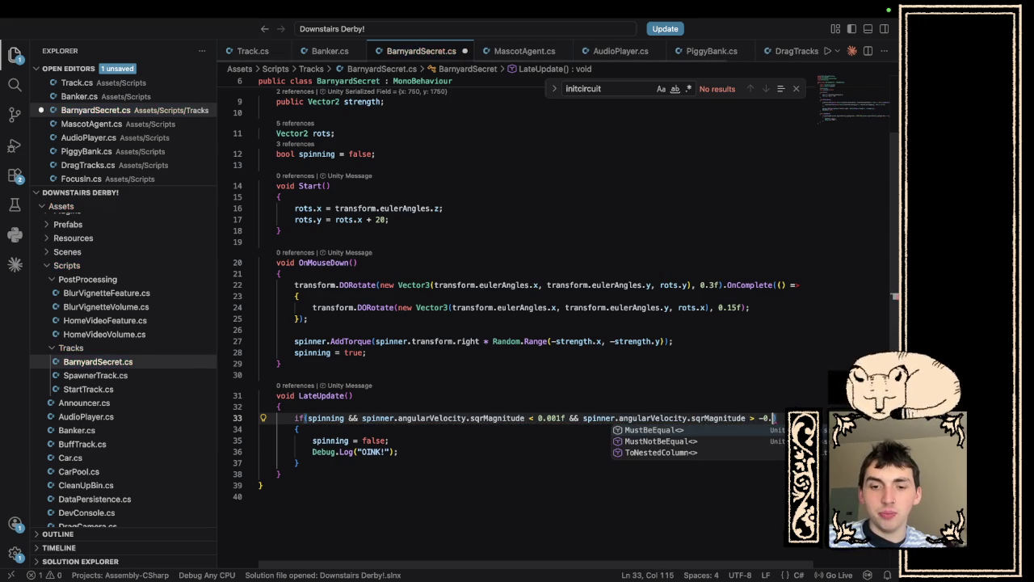
type(")")
key("super+s")
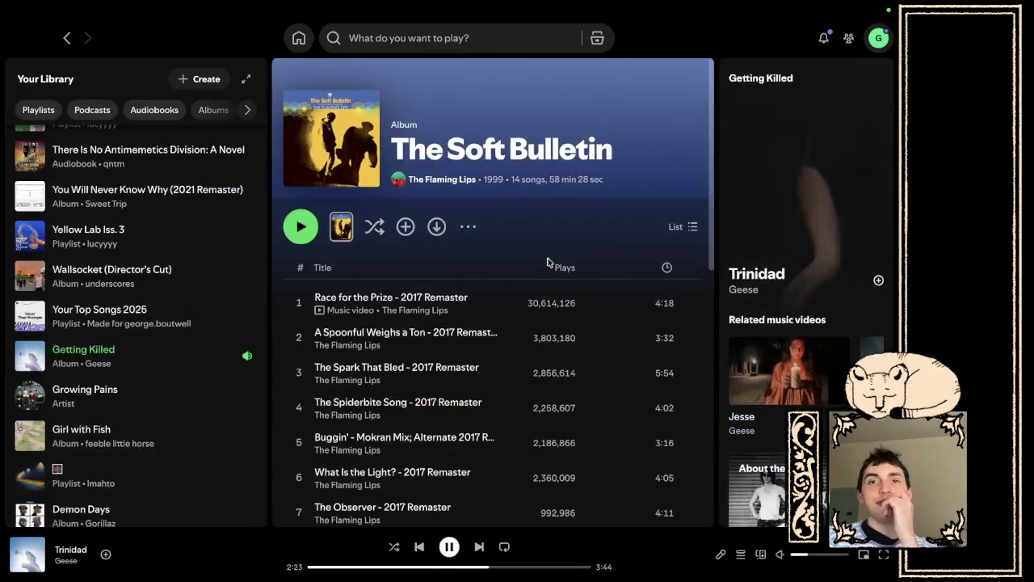
key("ctrl+Left")
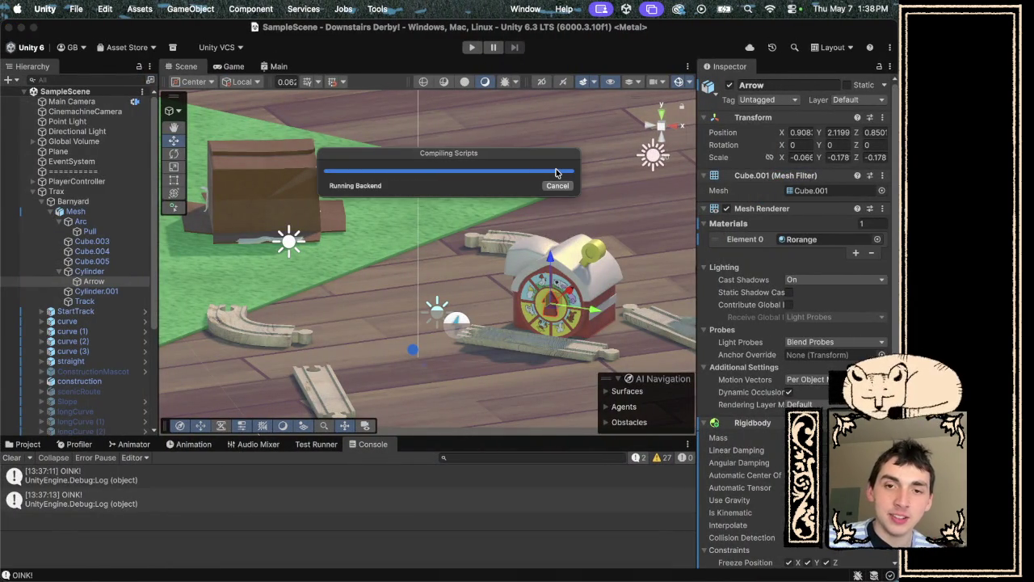
Play-test the extended stop condition in Unity, confirming a single OINK! is logged.
left_click(473, 48)
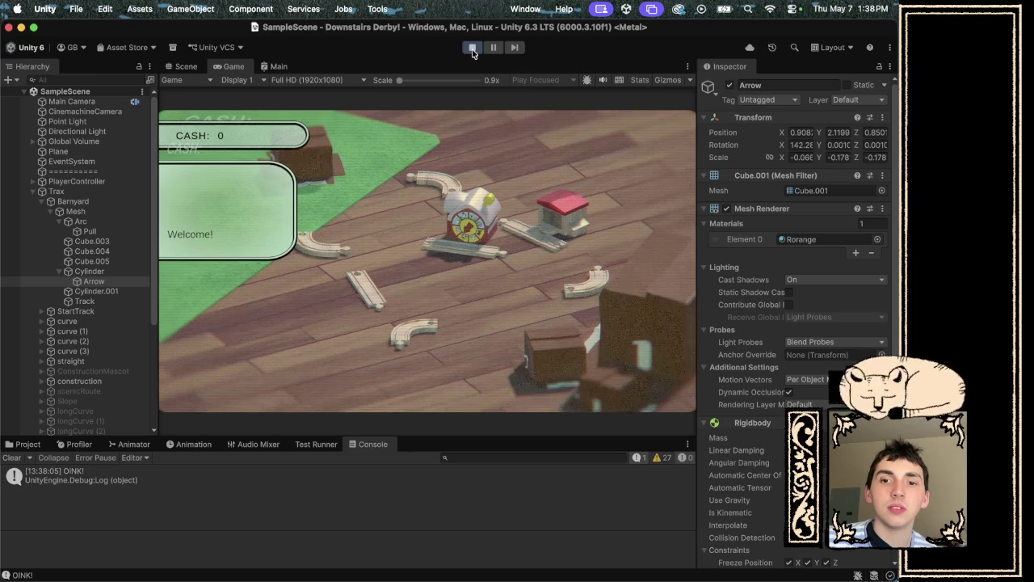
left_click(473, 49)
key("super+Tab")
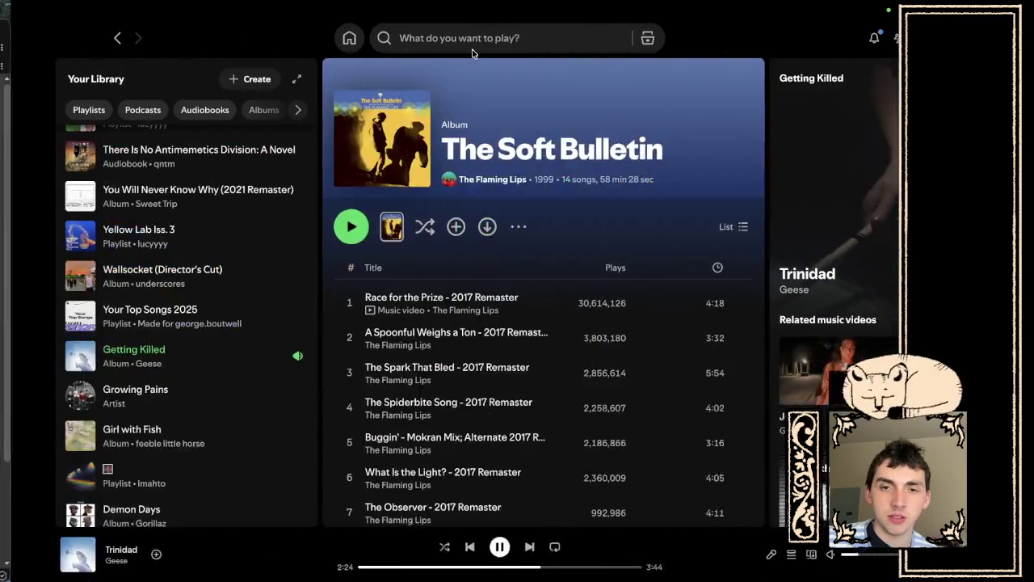
Change both sqrMagnitude terms on line 33 to x and save BarnyardSecret.cs.
key("super+Tab")
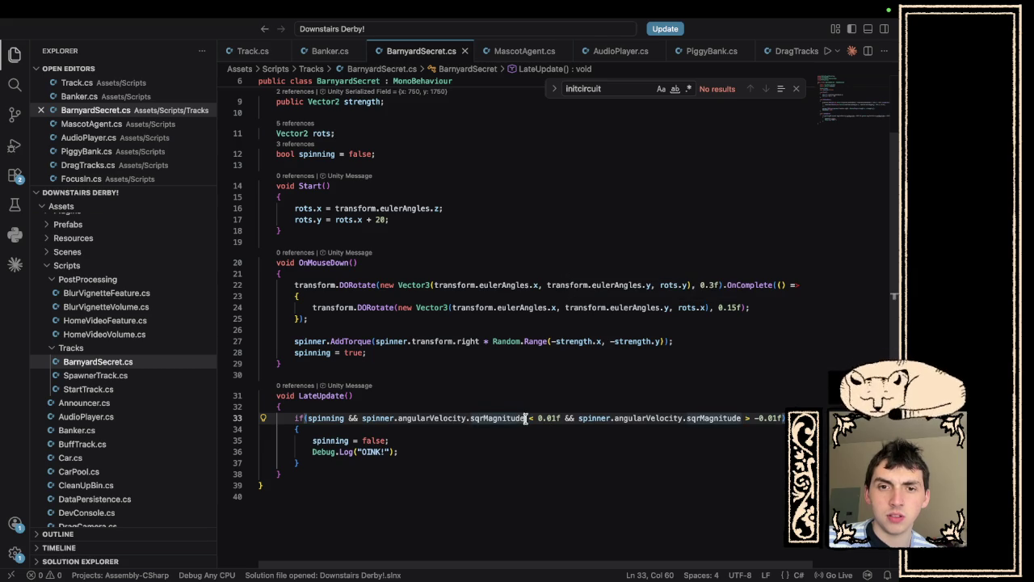
double_click(471, 418)
type("x")
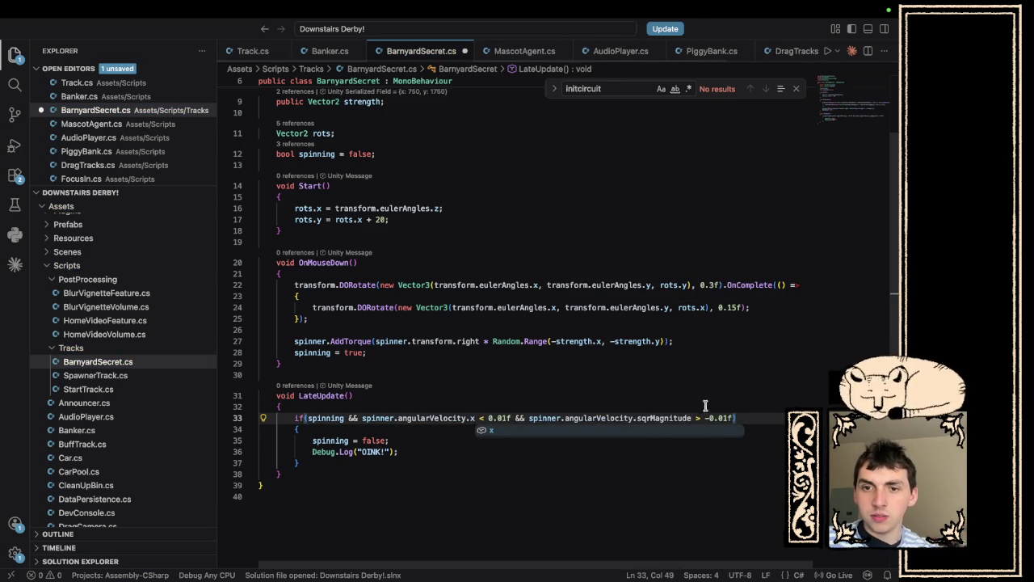
left_click_drag(692, 418, 635, 417)
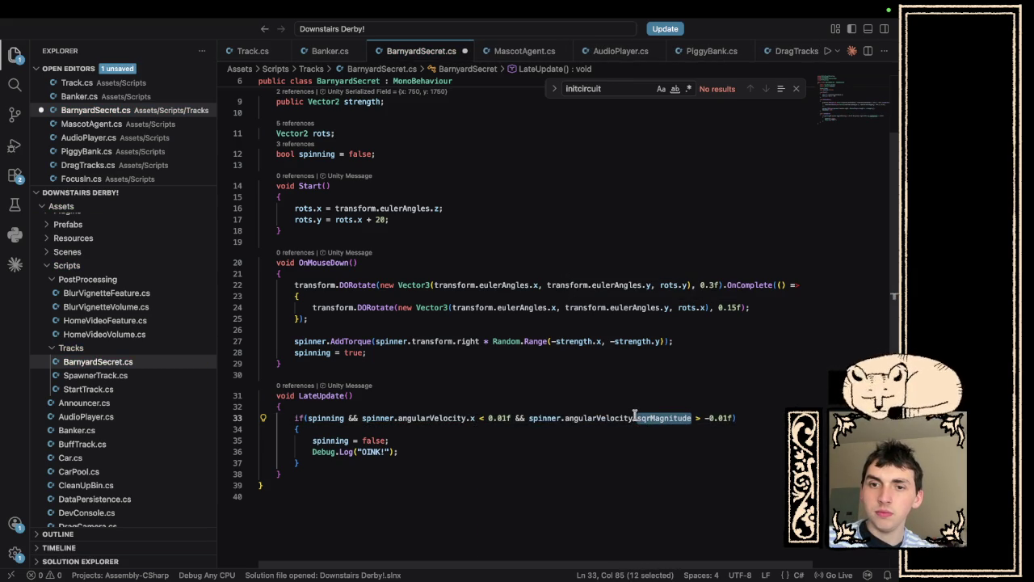
type("x")
key("ctrl+s")
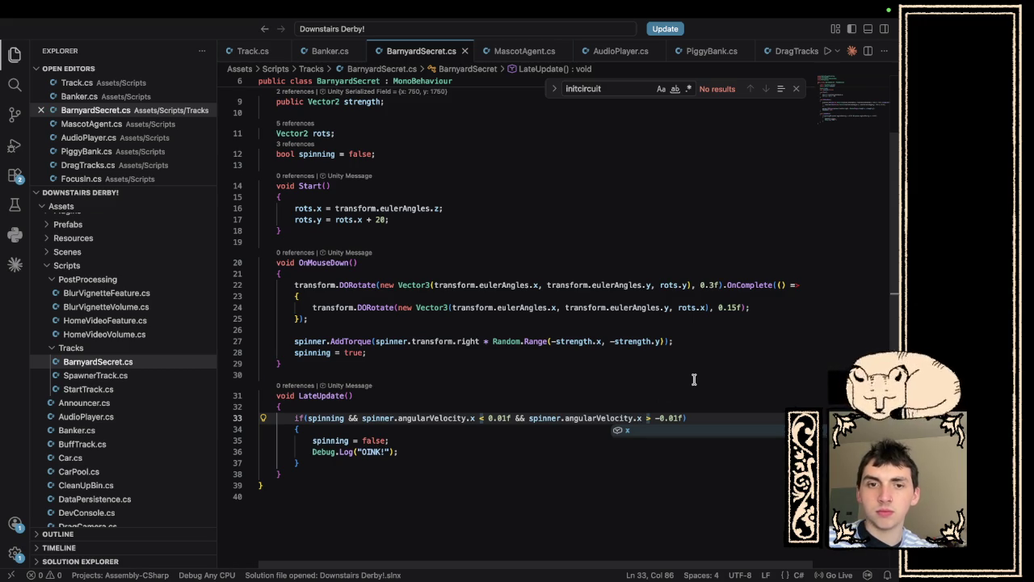
key("ctrl+Left")
key("ctrl+Left")
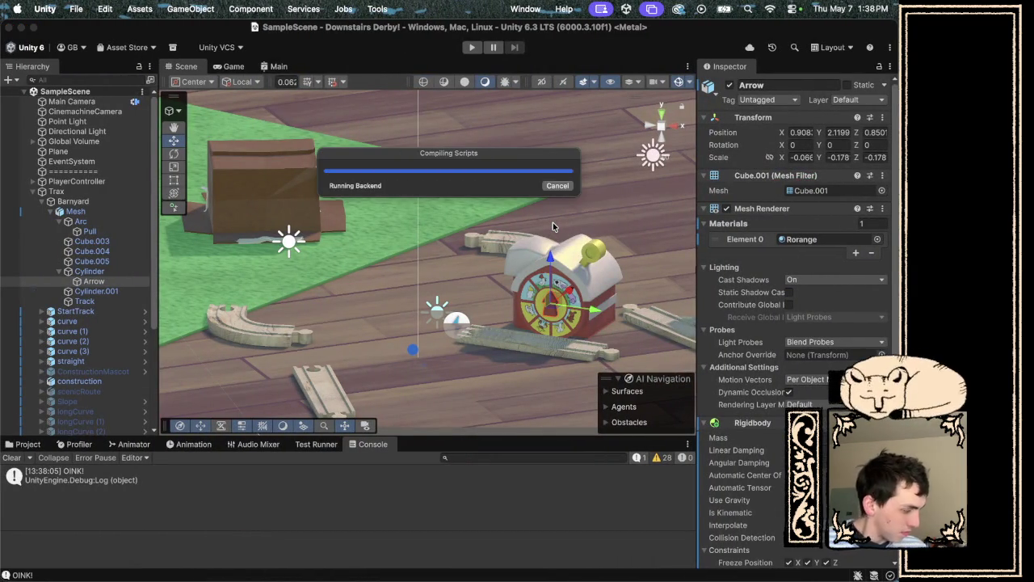
Play-test the x-velocity stop check by spinning the barn's arrow spinner; OINK! logs immediately.
left_click(469, 48)
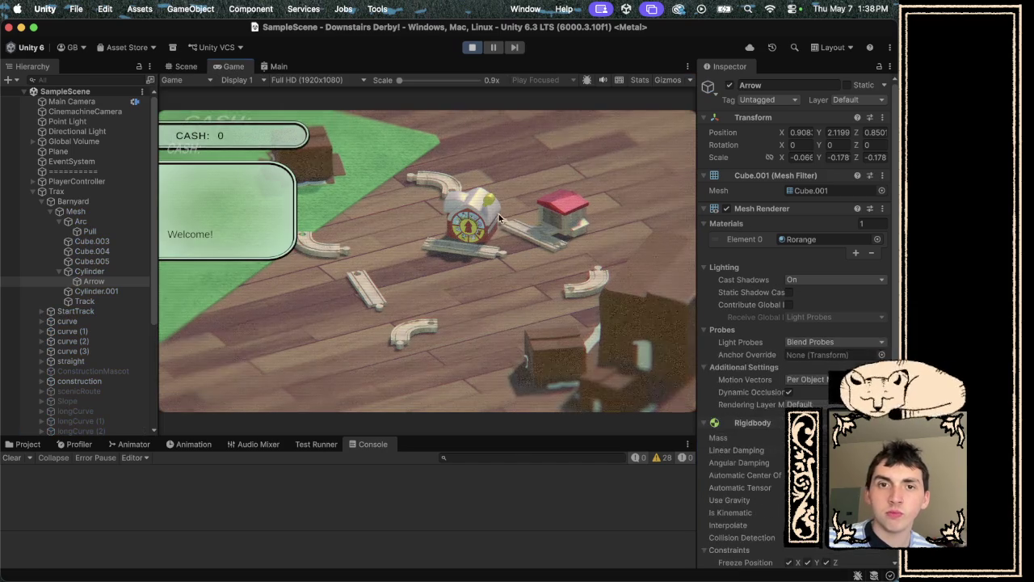
left_click(490, 203)
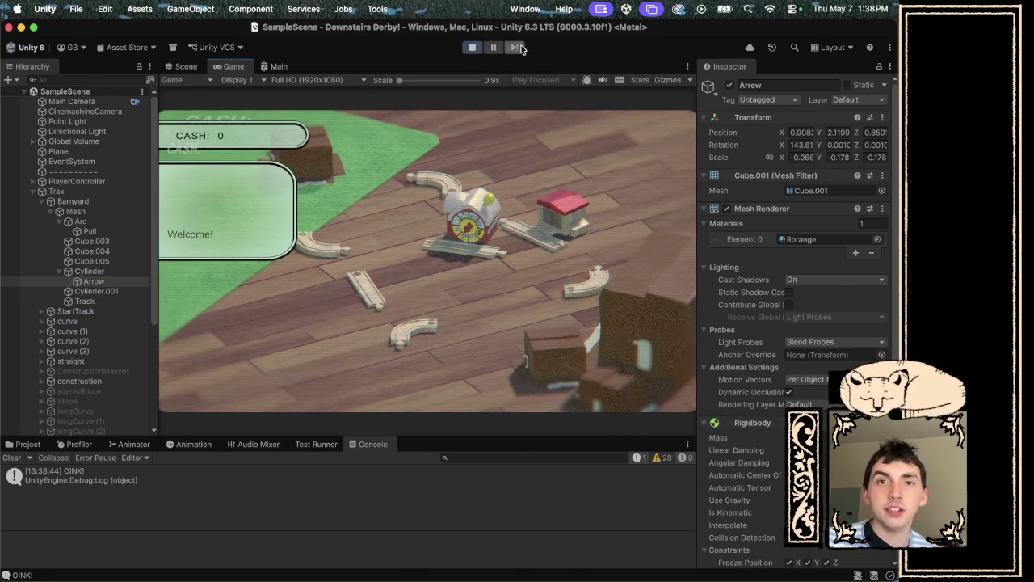
key("ctrl+Right")
key("ctrl+Right")
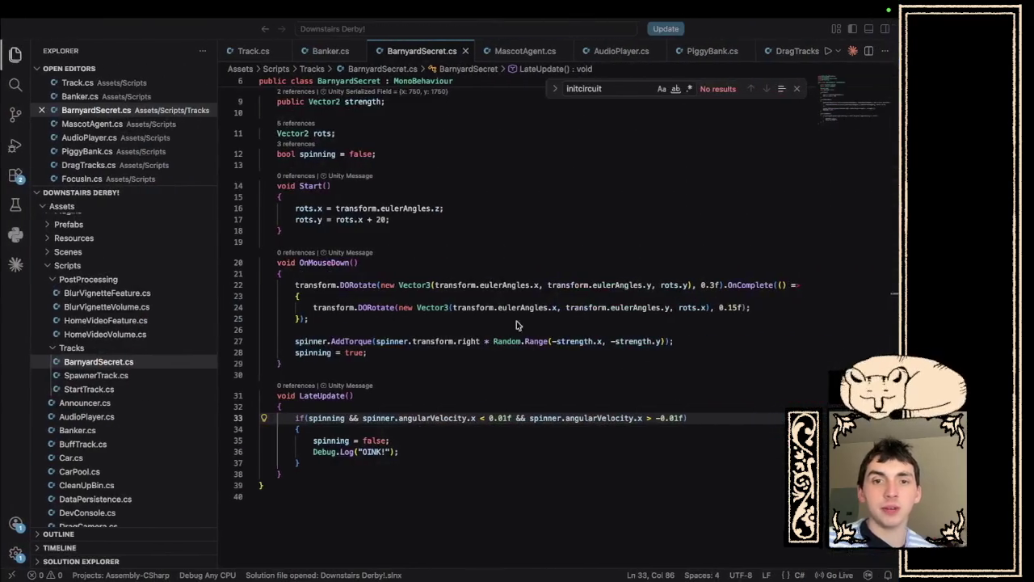
Copy the whole LateUpdate method, including its closing brace, from BarnyardSecret.cs.
left_click(408, 470)
left_click_drag(405, 463, 260, 395)
left_click_drag(334, 473, 260, 395)
key("super+c")
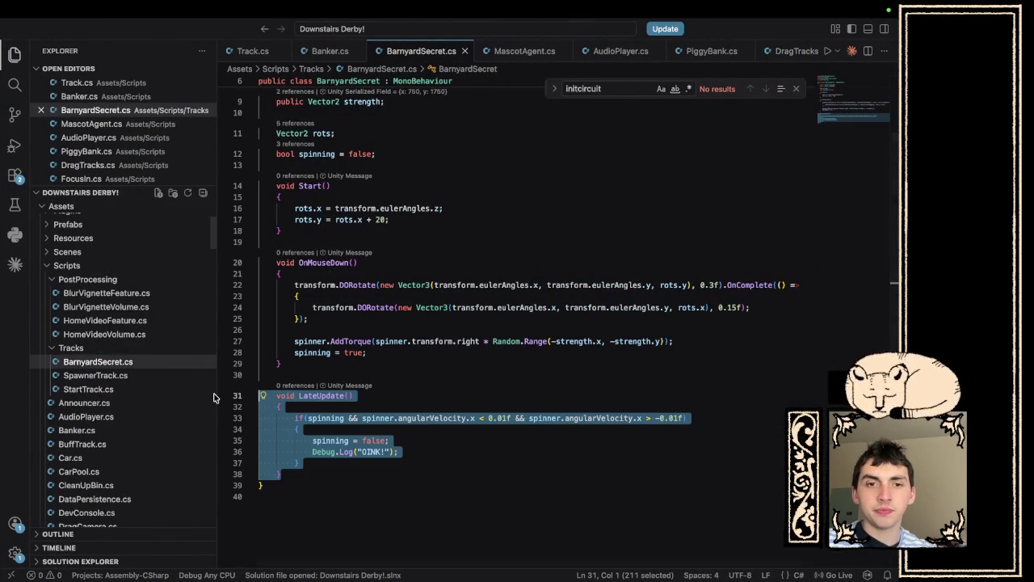
key("super+Tab")
Go to claude.ai in Safari and dismiss the upgrade prompt.
key("super+l")
type("cl")
key("Return")
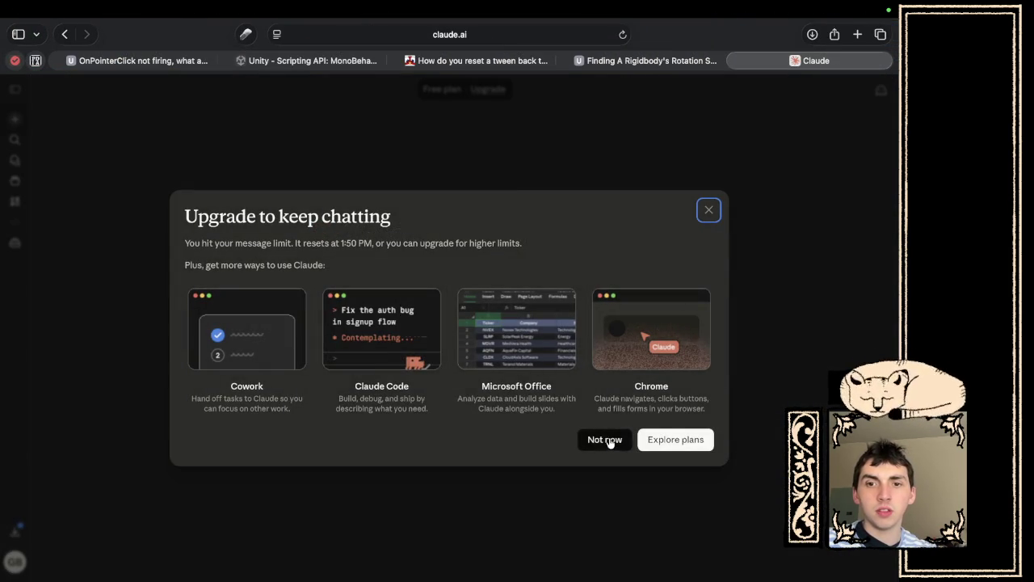
left_click(606, 439)
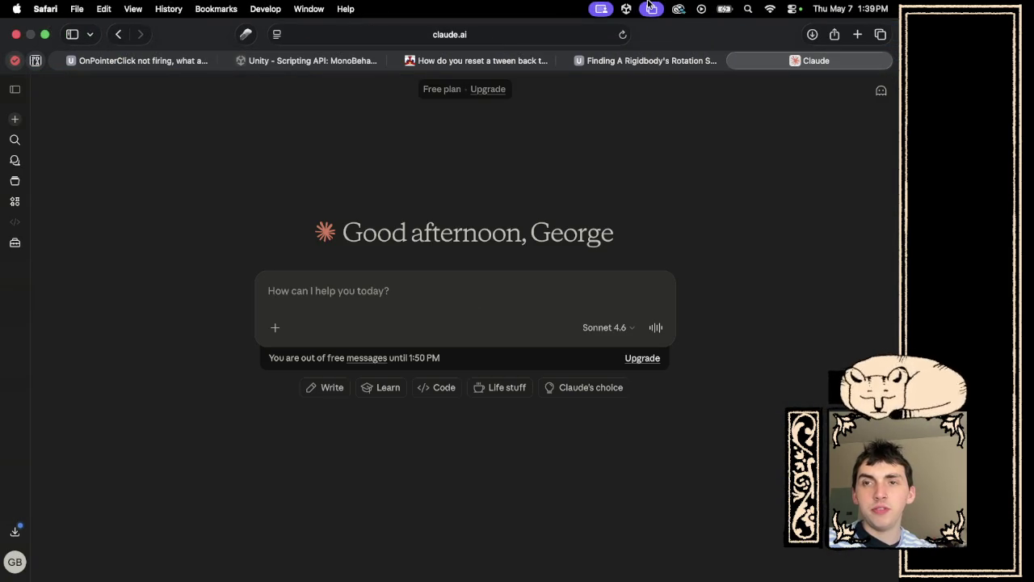
Load chatgpt.com in the address bar instead.
left_click(551, 34)
type("ab")
key("BackSpace")
key("BackSpace")
type("cha")
key("Return")
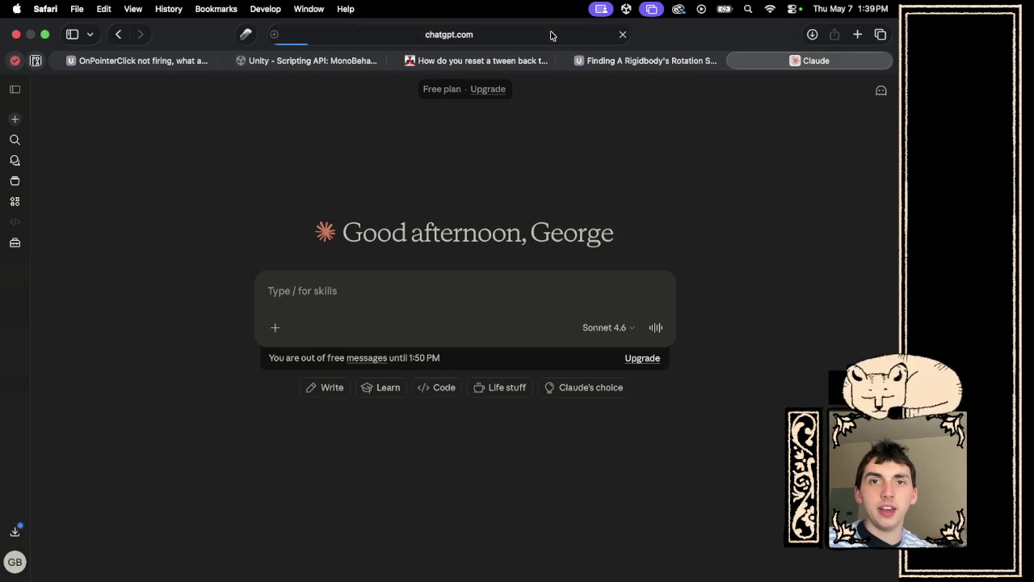
Paste the LateUpdate code into ChatGPT and ask why it oinks when the spinner STARTS spinning.
key("super+v")
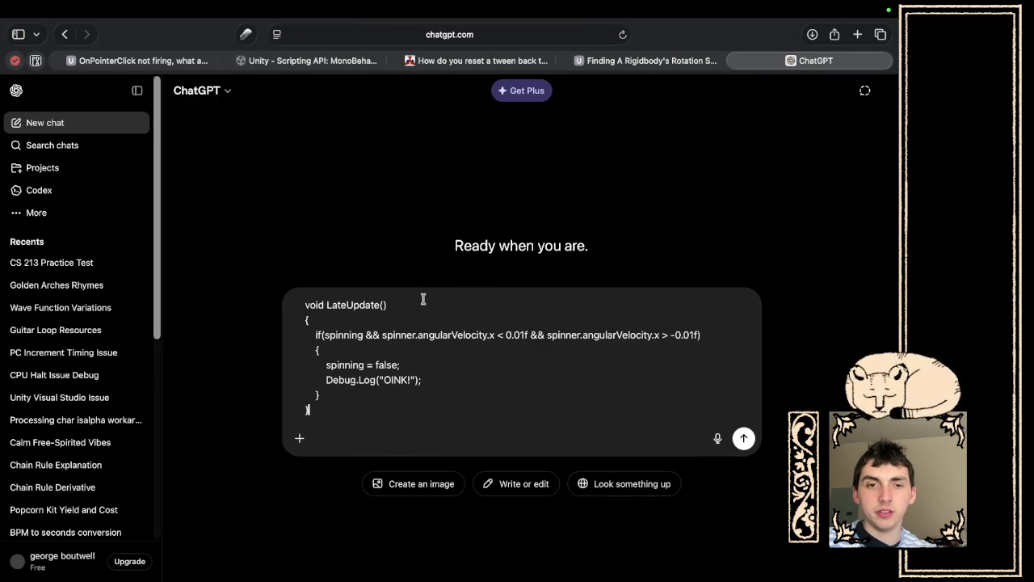
key("shift+Return")
key("shift+Return")
type("How come this is oinking as soon as it")
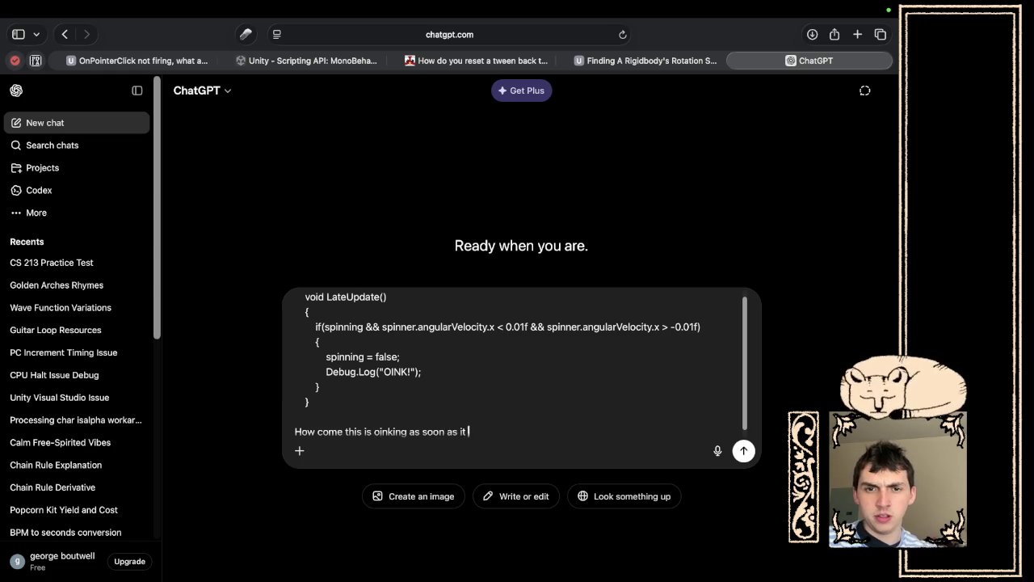
type("STARTS spinning?")
key("Return")
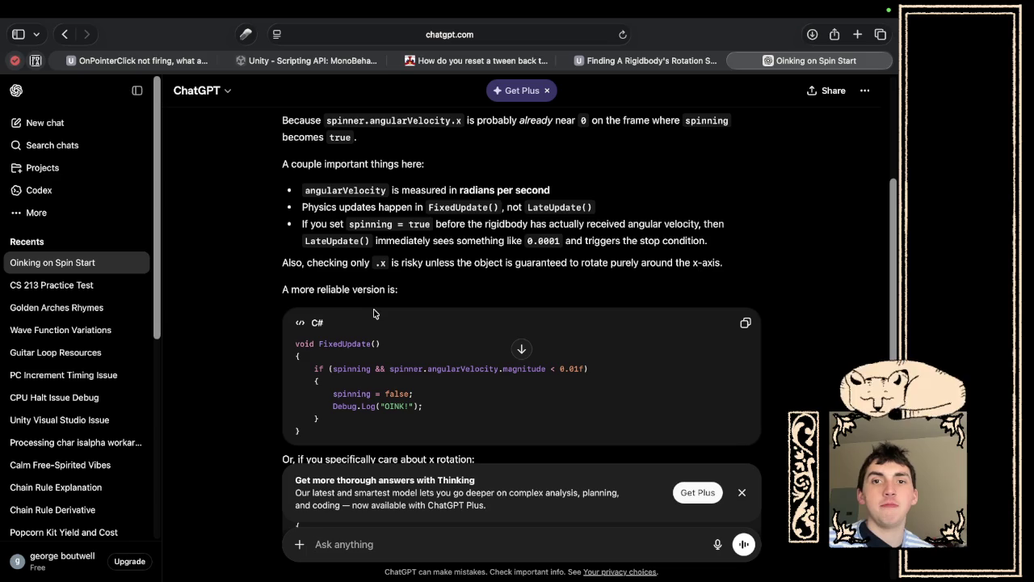
Copy ChatGPT's FixedUpdate angularVelocity.magnitude sample and paste it over LateUpdate in the editor.
scroll(386, 348, "down", 2)
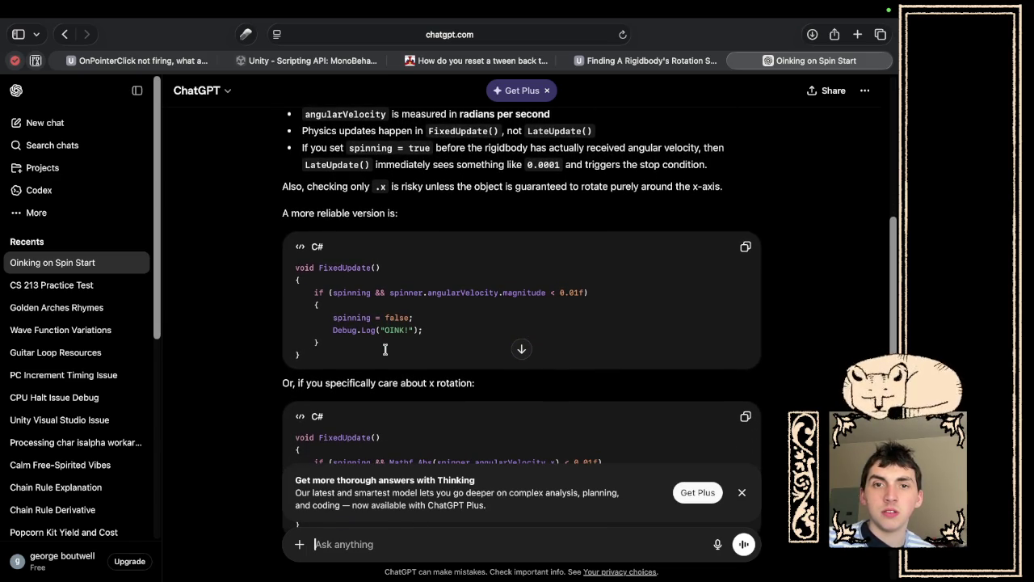
scroll(385, 348, "down", 2)
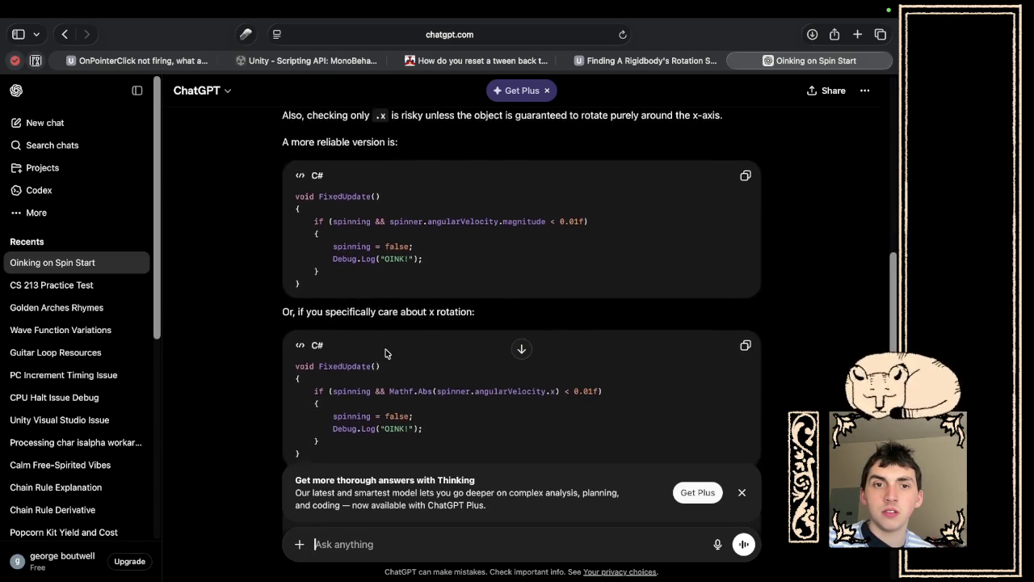
scroll(386, 348, "down", 2)
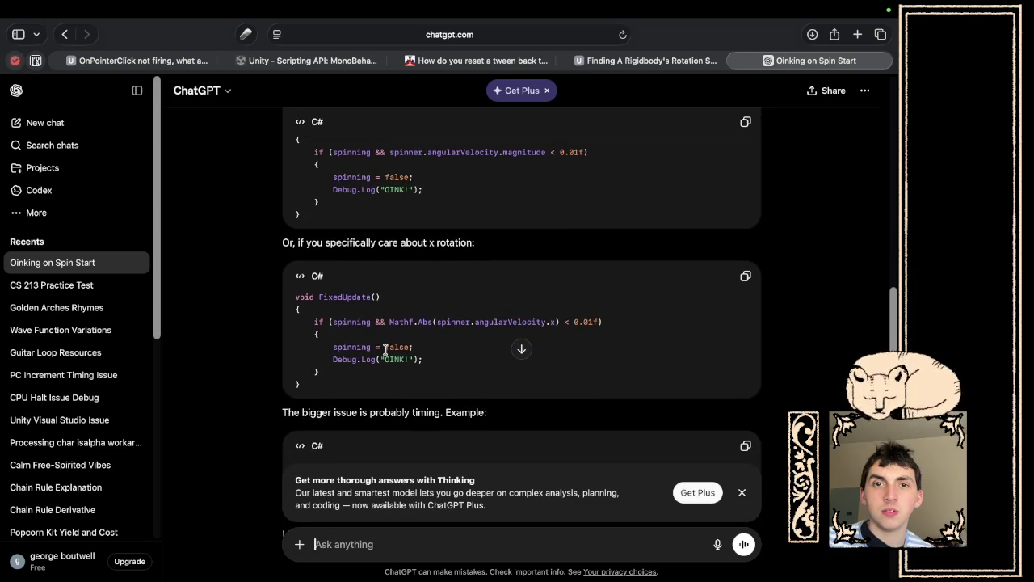
left_click(745, 121)
scroll(526, 300, "up", 1)
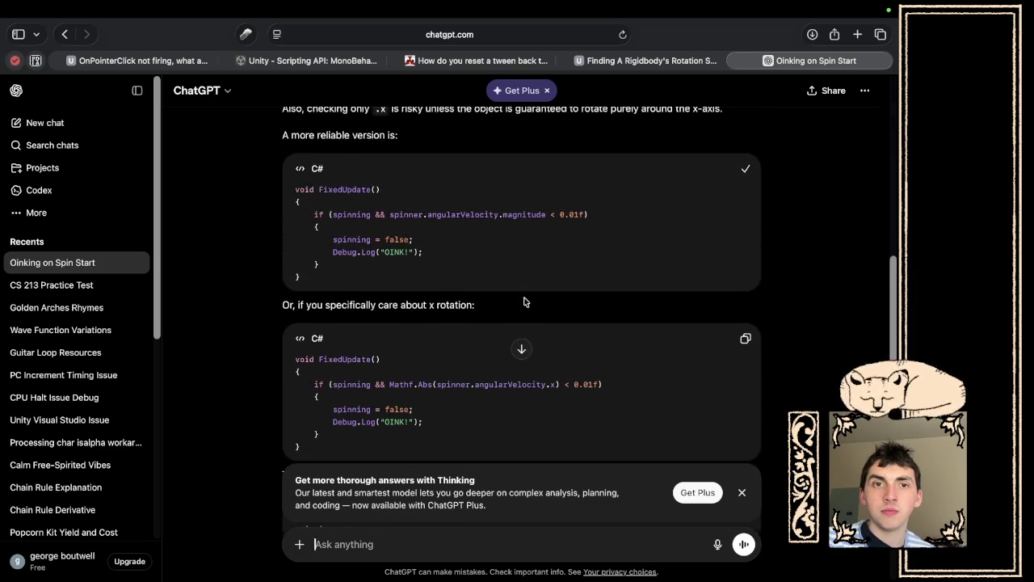
key("super+Tab")
key("ctrl+v")
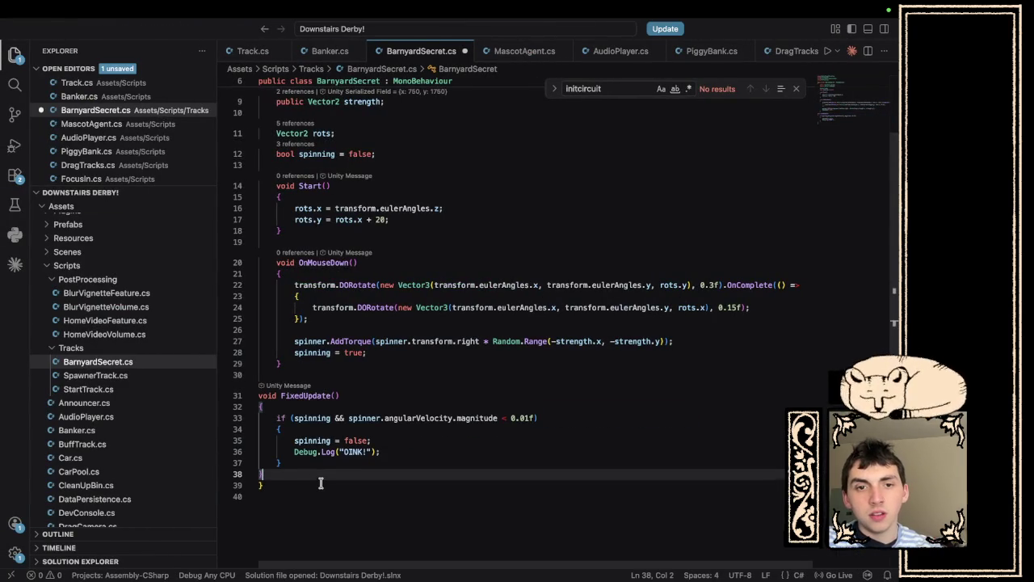
Indent the pasted FixedUpdate block one level inside the BarnyardSecret class.
left_click_drag(317, 470, 259, 395)
key("Tab")
key("Tab")
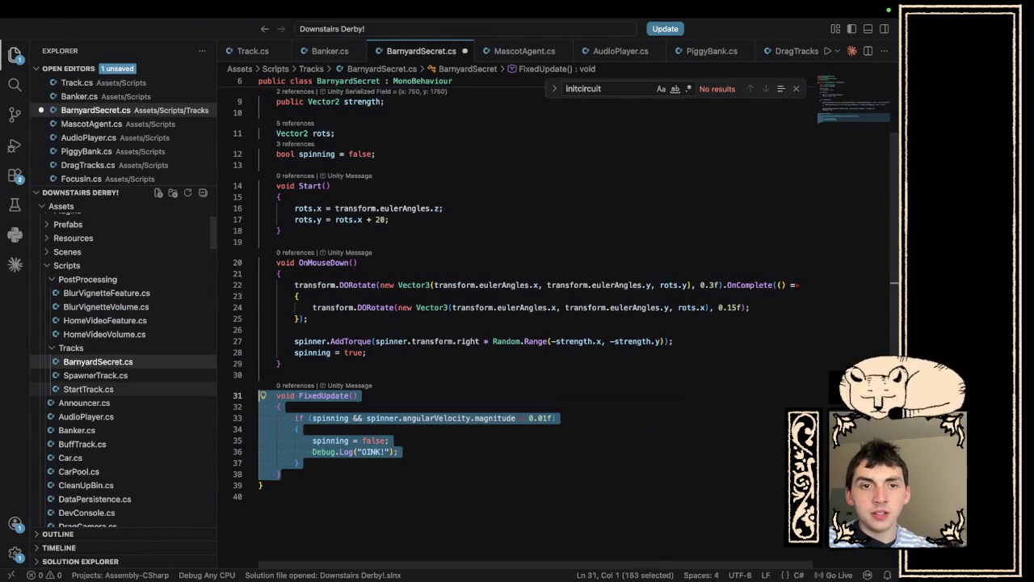
key("ctrl+Right")
key("ctrl+Right")
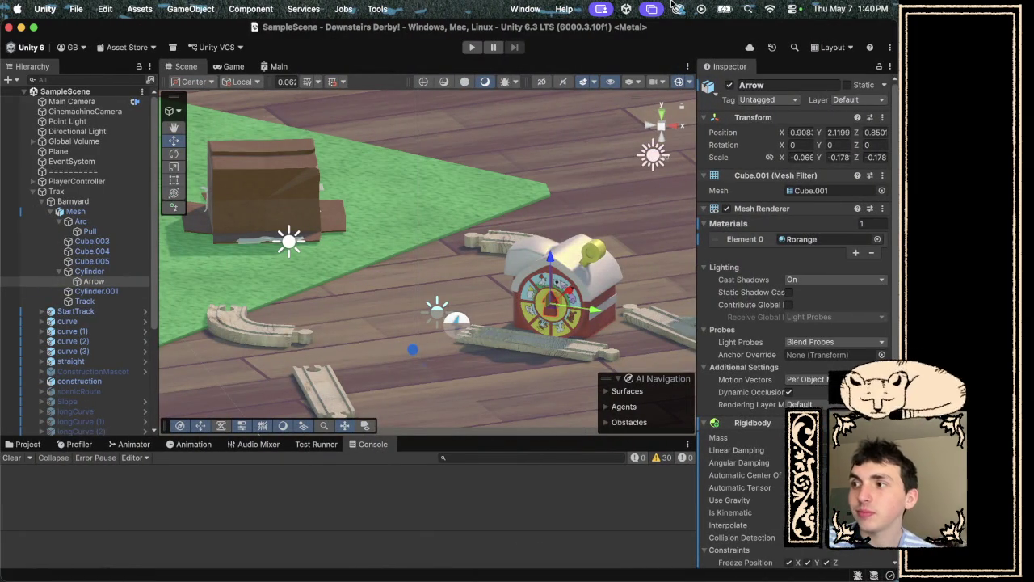
Play the game and spin the barn's arrow spinner to test the FixedUpdate magnitude check.
left_click(471, 47)
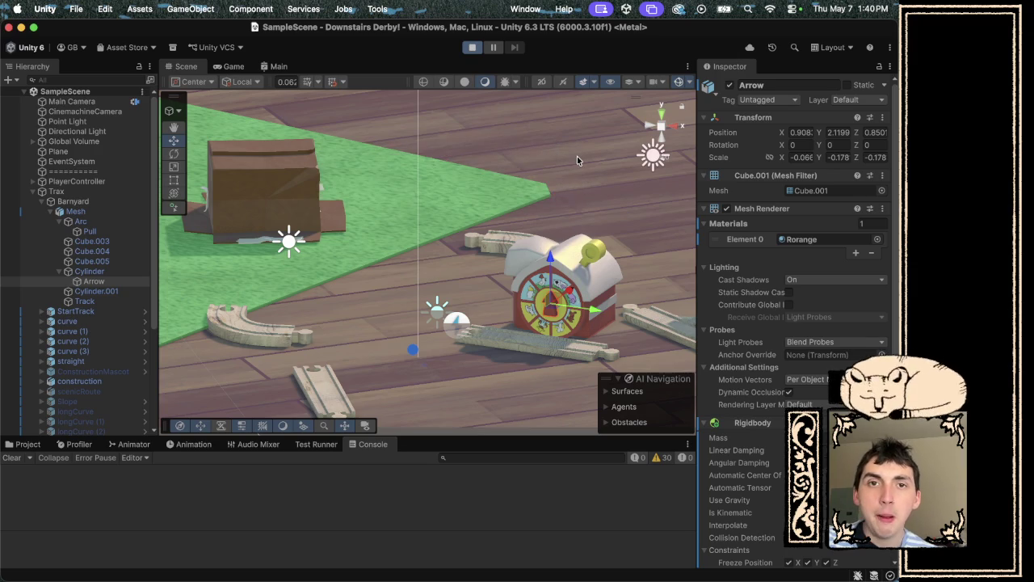
left_click(492, 198)
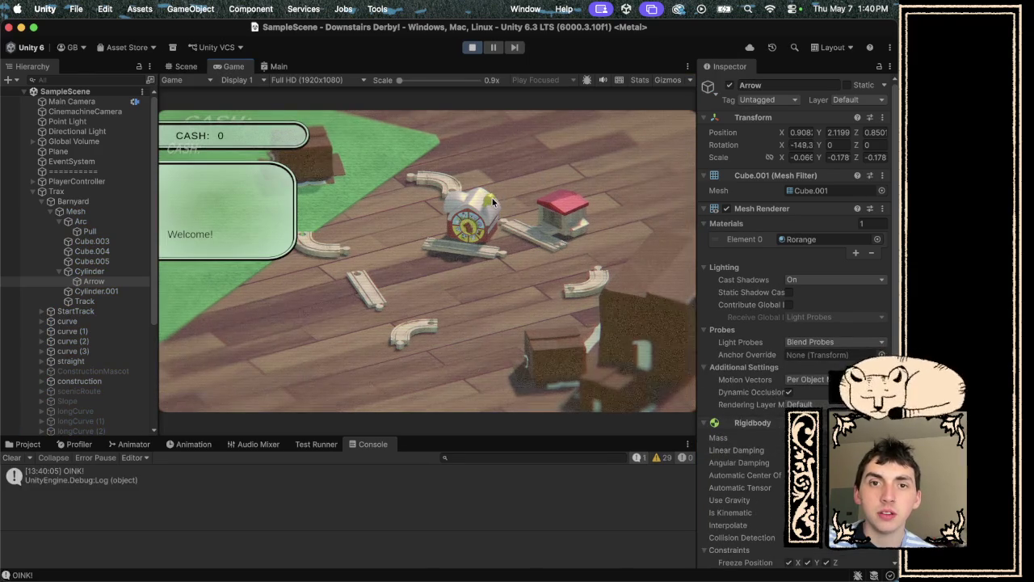
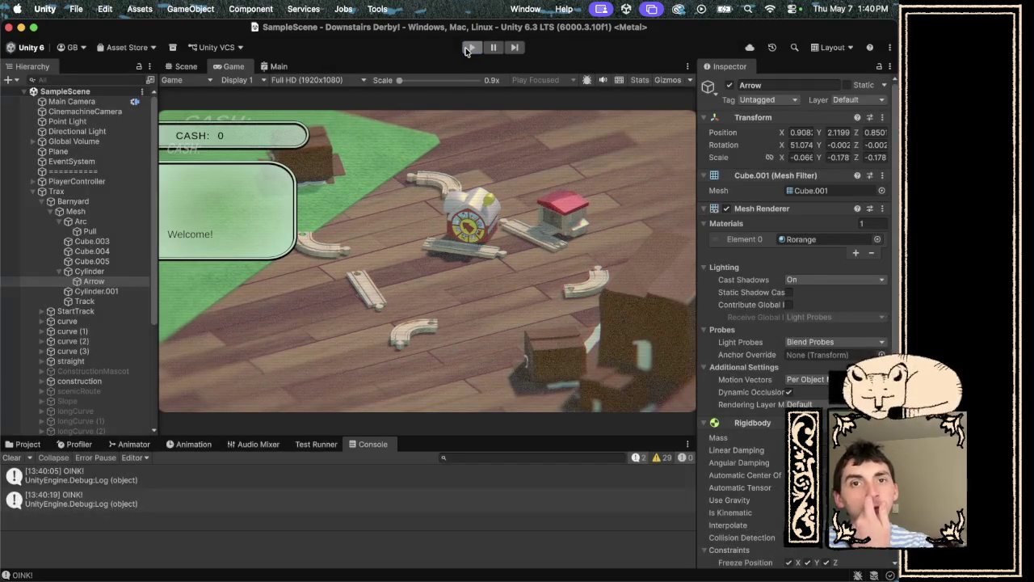
Switch from Unity to the VS Code desktop showing BarnyardSecret.cs.
key("ctrl+Right")
key("ctrl+Right")
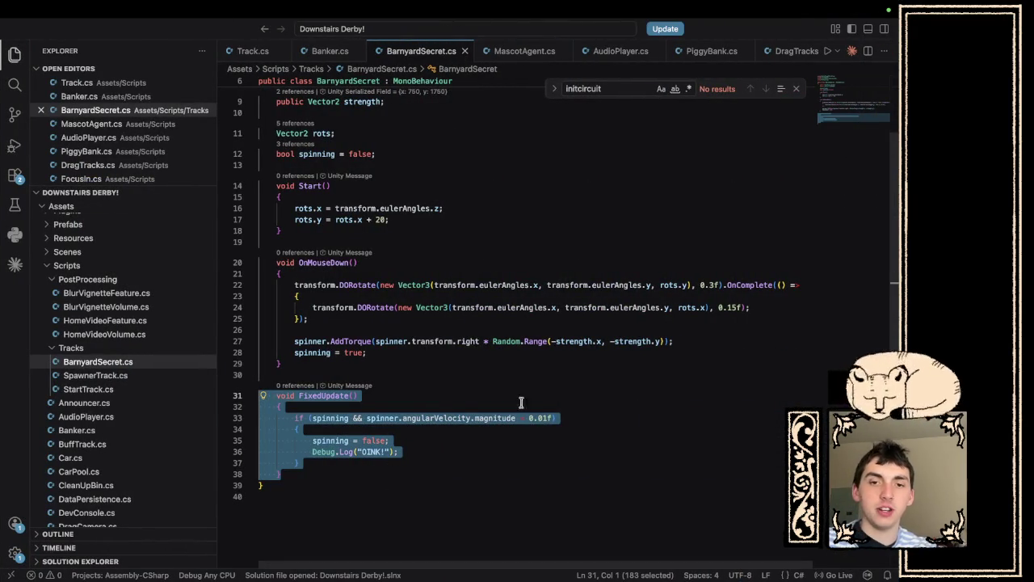
Raise the stop threshold from 0.01f to 0.05f and save the script.
left_click(547, 408)
left_click(547, 418)
key("BackSpace")
type("5")
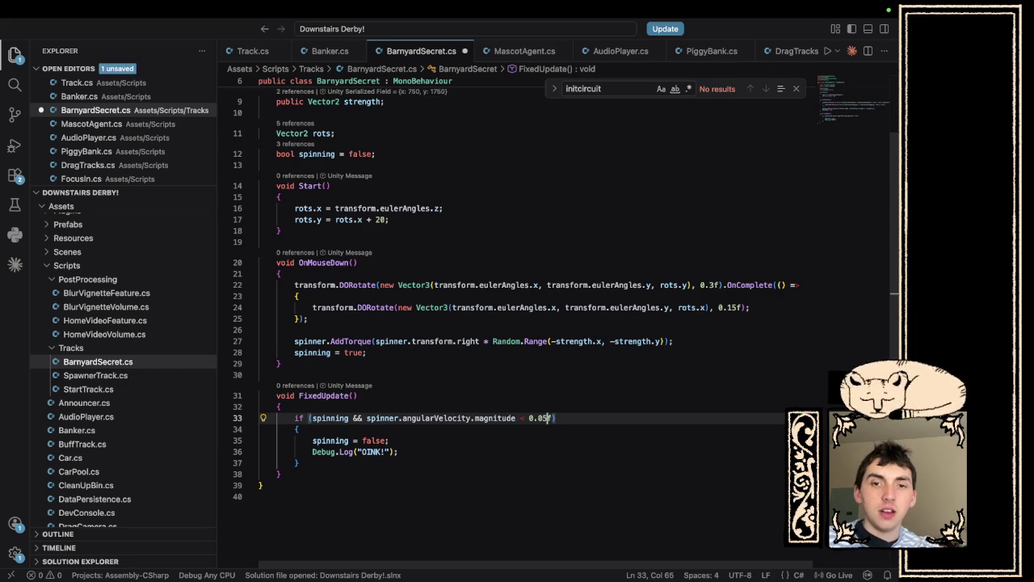
key("super+s")
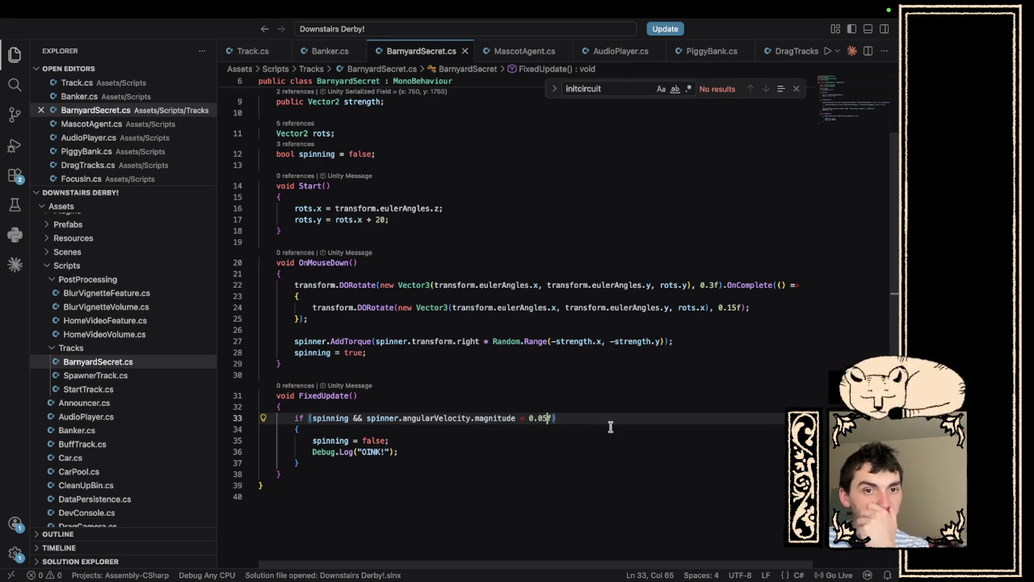
Add a bool start = true field and set start = true in OnMouseDown.
left_click(394, 155)
key("Return")
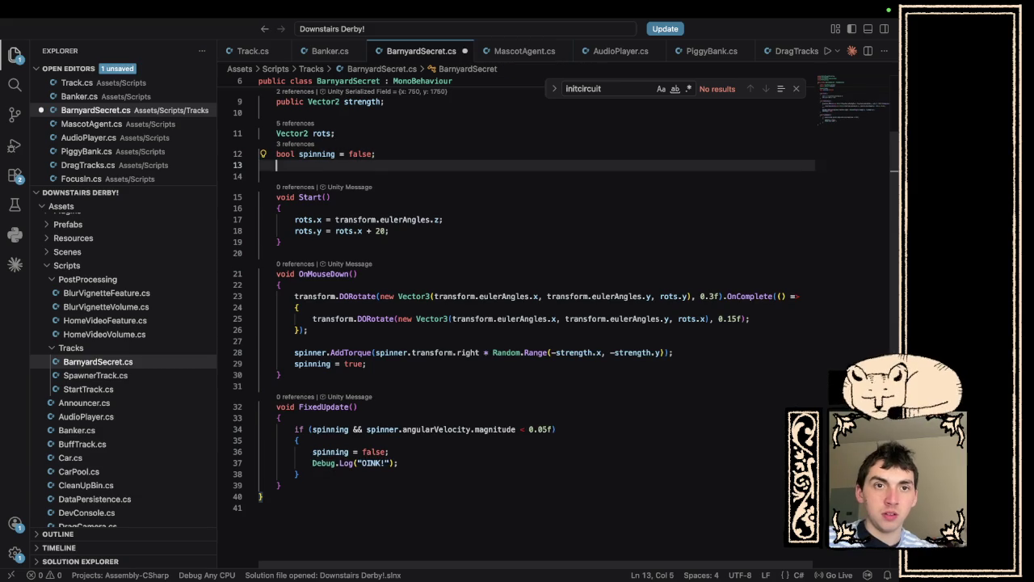
type("bool start = ")
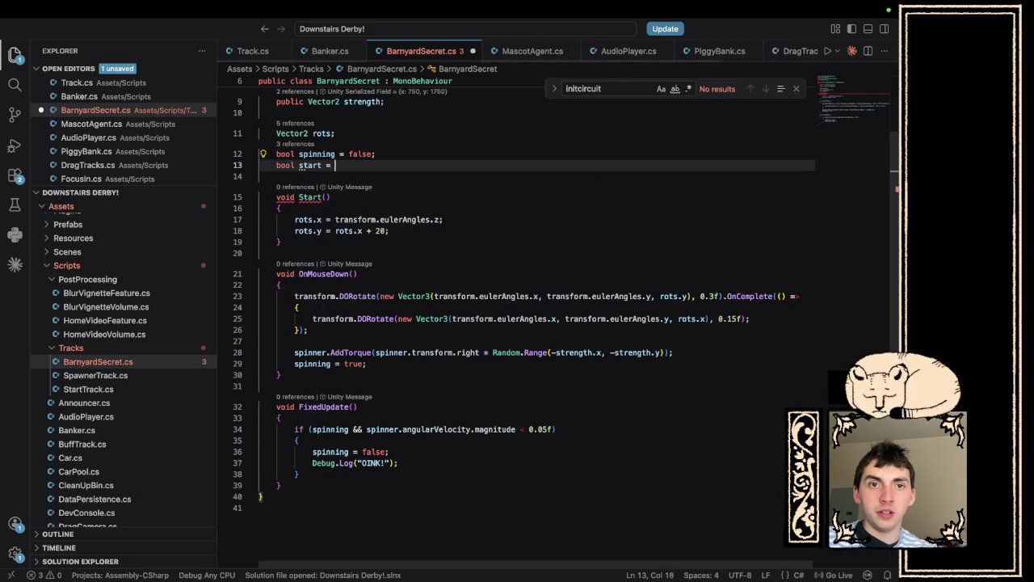
type("true;")
left_click(388, 400)
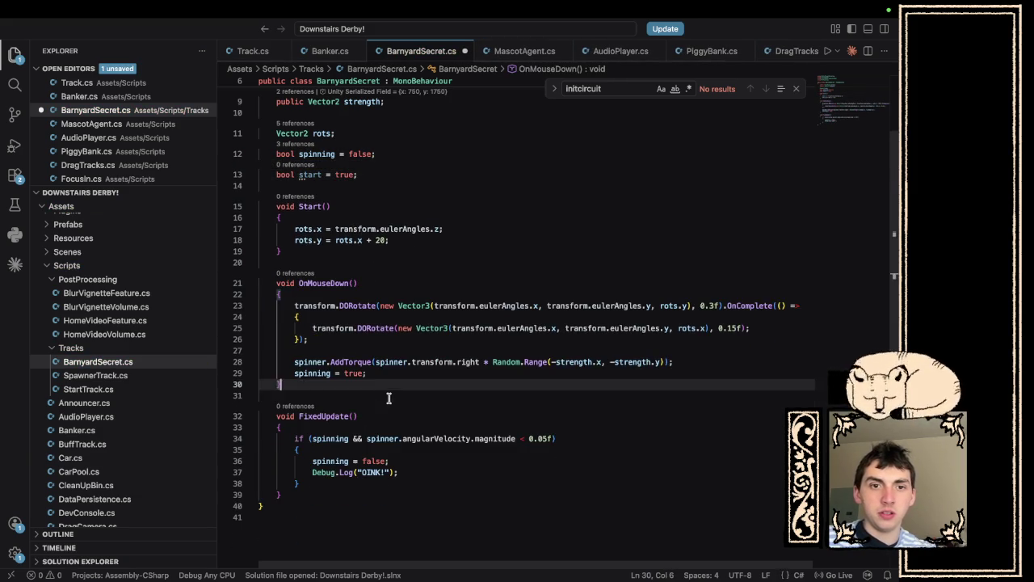
left_click(399, 375)
key("Return")
type("start")
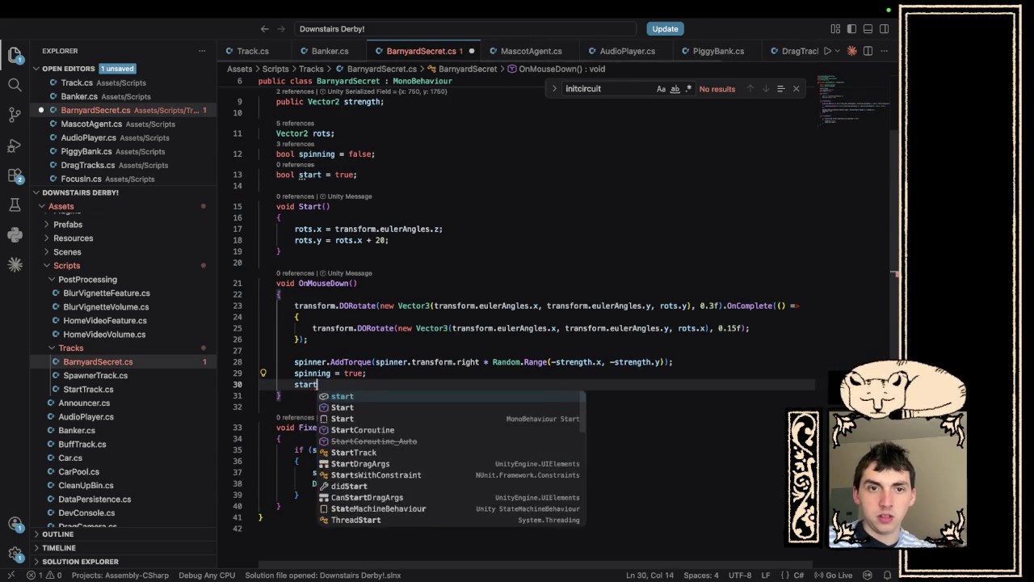
type(" = true;")
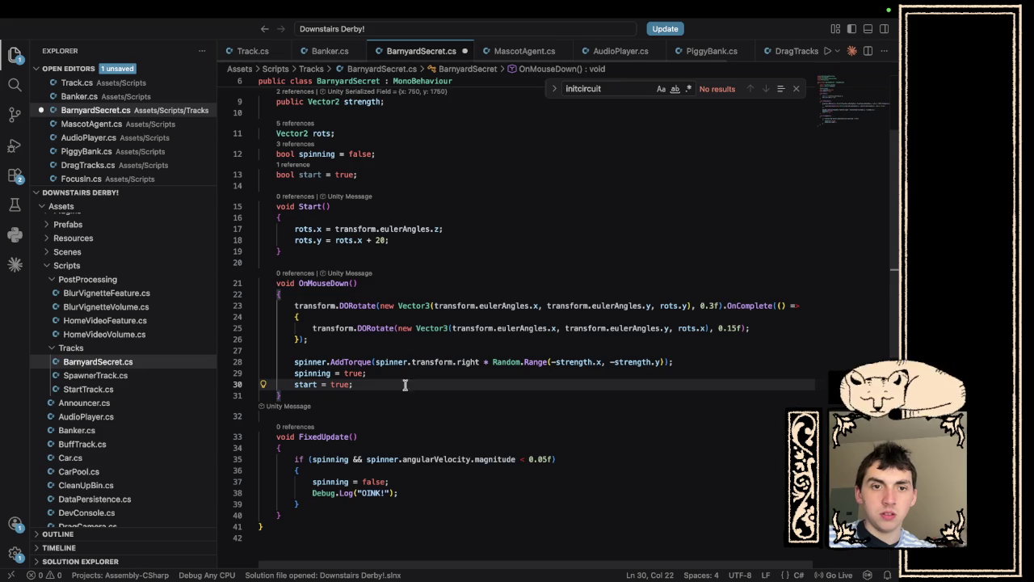
Add if(start){start=false;return;} at the top of FixedUpdate, save, and return to Unity.
left_click(384, 446)
key("Return")
type("if(start) start = fa")
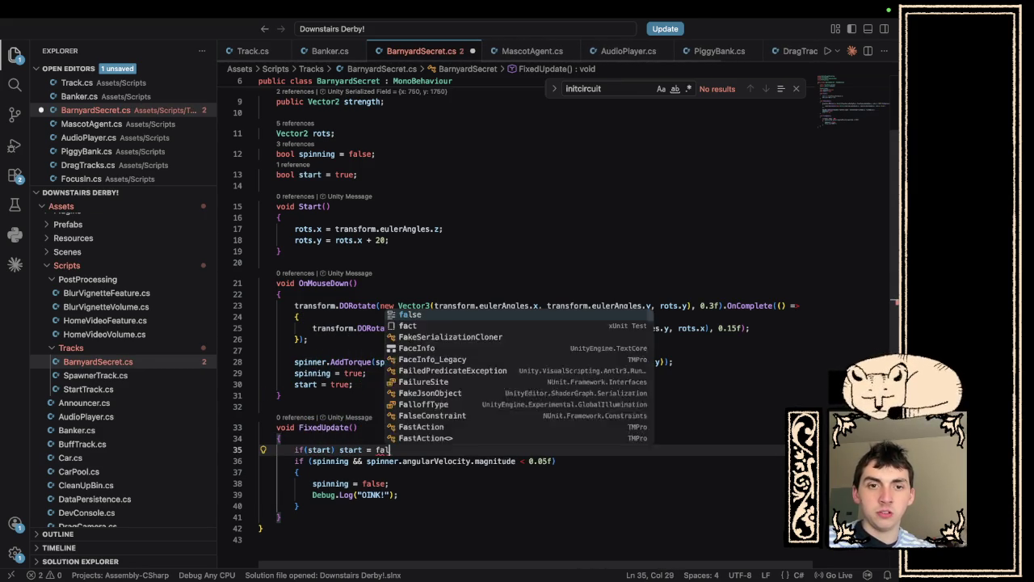
type("lse; return")
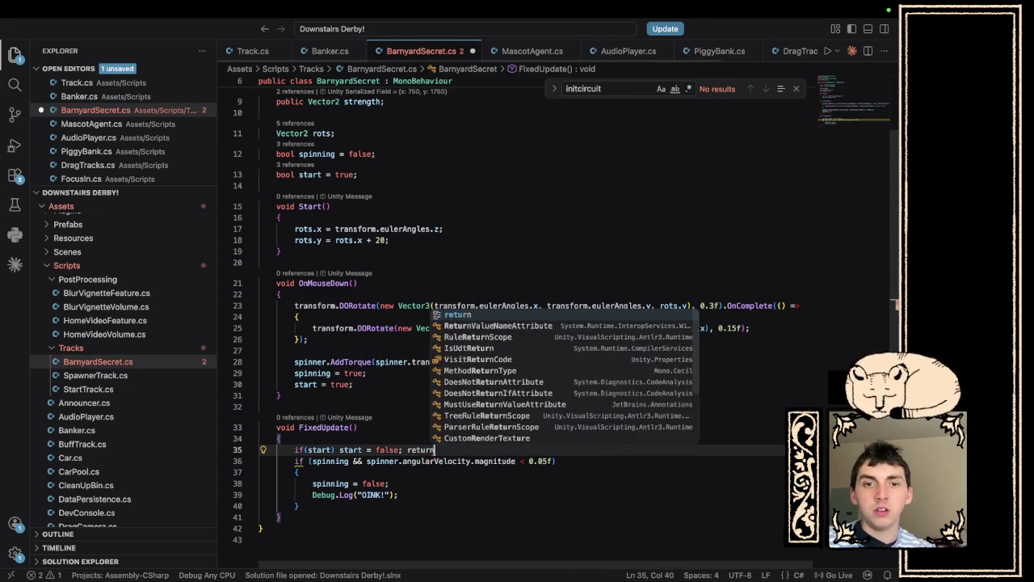
type(";")
left_click(338, 450)
key("super+s")
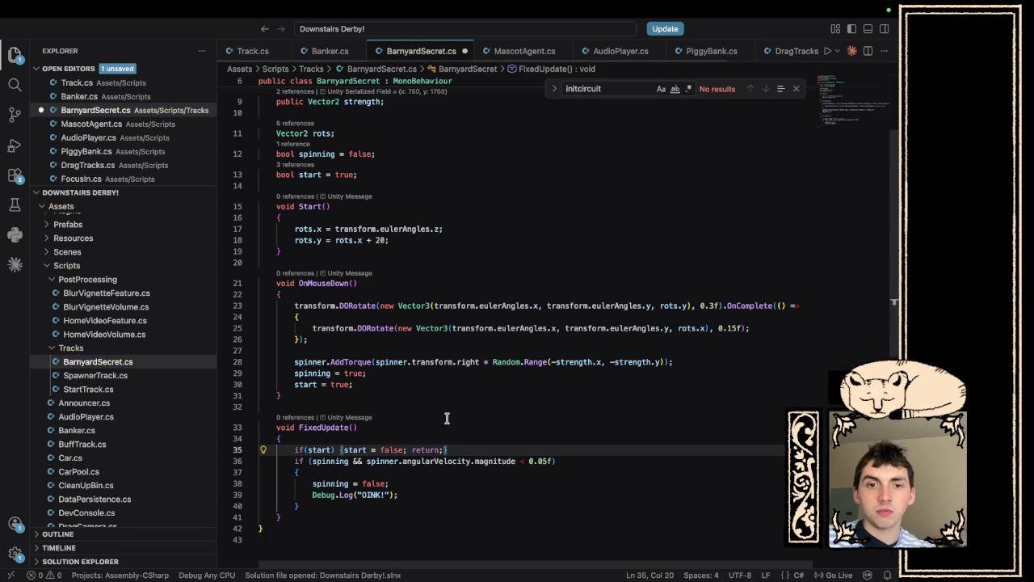
key("ctrl+Left")
key("ctrl+Left")
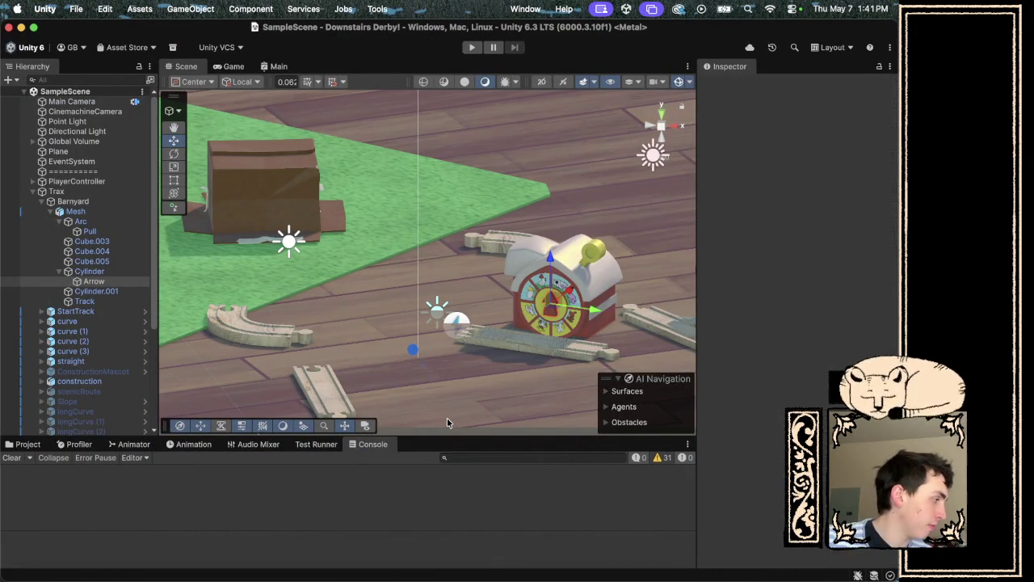
Run a play test that logs a single OINK!, stop it, and return to VS Code.
left_click(471, 47)
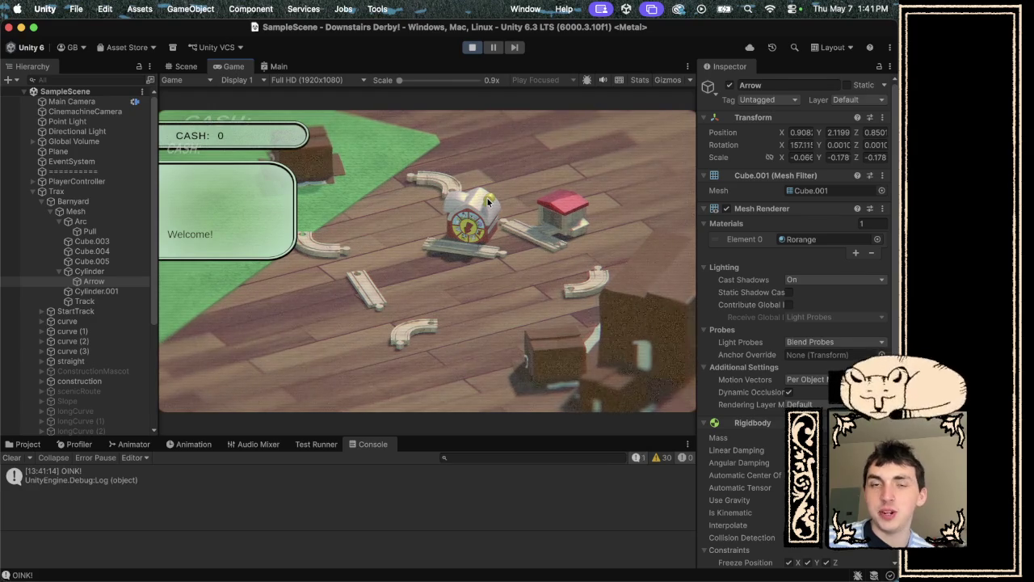
left_click(473, 48)
key("ctrl+Right")
key("ctrl+Right")
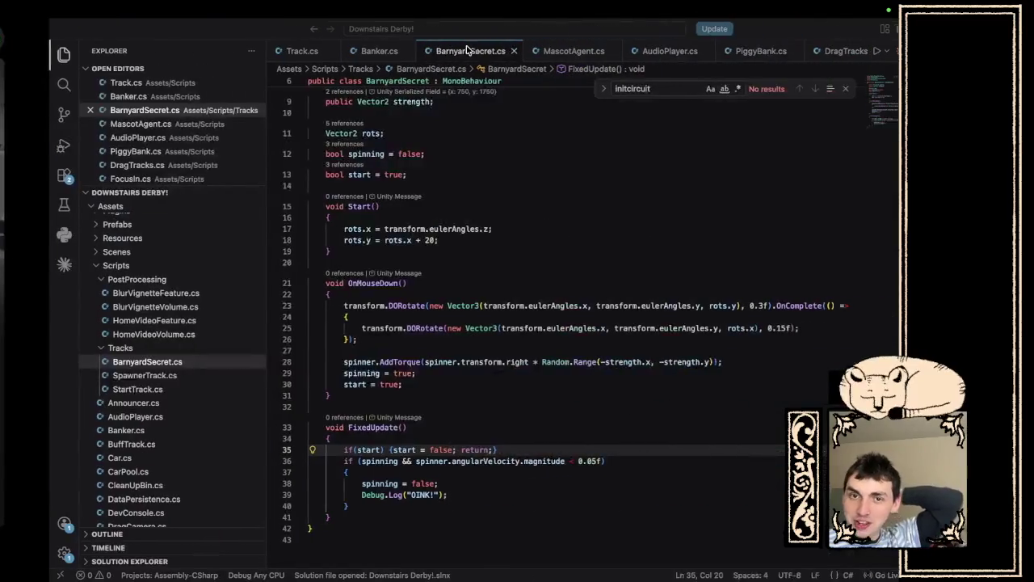
Change line 36's threshold from 0.05f to 0.1f, save, and go back to Unity.
left_click(540, 460)
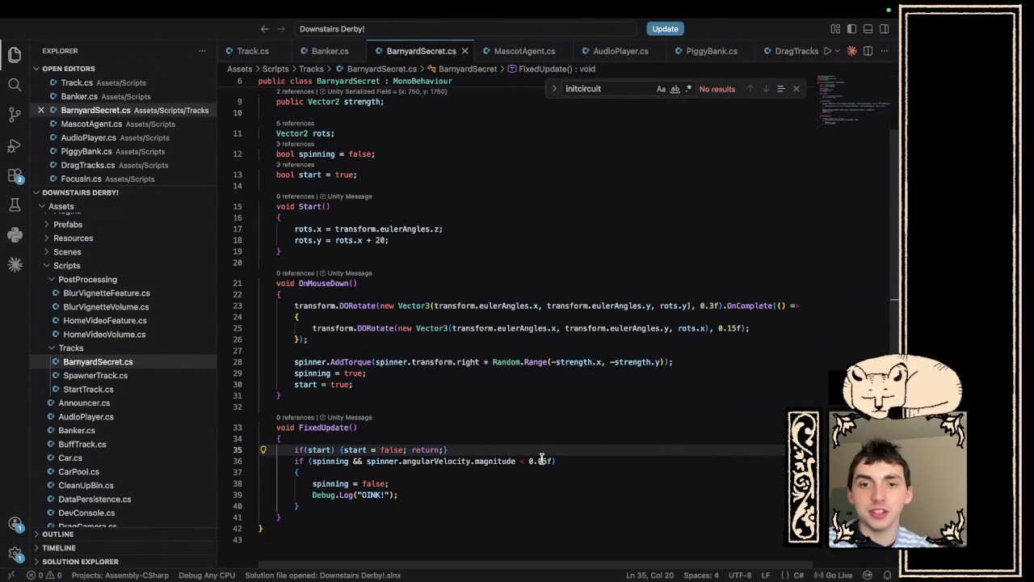
key("Delete")
key("BackSpace")
type("1")
key("super+s")
key("ctrl+Left")
key("ctrl+Left")
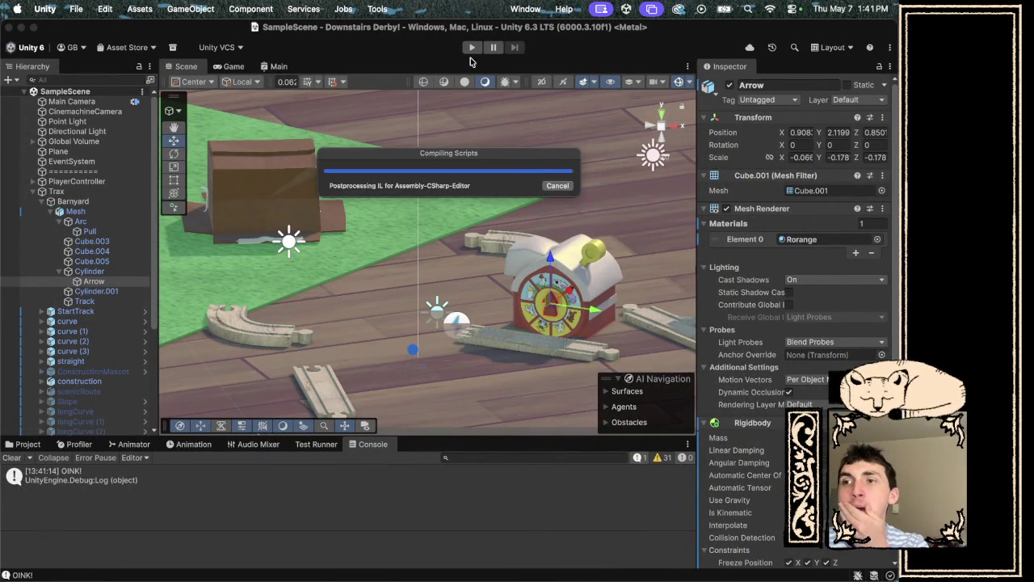
Play-test with the 0.1f threshold, which logs two OINK! messages, then stop and return to VS Code.
left_click(471, 49)
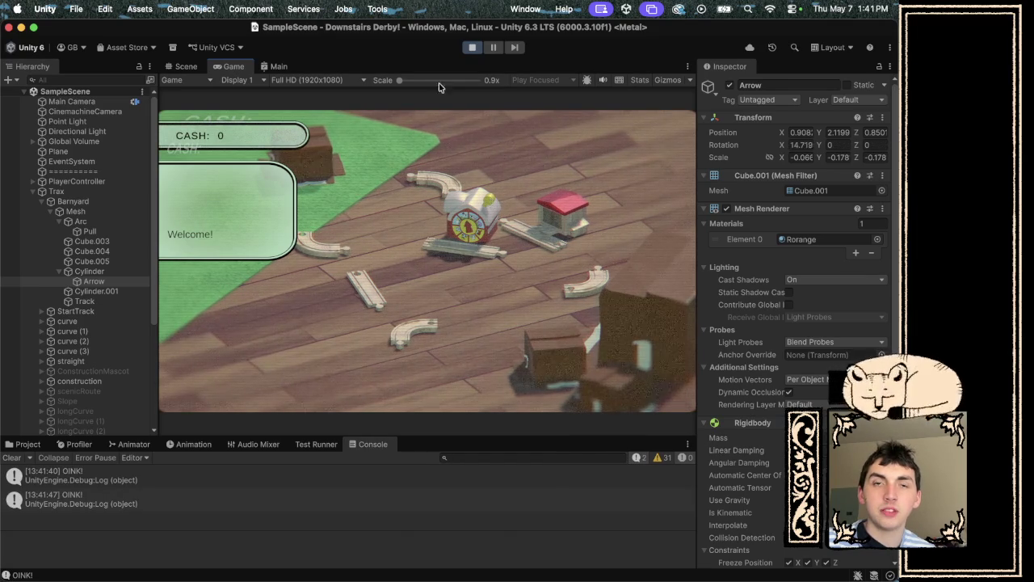
left_click(473, 47)
key("ctrl+Right")
key("ctrl+Right")
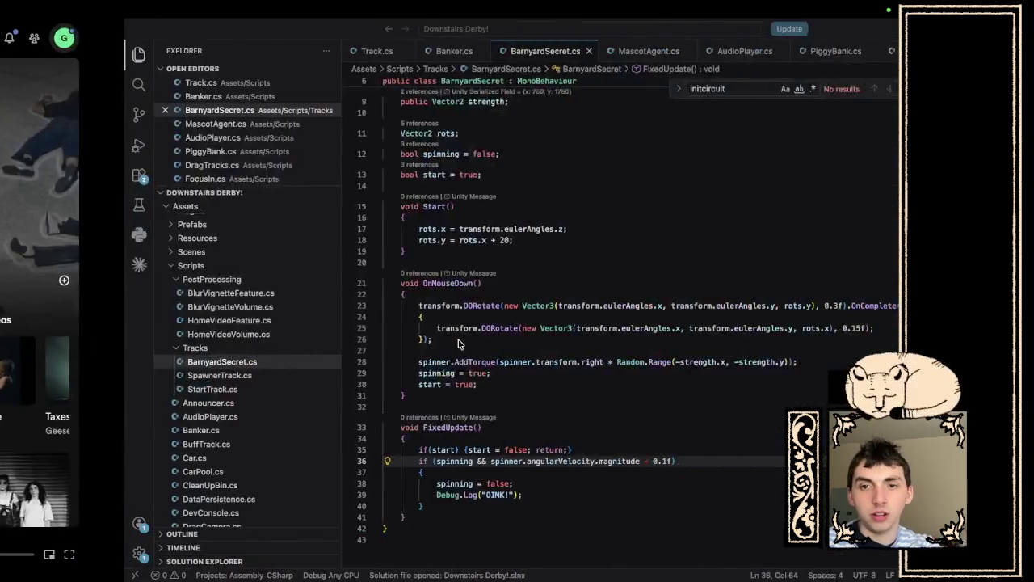
Return to Unity and start the game to spin the barn wheel again.
key("ctrl+Left")
key("ctrl+Left")
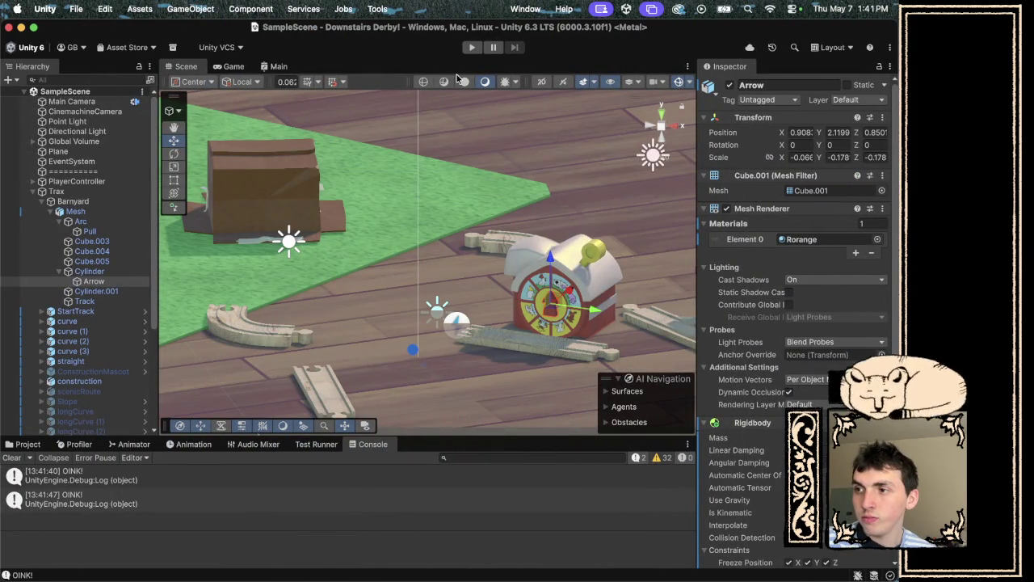
left_click(473, 48)
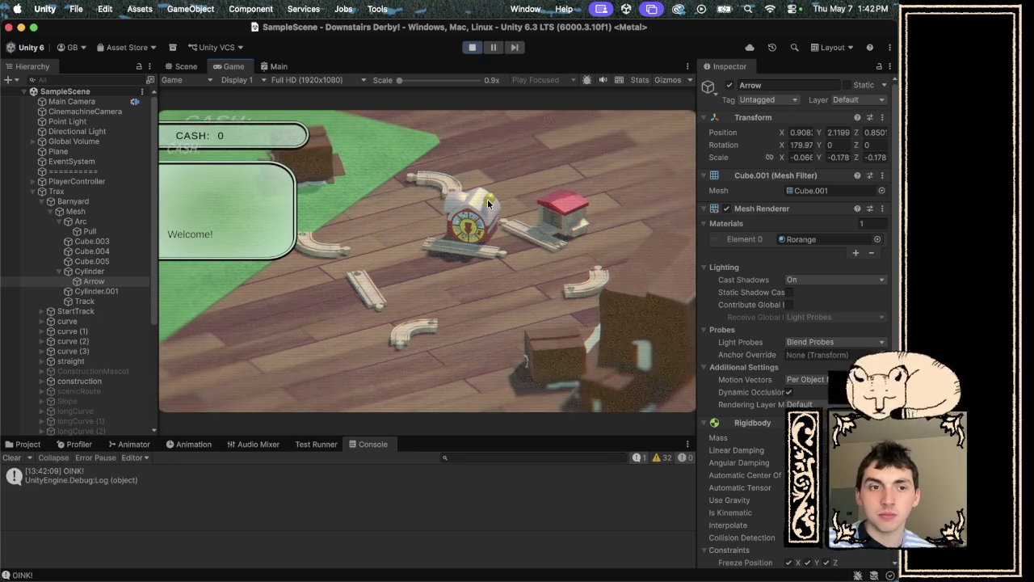
Stop the play test after one OINK!, then flip between Unity and VS Code, ending on the 0.2f-threshold script.
left_click(473, 49)
key("ctrl+Right")
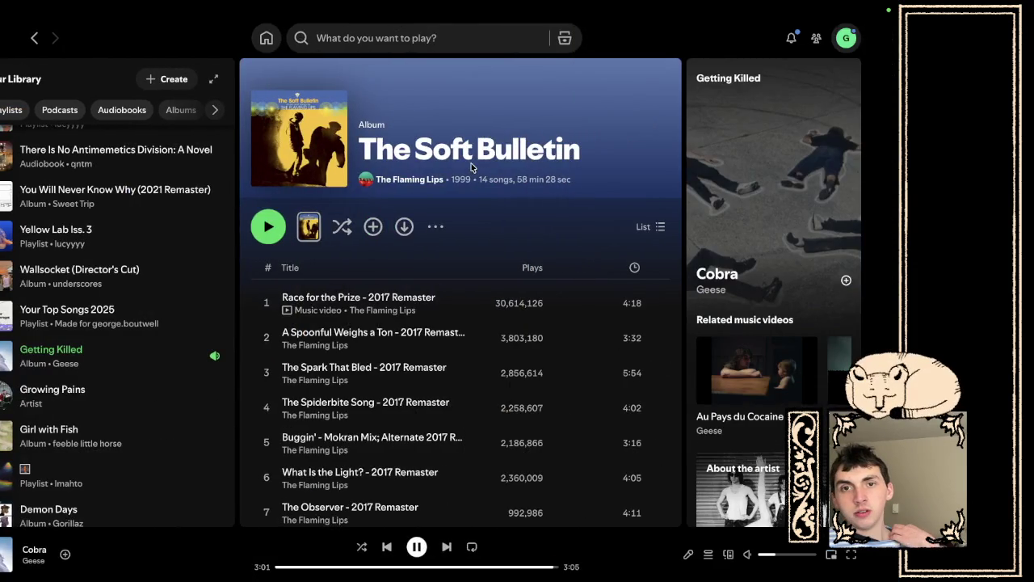
key("ctrl+Right")
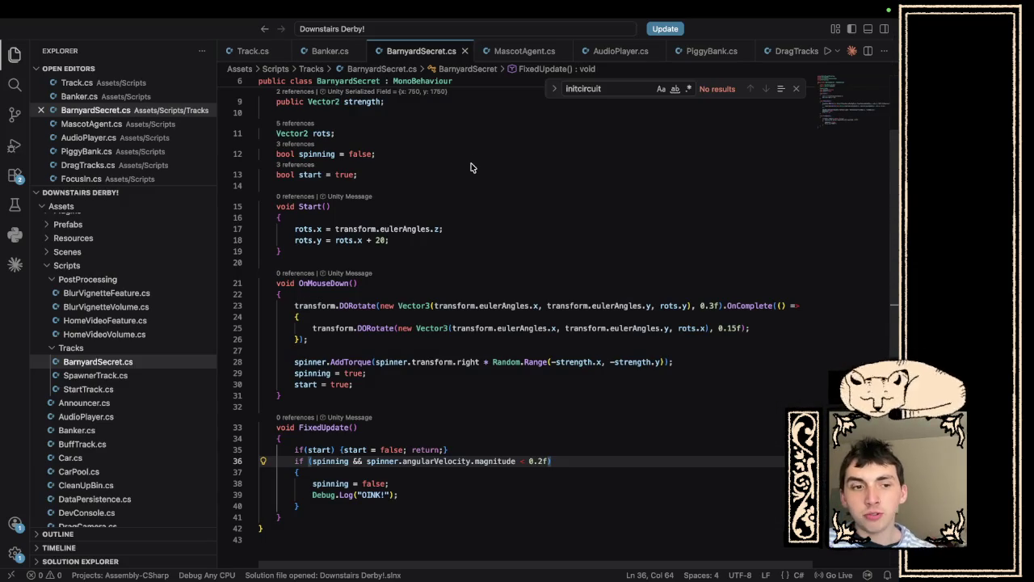
key("ctrl+Left")
key("ctrl+Left")
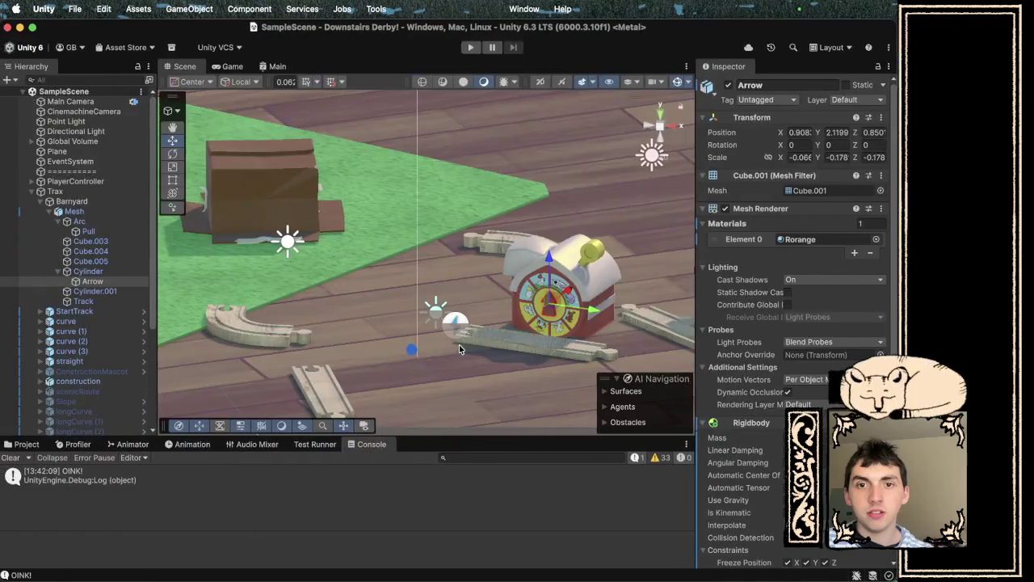
key("ctrl+Right")
key("ctrl+Right")
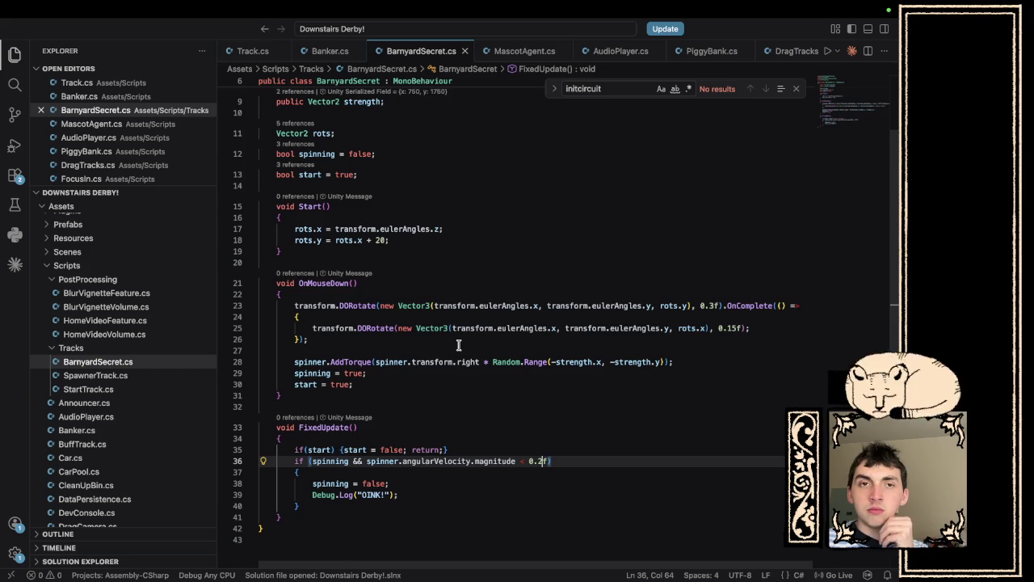
key("ctrl+Left")
key("ctrl+Left")
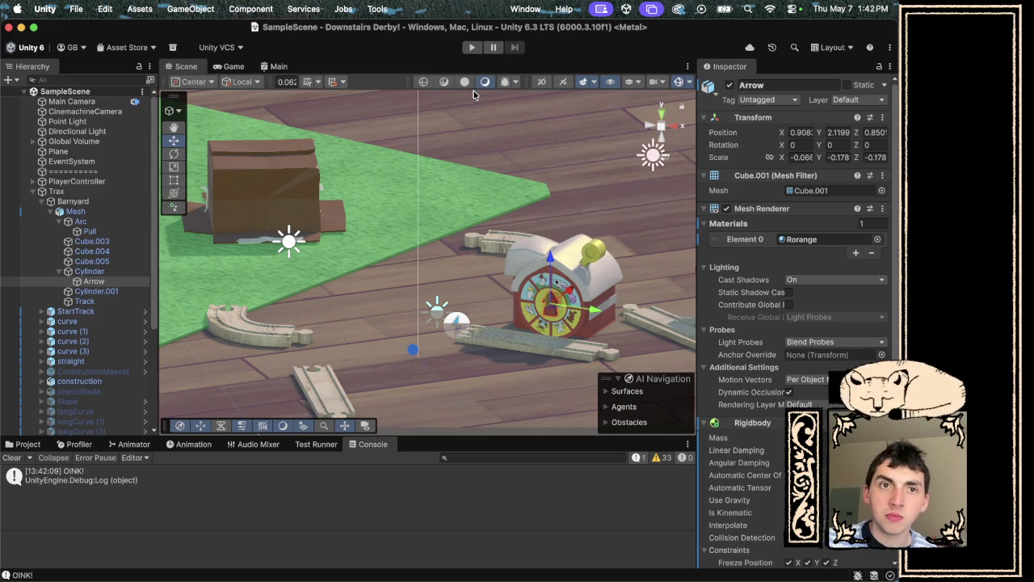
key("ctrl+Right")
key("ctrl+Right")
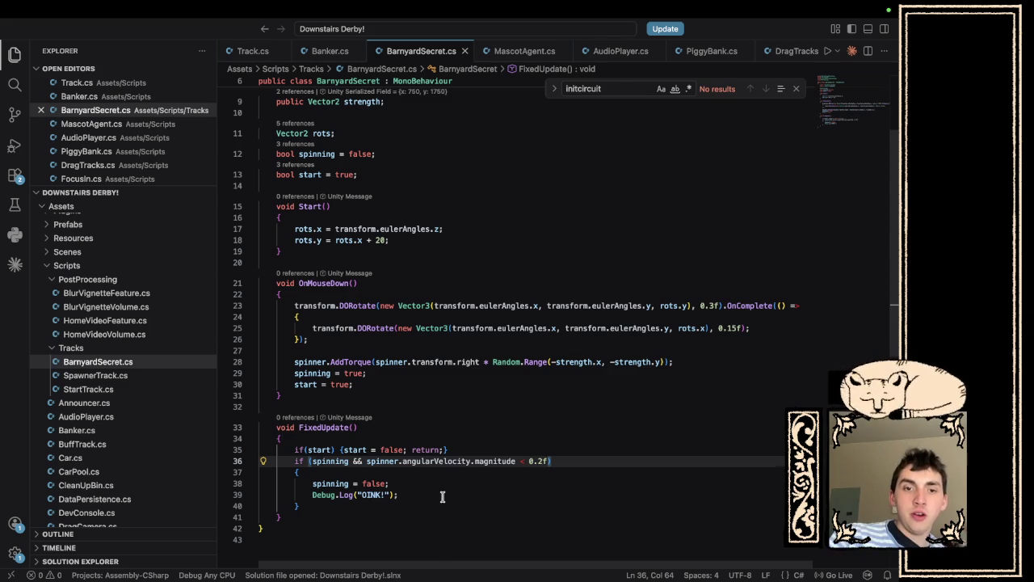
Create an empty void SpinDone() method below FixedUpdate.
left_click(443, 494)
scroll(442, 494, "down", 2)
scroll(442, 493, "down", 1)
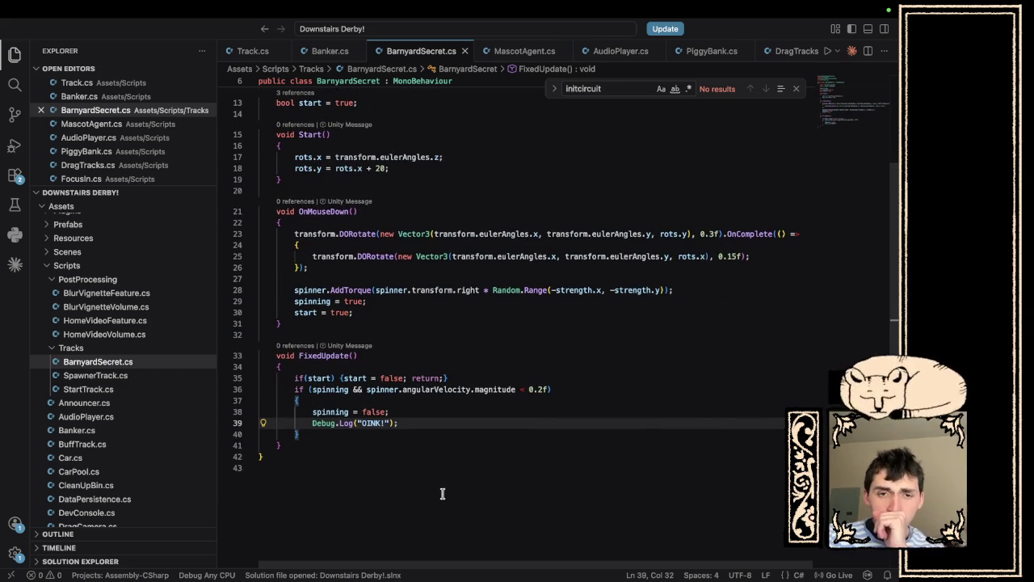
left_click(349, 442)
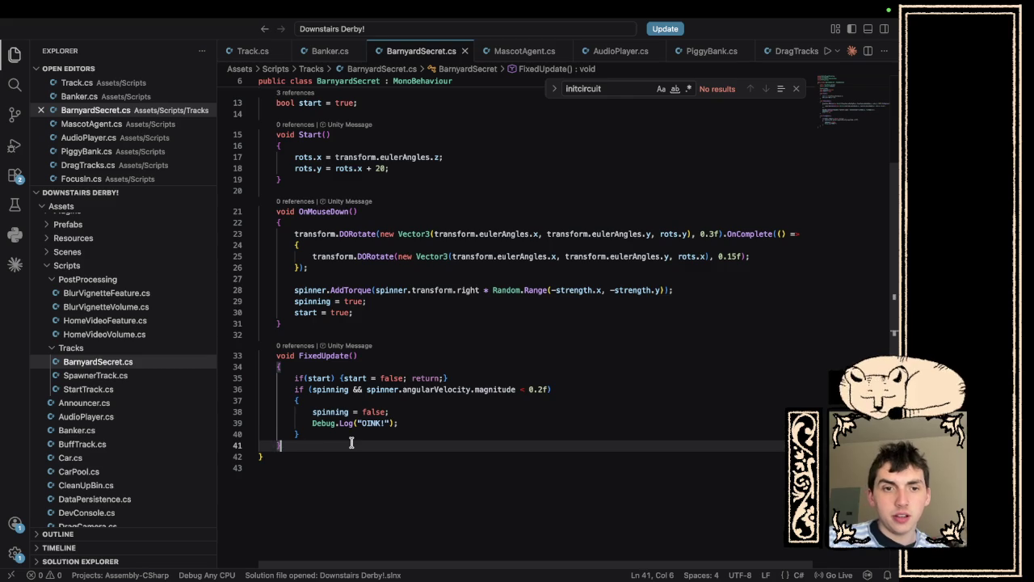
key("Return")
key("Return")
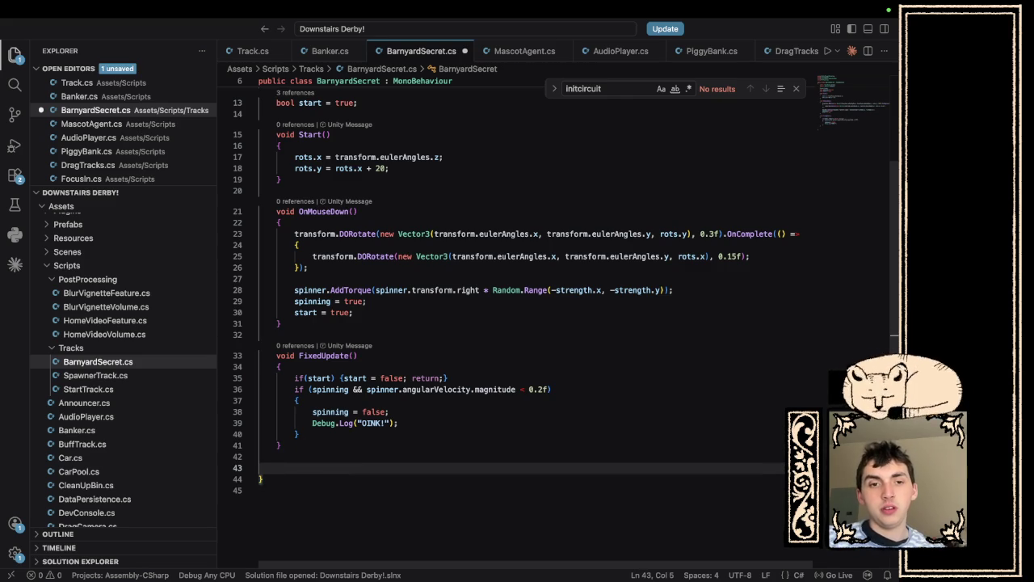
type("Ma")
key("BackSpace")
key("BackSpace")
type("Sp")
type("inDon")
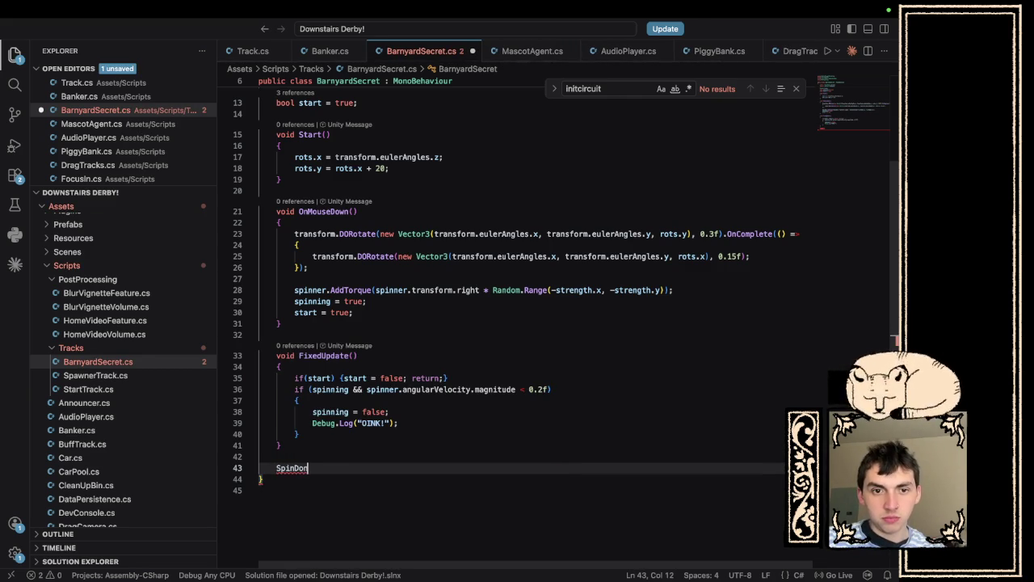
type("e()")
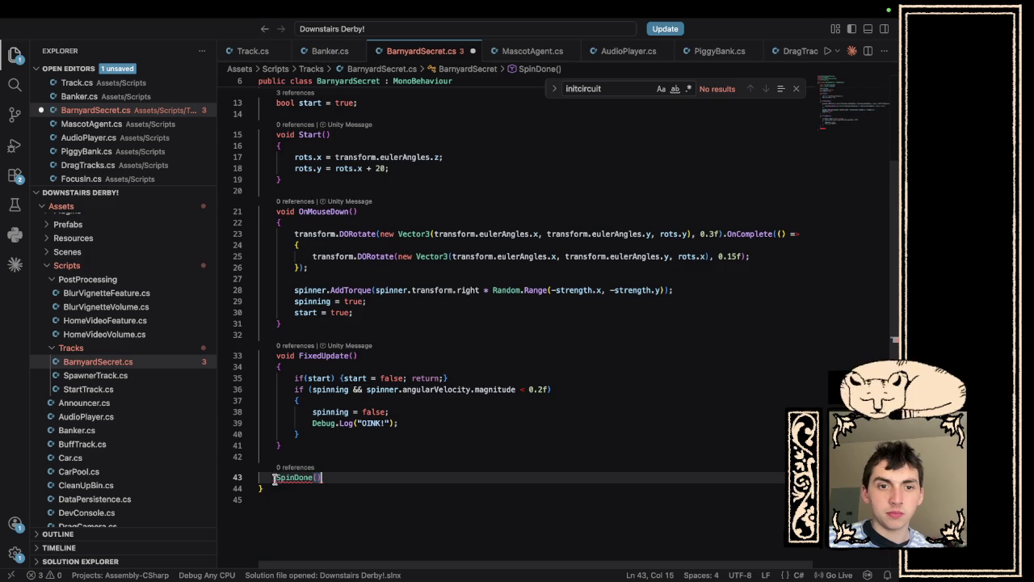
left_click(278, 477)
type("void")
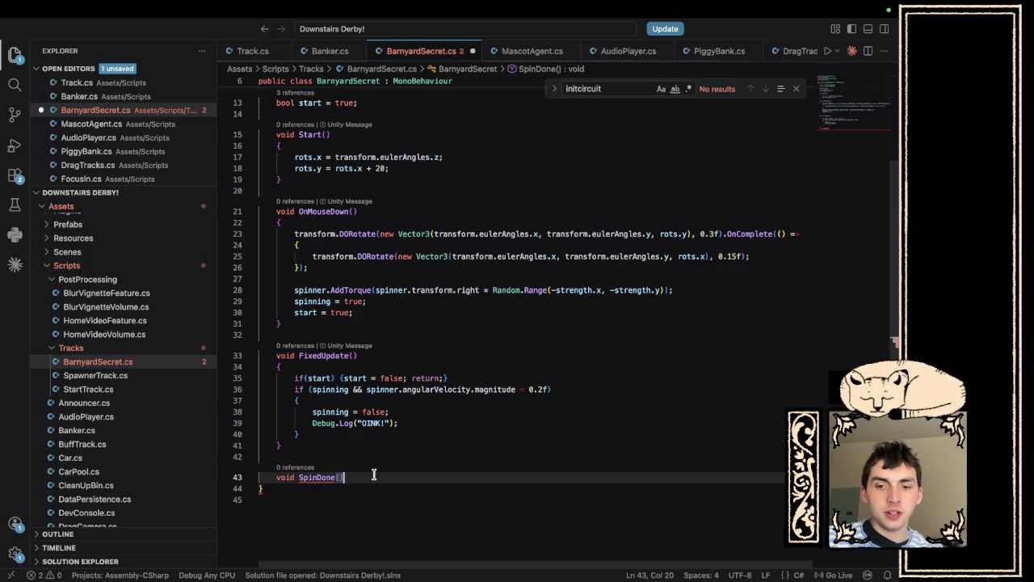
key("Return")
type("{")
key("Return")
Move the spinning = false and OINK log lines into SpinDone and call SpinDone() from FixedUpdate.
mouse_move(398, 422)
left_mouse_down()
mouse_move(202, 406)
mouse_move(194, 416)
left_mouse_up()
key("ctrl+x")
left_click(323, 488)
key("ctrl+v")
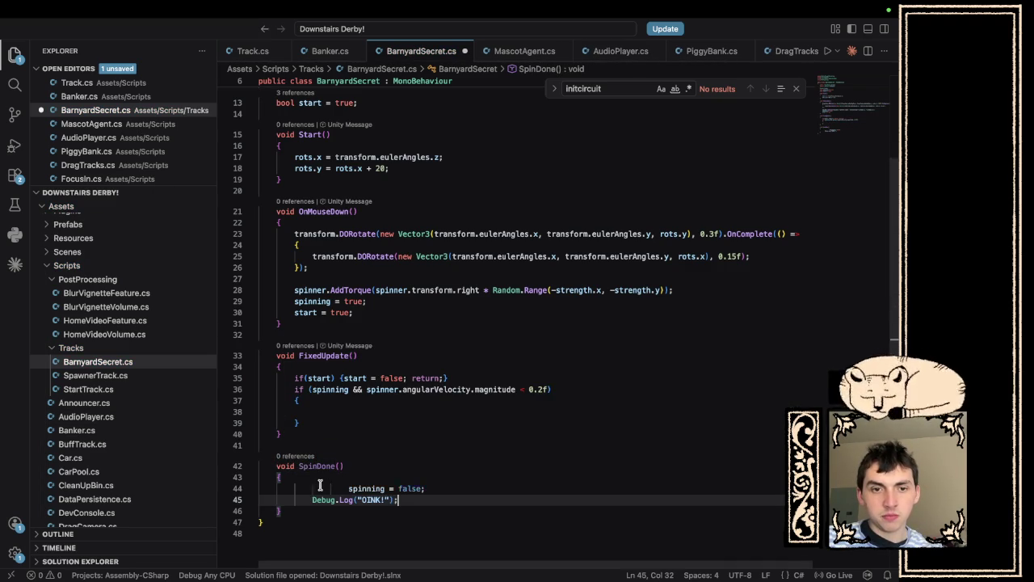
left_click(346, 488)
key("BackSpace")
key("BackSpace")
left_click_drag(431, 500, 257, 488)
key("shift+Tab")
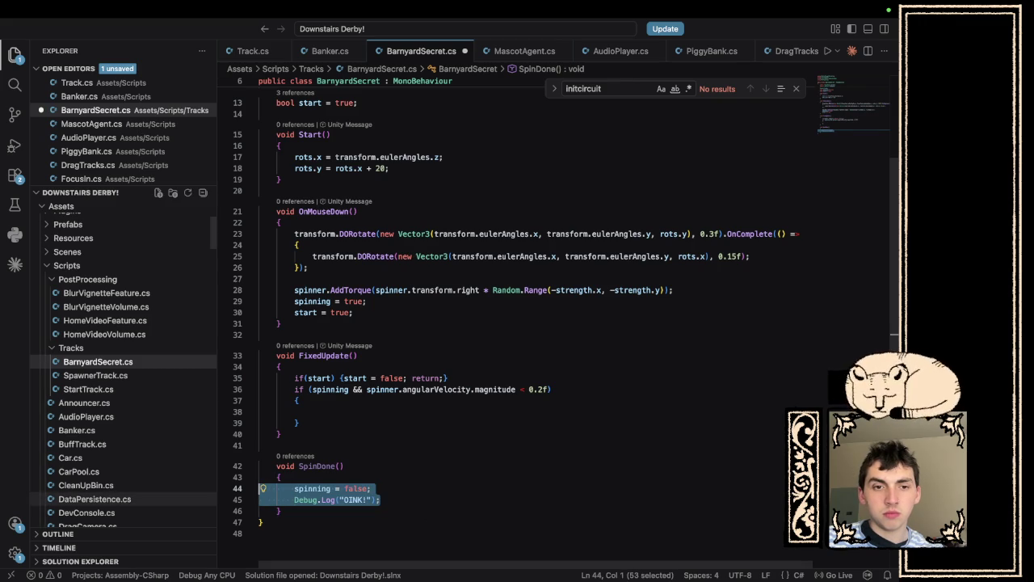
left_click(339, 412)
key("Tab")
key("Tab")
key("Tab")
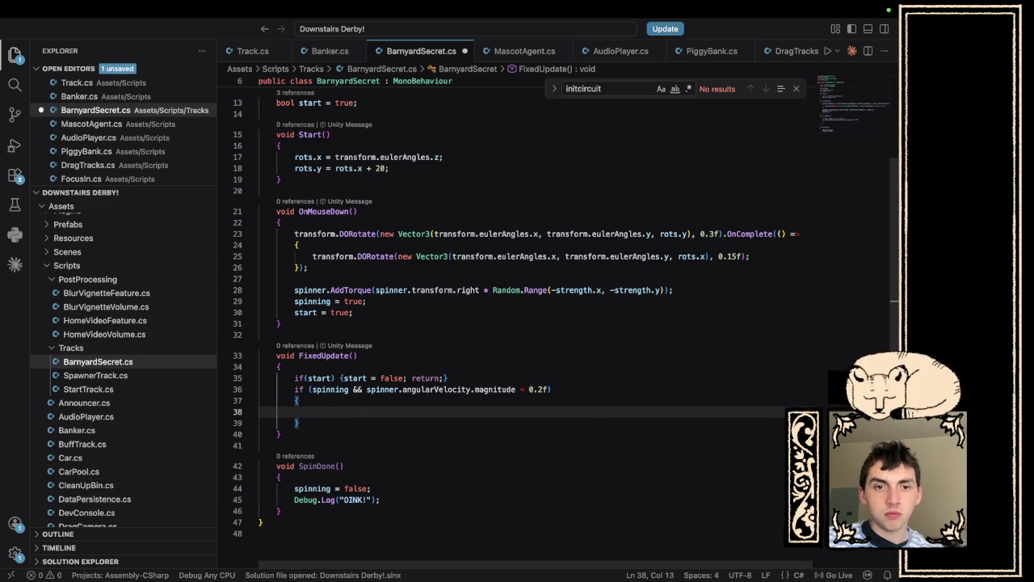
type("SpinDone();")
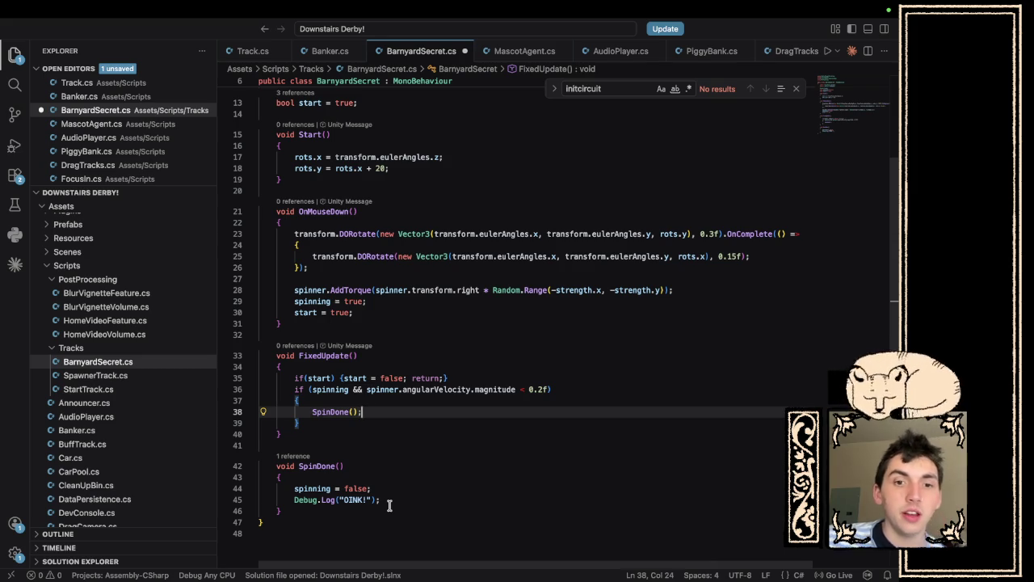
Add Debug.Log(spinner.transform.eulerAngles.x % 45); to SpinDone and save.
left_click(391, 501)
key("Return")
type("switch")
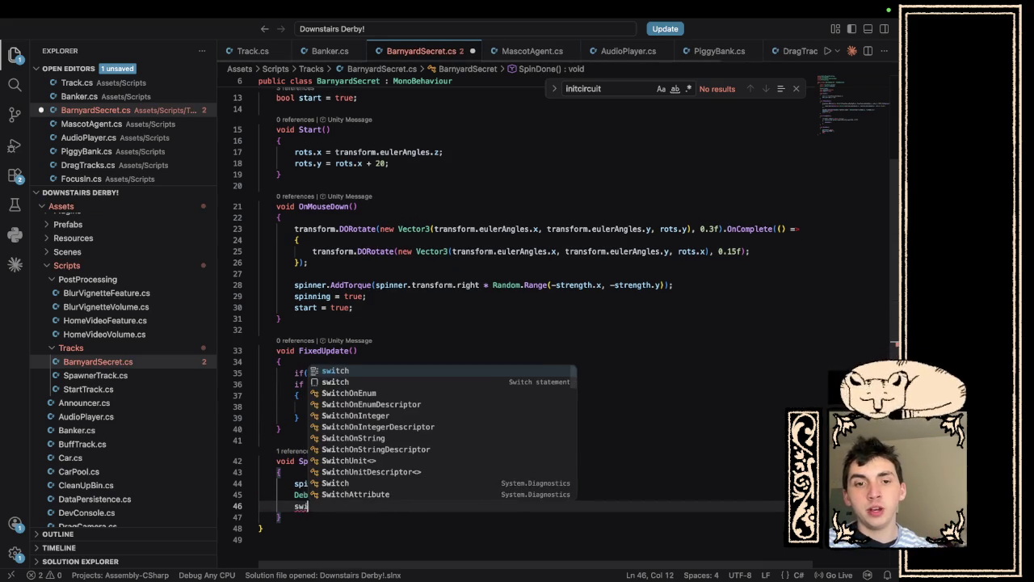
key("BackSpace")
key("BackSpace")
key("BackSpace")
type("s")
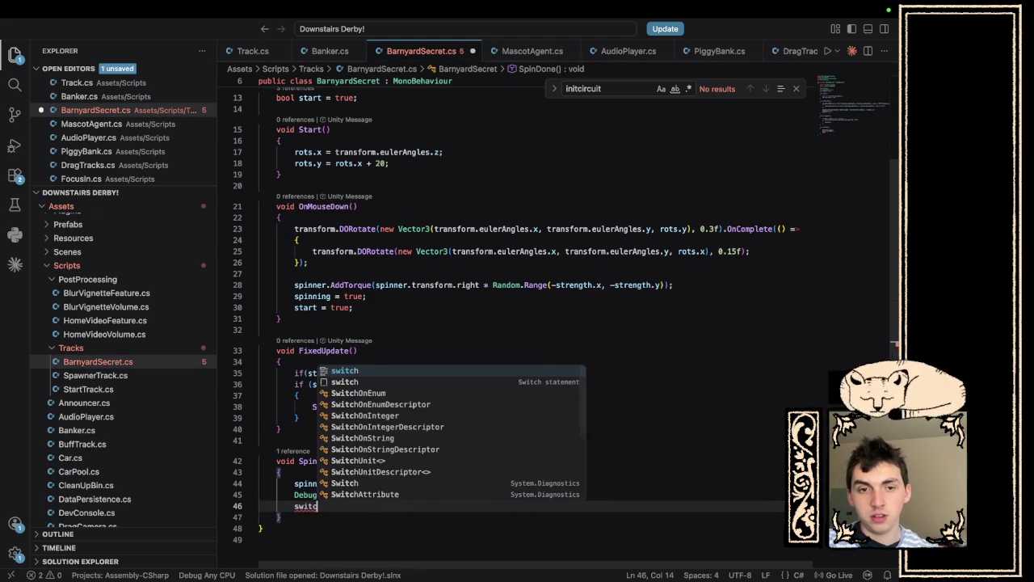
type("Debug")
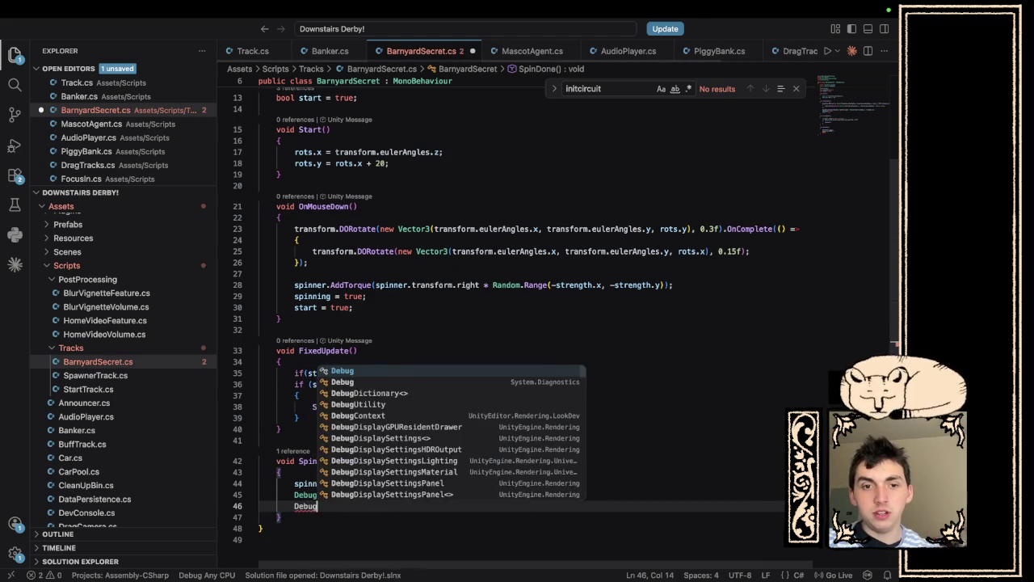
type(".Log(\"")
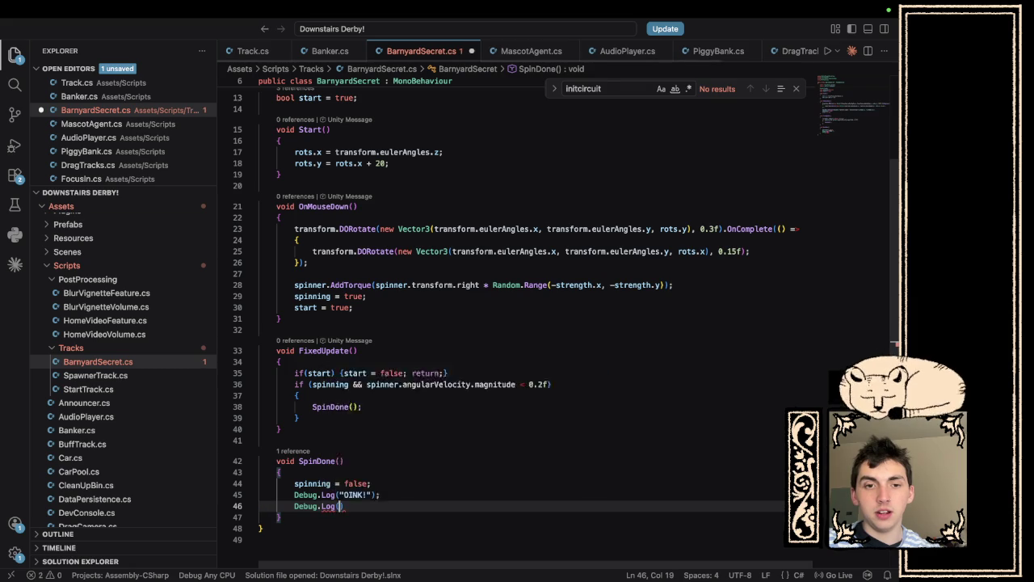
key("BackSpace")
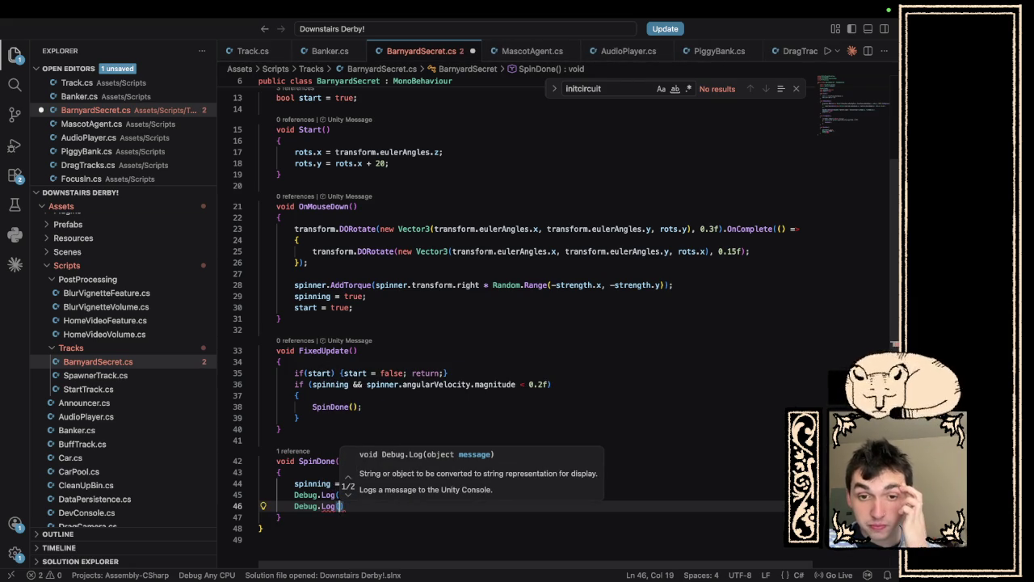
type("spinner.t")
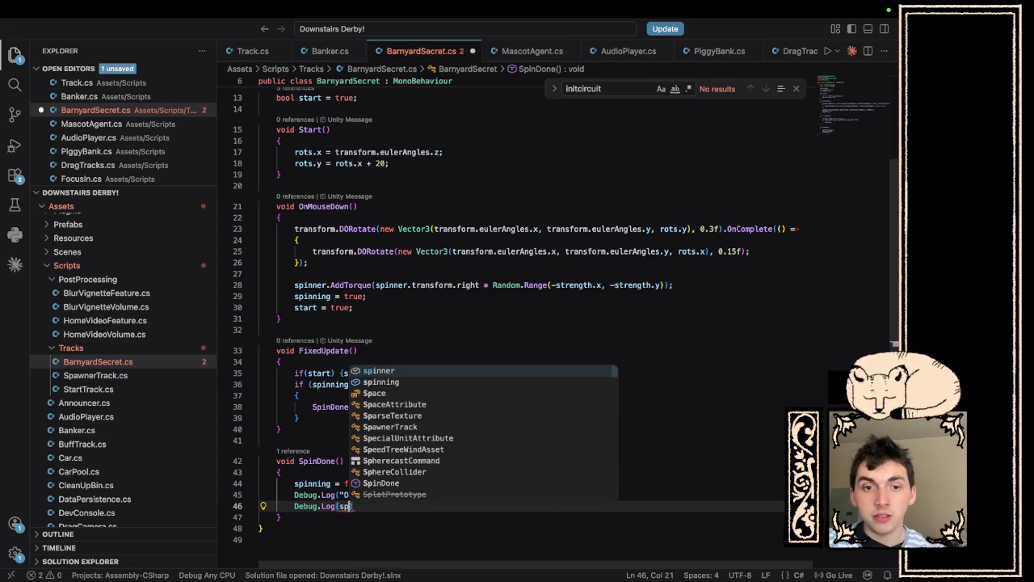
type("r")
key("Tab")
type(".eu")
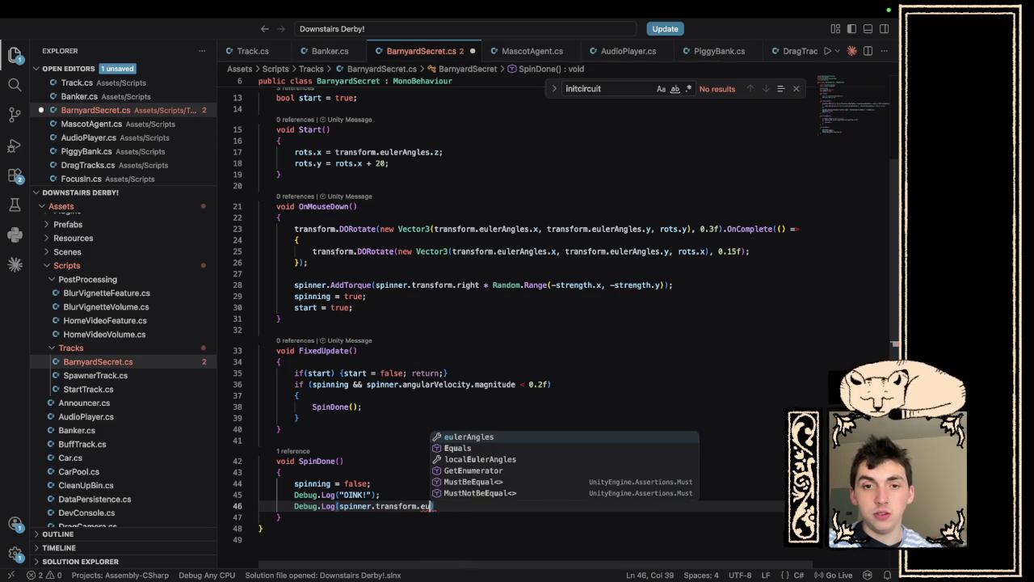
key("Tab")
type(".")
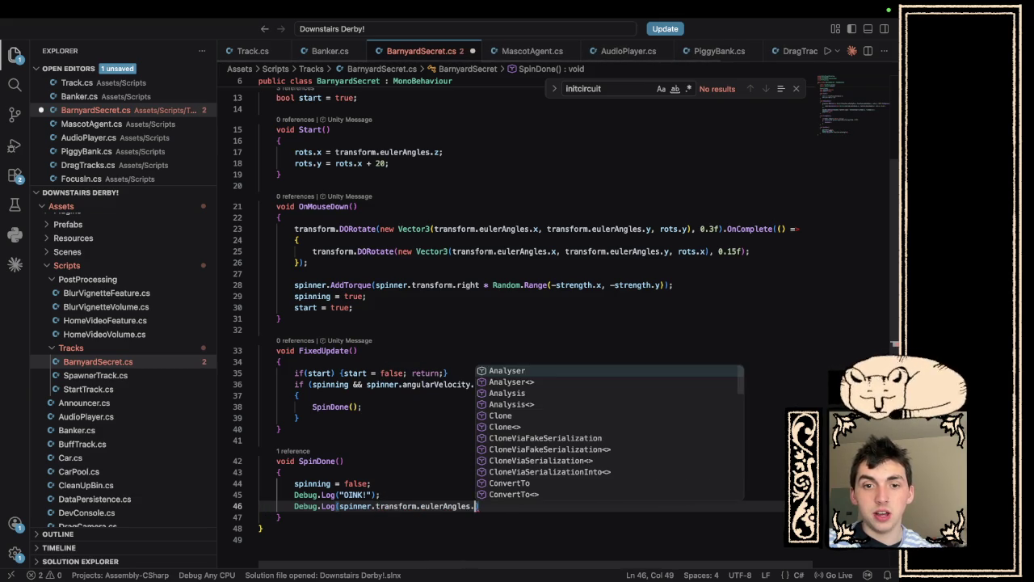
type("x ")
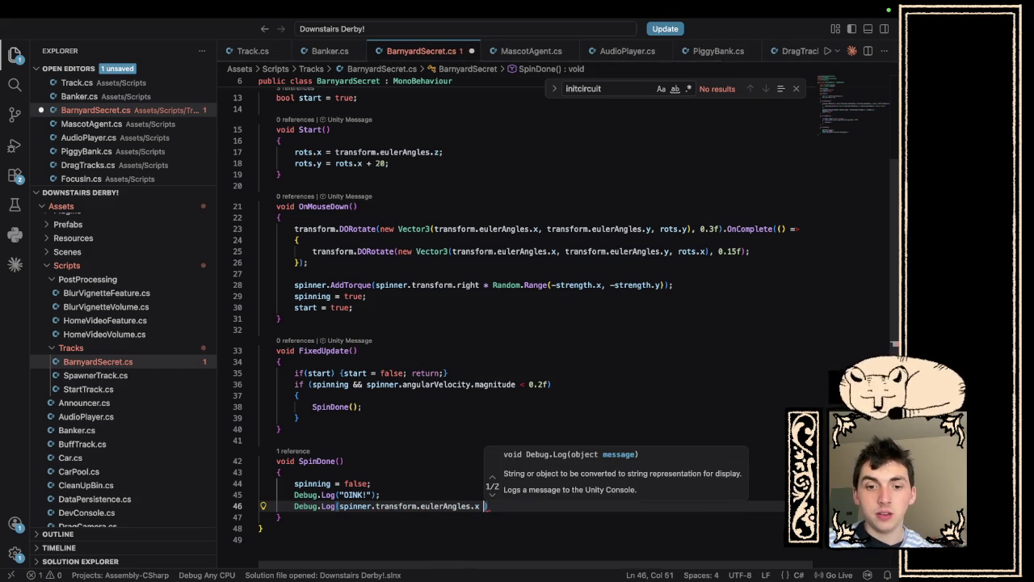
type("&")
key("BackSpace")
key("BackSpace")
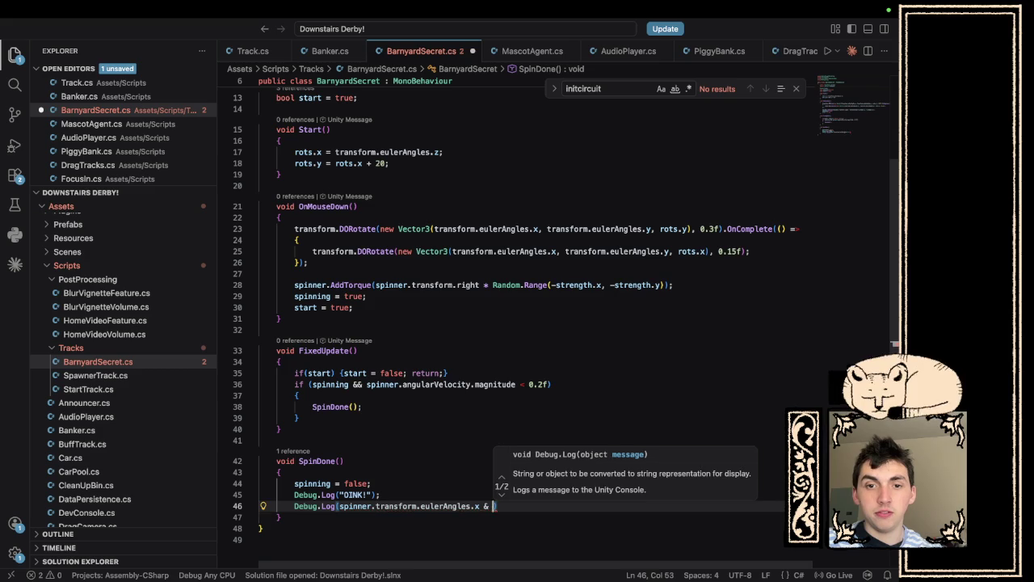
type("& ")
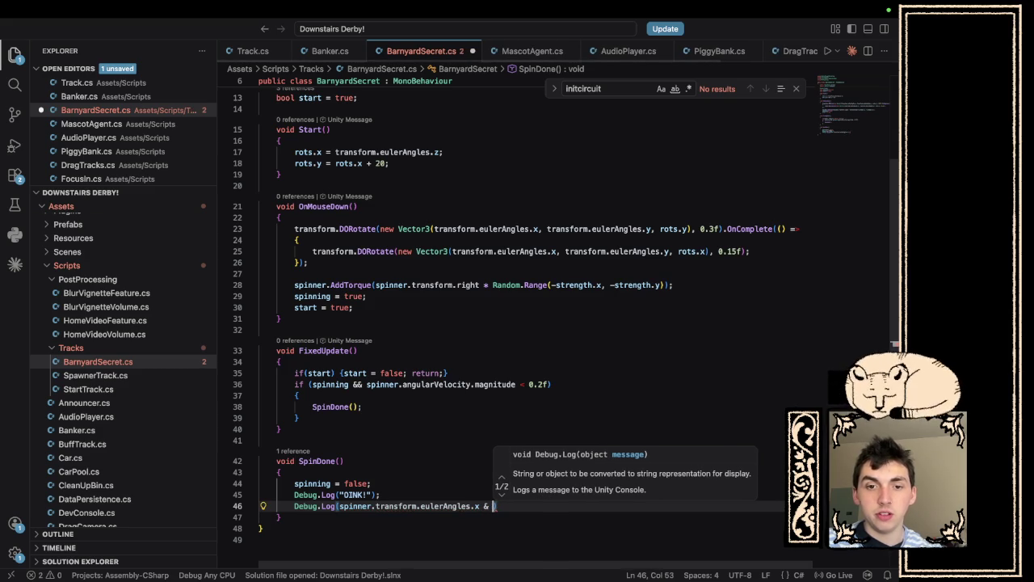
type("45)")
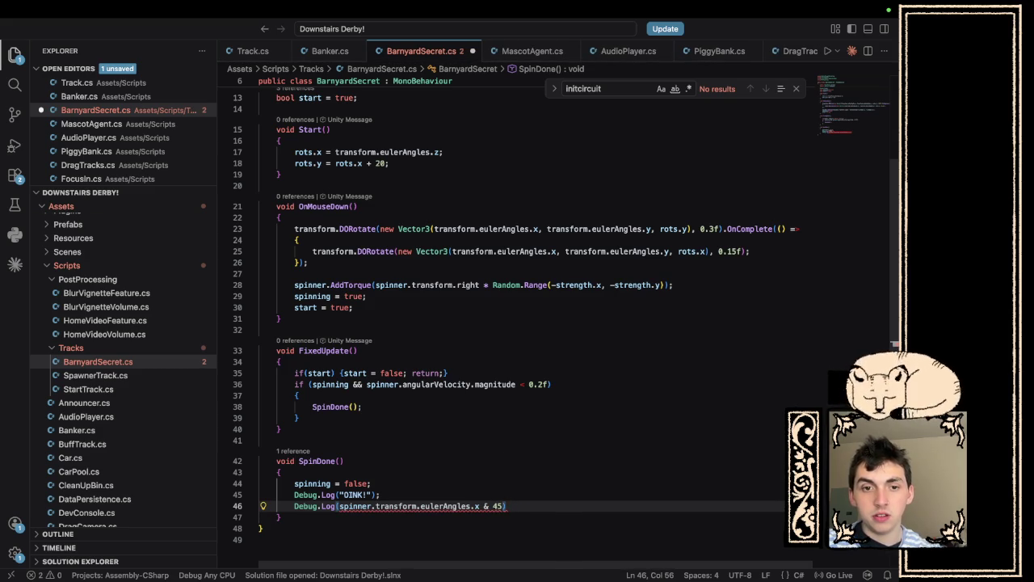
type(";")
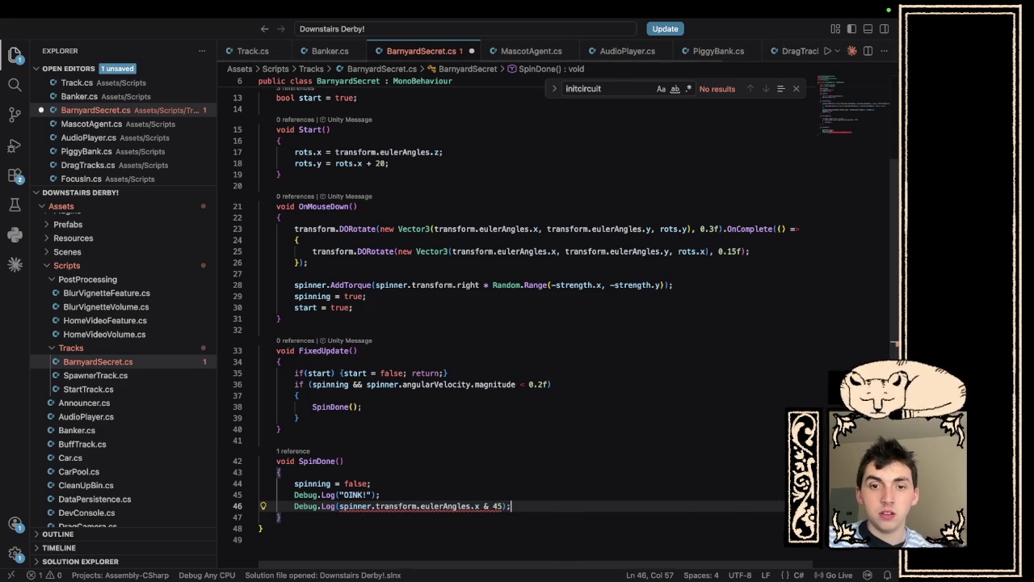
left_click(490, 506)
key("BackSpace")
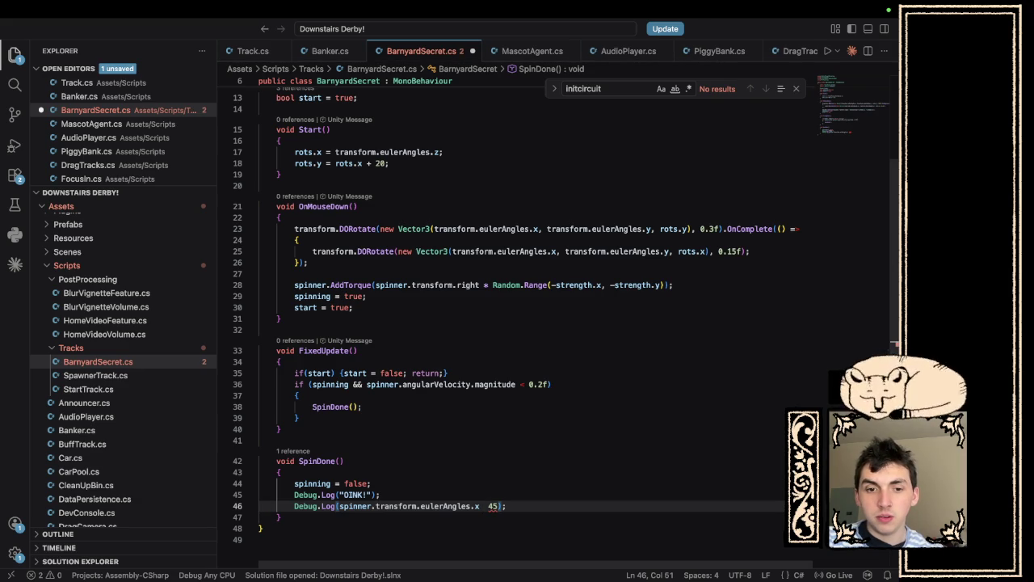
type("%")
key("ctrl+s")
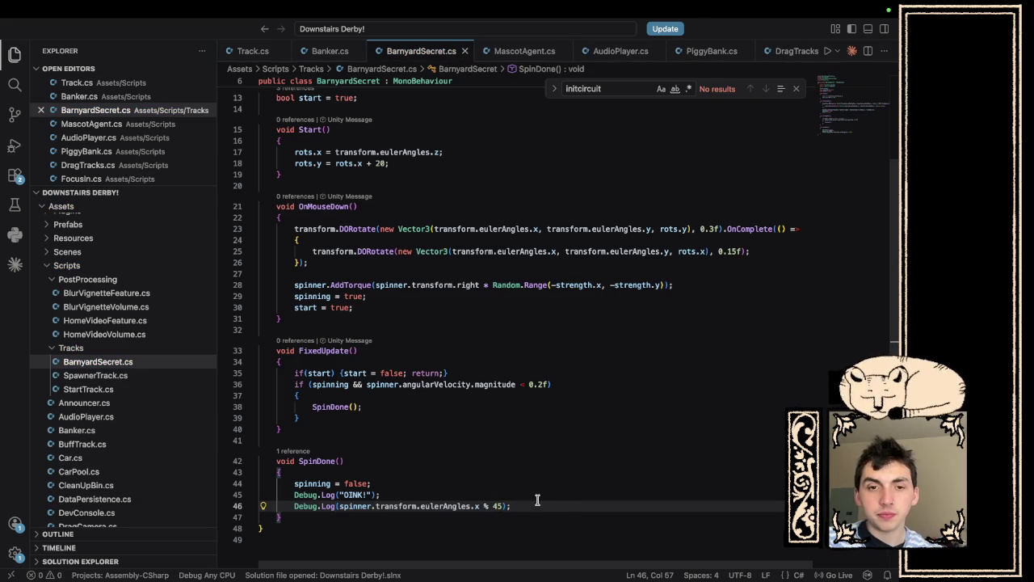
Start an if( condition on a new line below the OINK log.
left_click(535, 495)
key("Return")
type("if(")
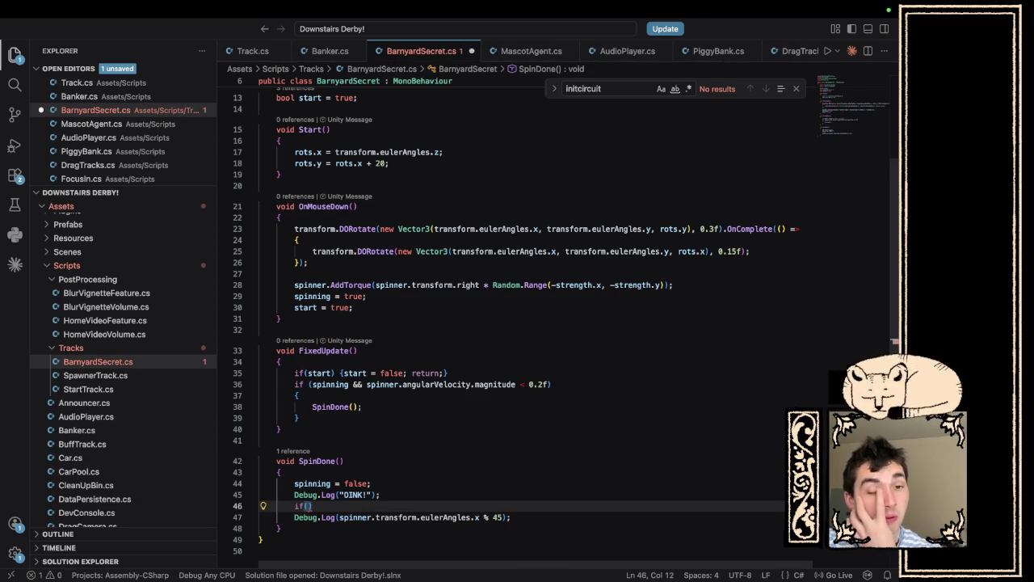
key("super+Tab")
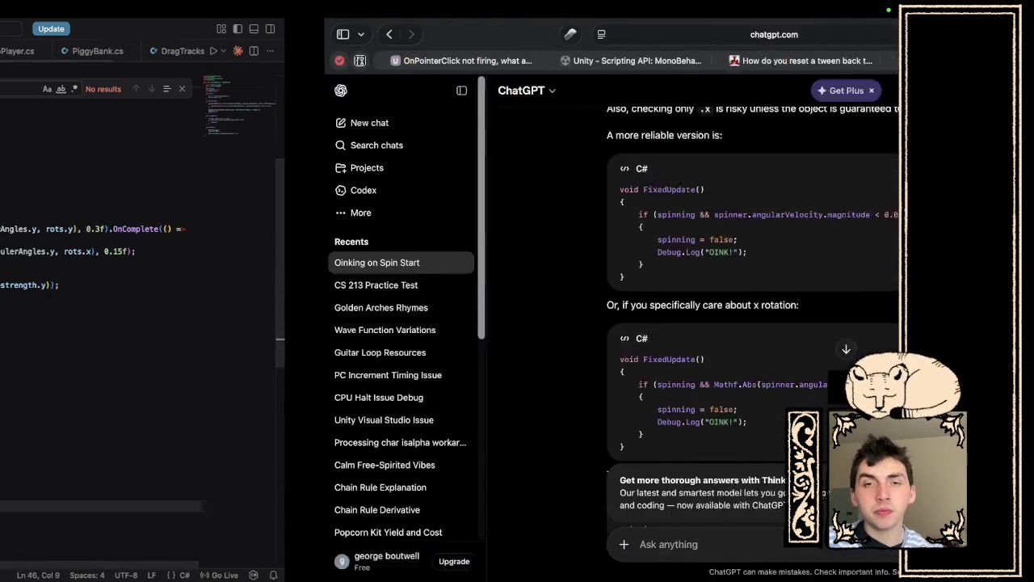
Search Google for 'convert to reference angle unity' and read the expanded AI Overview.
left_click(580, 34)
type("convert to r")
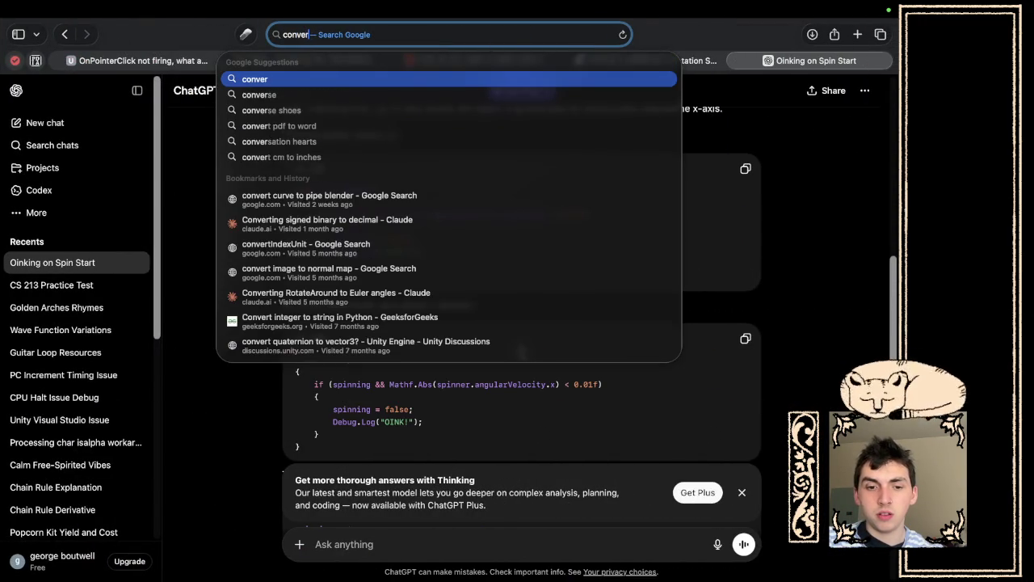
type("eference angle ")
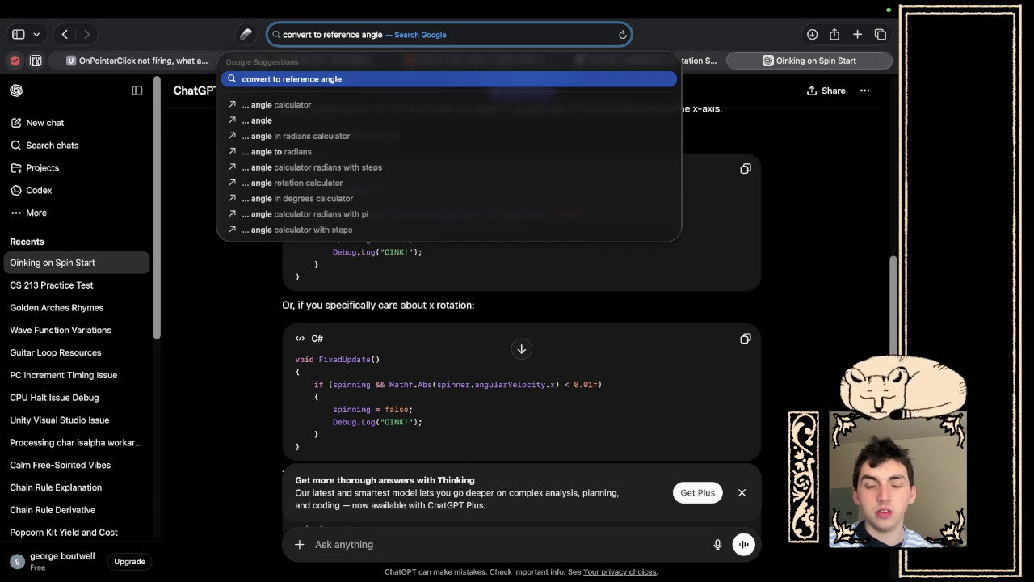
type("unity")
key("Return")
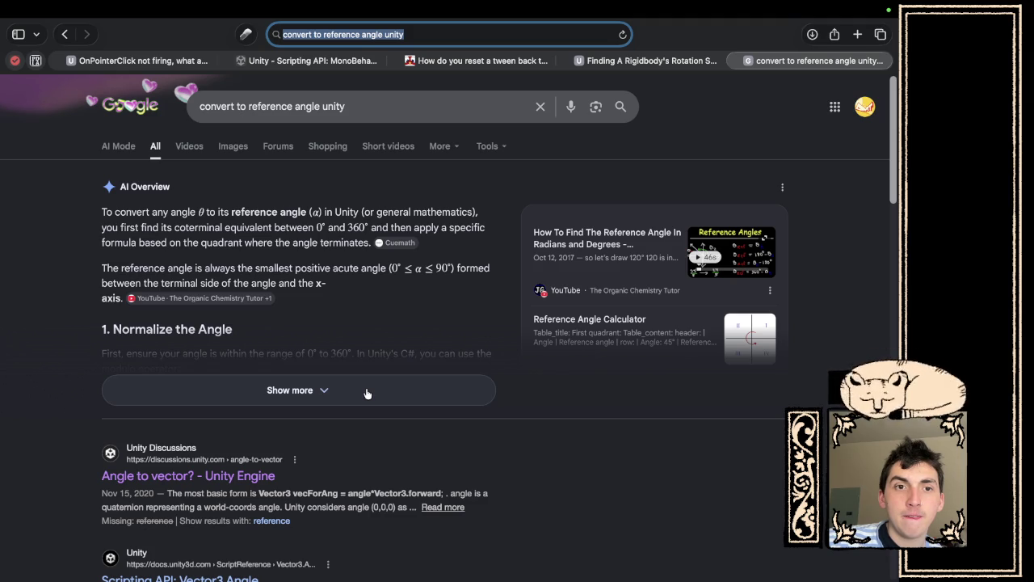
left_click(366, 391)
scroll(366, 393, "down", 3)
scroll(366, 393, "down", 3)
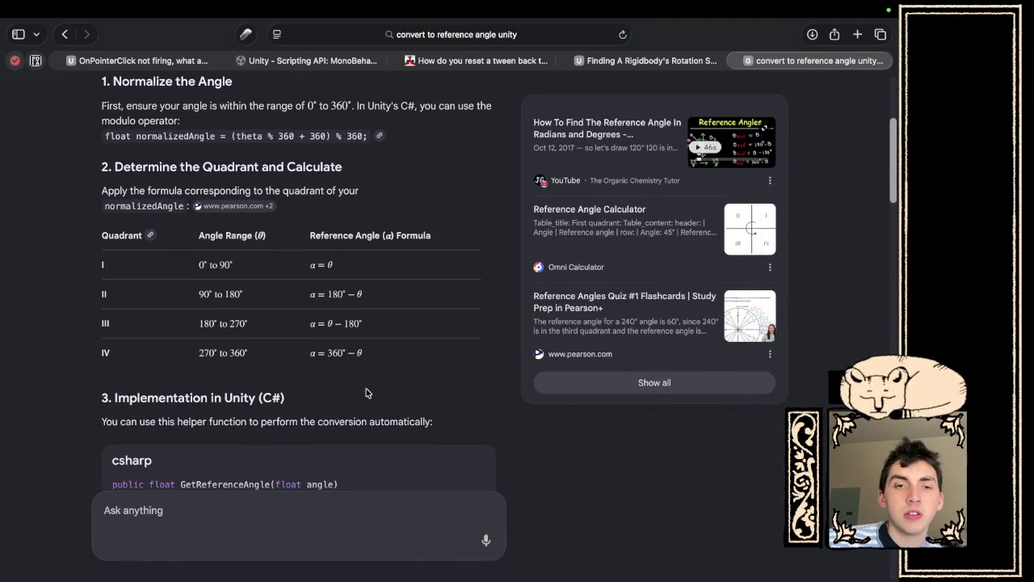
scroll(366, 393, "down", 3)
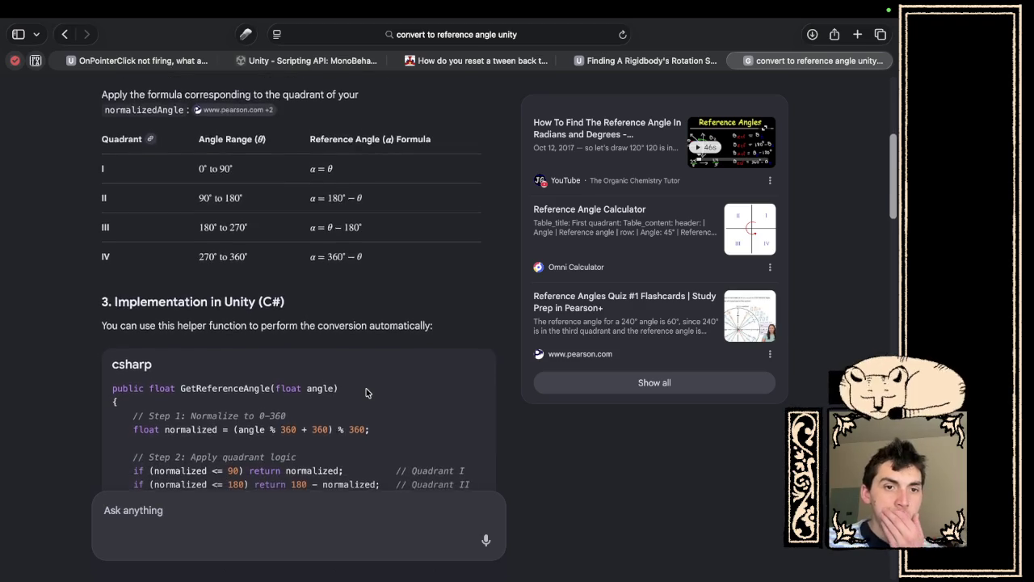
scroll(366, 388, "up", 10)
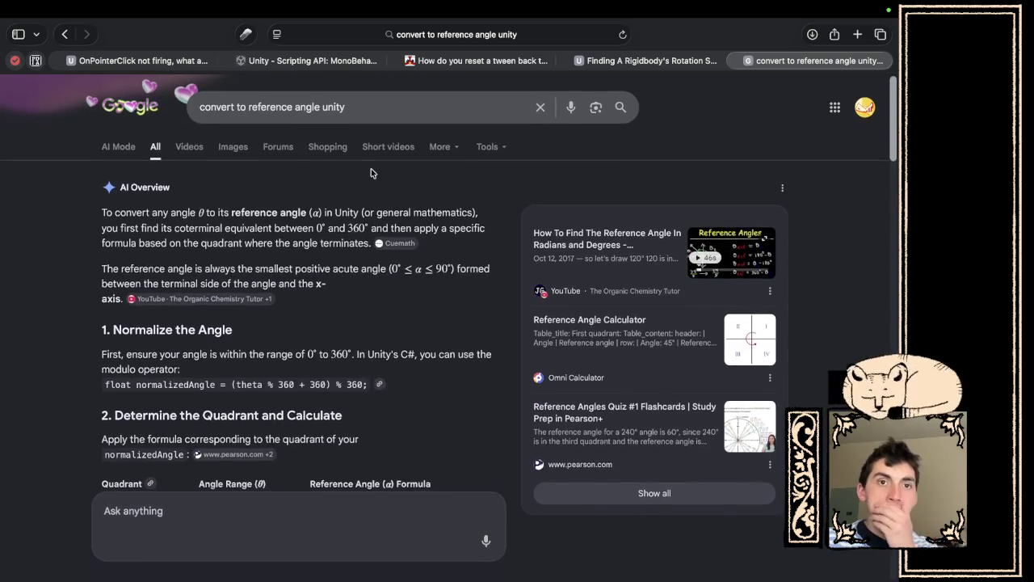
scroll(337, 246, "down", 5)
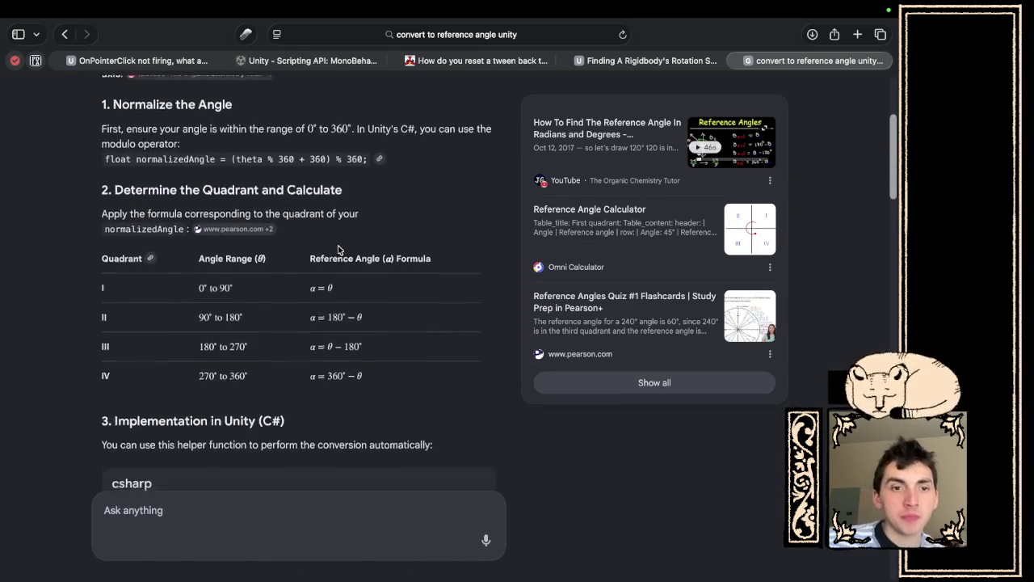
scroll(338, 245, "up", 5)
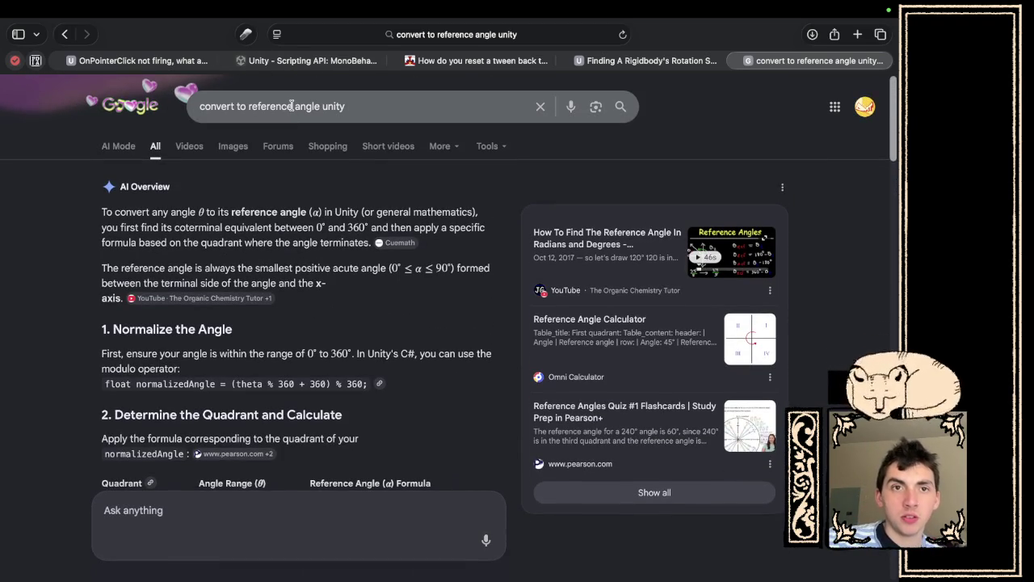
Re-search 'convert angle when greater than 360 unity', read the full answer, and return to VS Code.
left_click_drag(292, 106, 234, 106)
key("BackSpace")
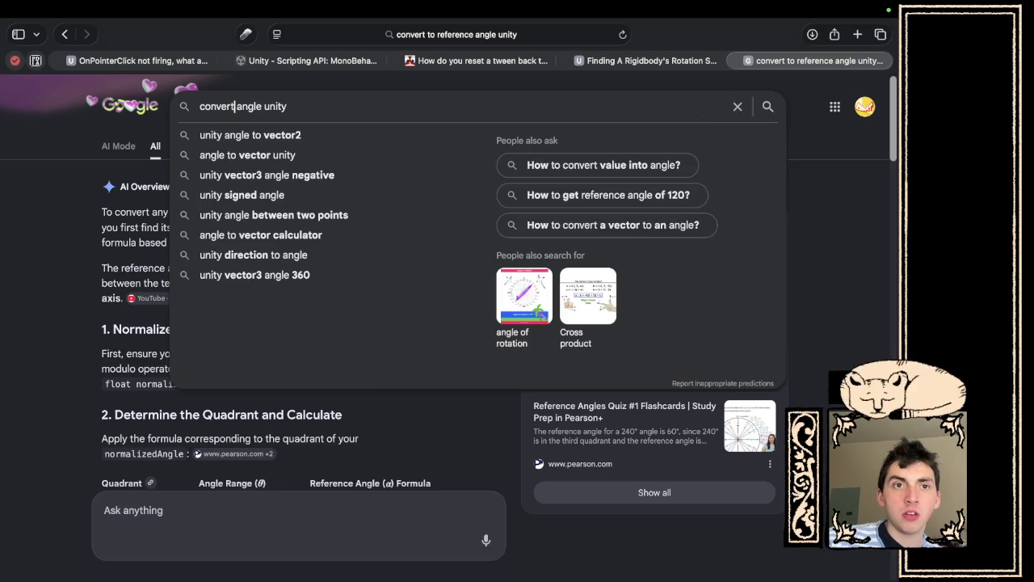
mouse_move(242, 63)
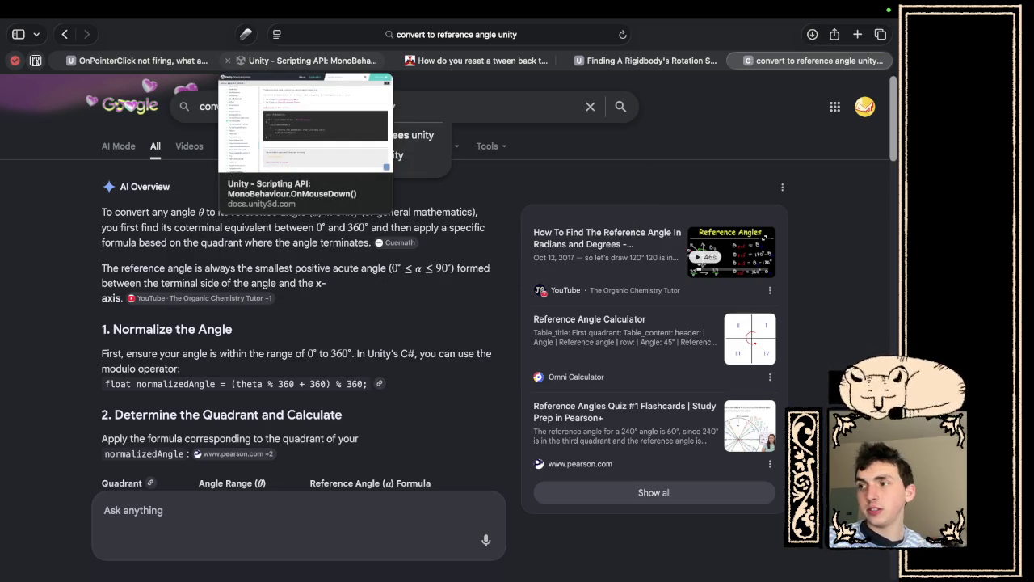
key("Return")
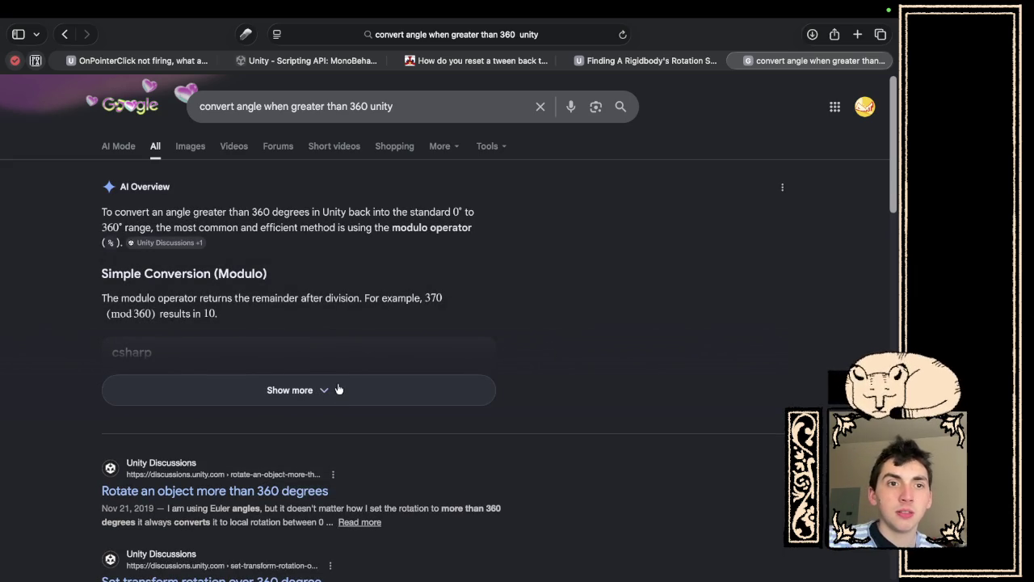
left_click(337, 389)
scroll(337, 389, "down", 1)
scroll(337, 389, "down", 1)
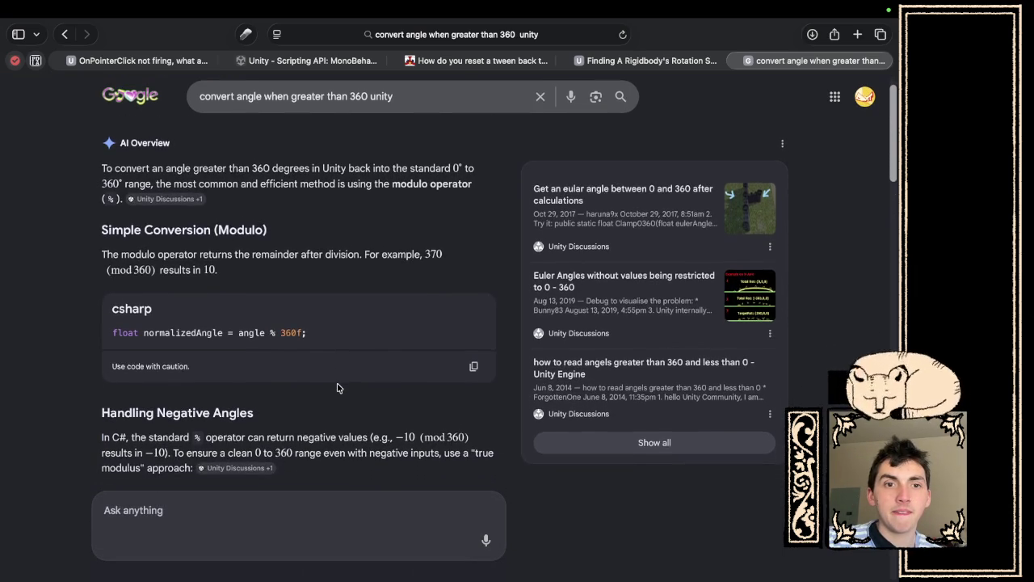
key("super+Tab")
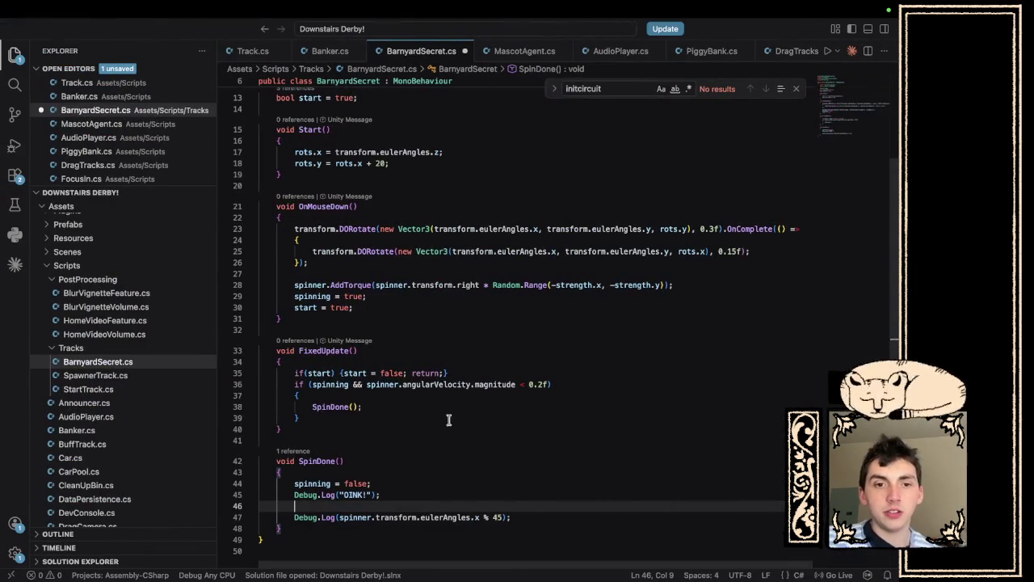
Declare float normalizedAngle on line 46 using Google's ((angle % 360f) + 360f) % 360f formula.
type("float")
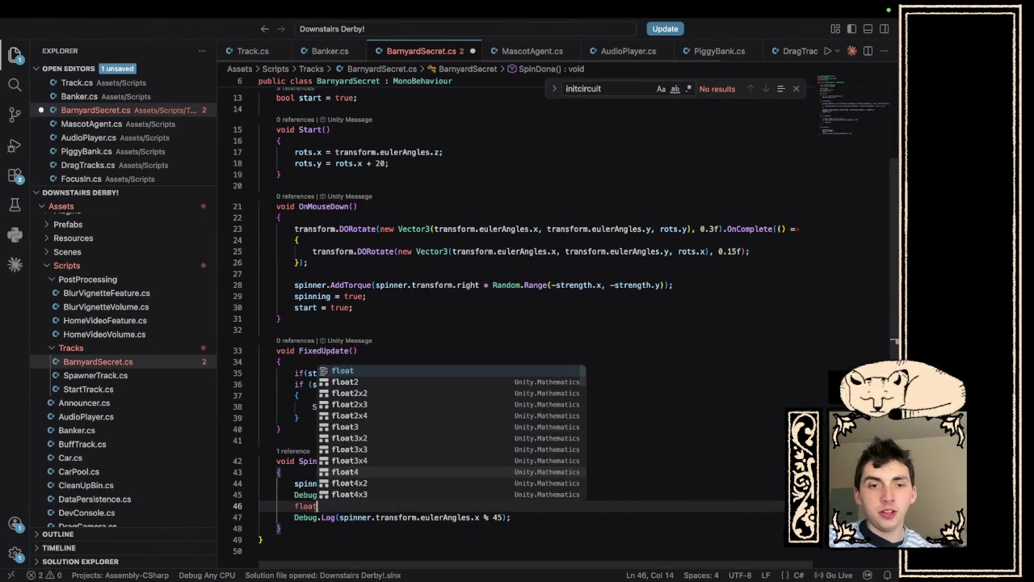
type(" normalized angle")
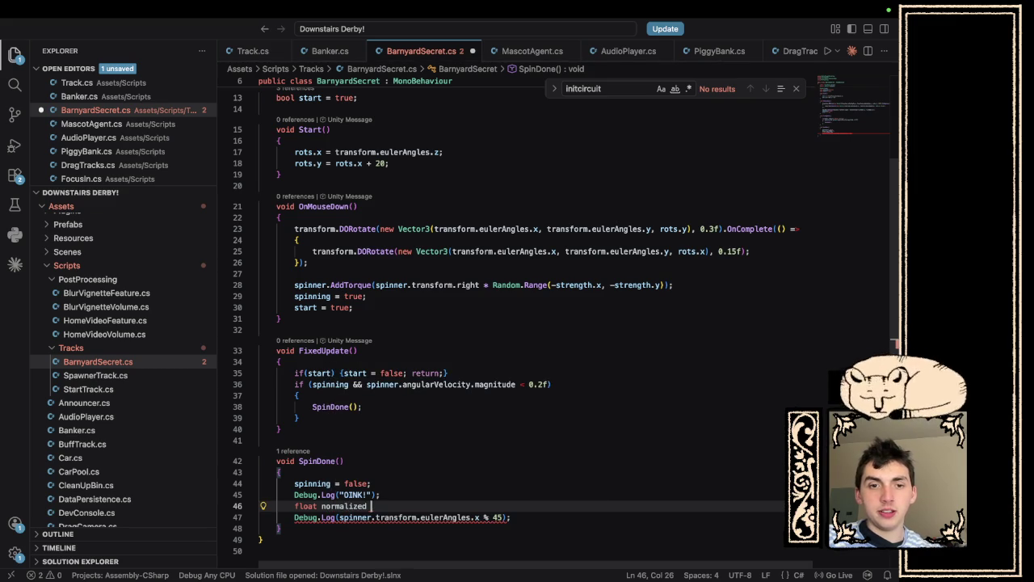
key("BackSpace")
key("BackSpace")
key("BackSpace")
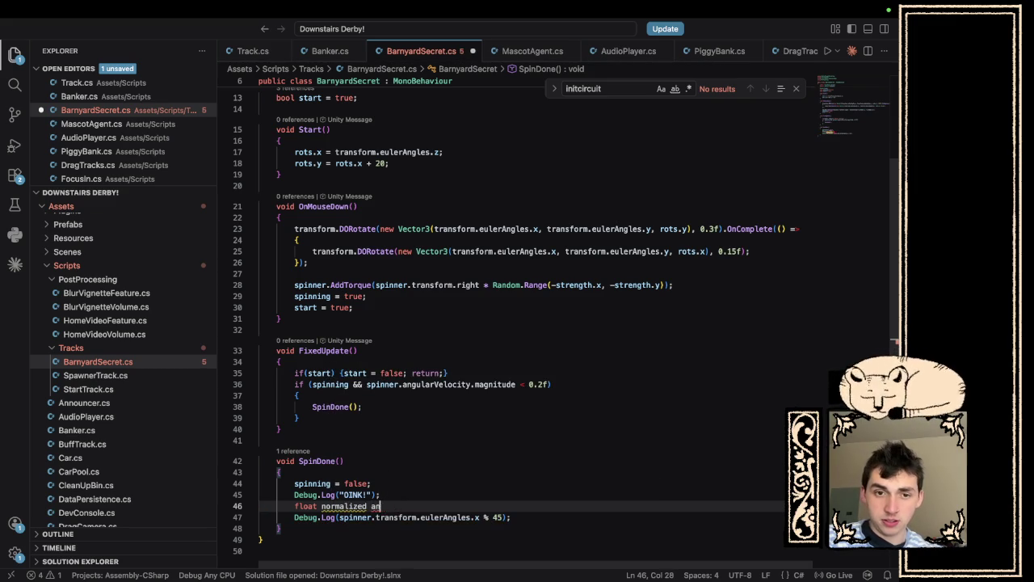
key("super+Tab")
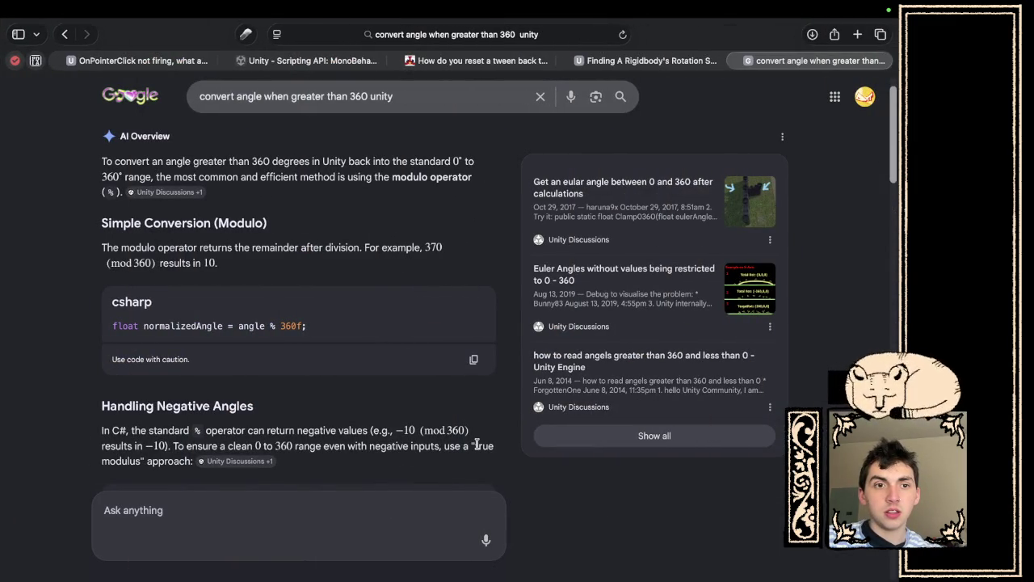
scroll(409, 468, "down", 4)
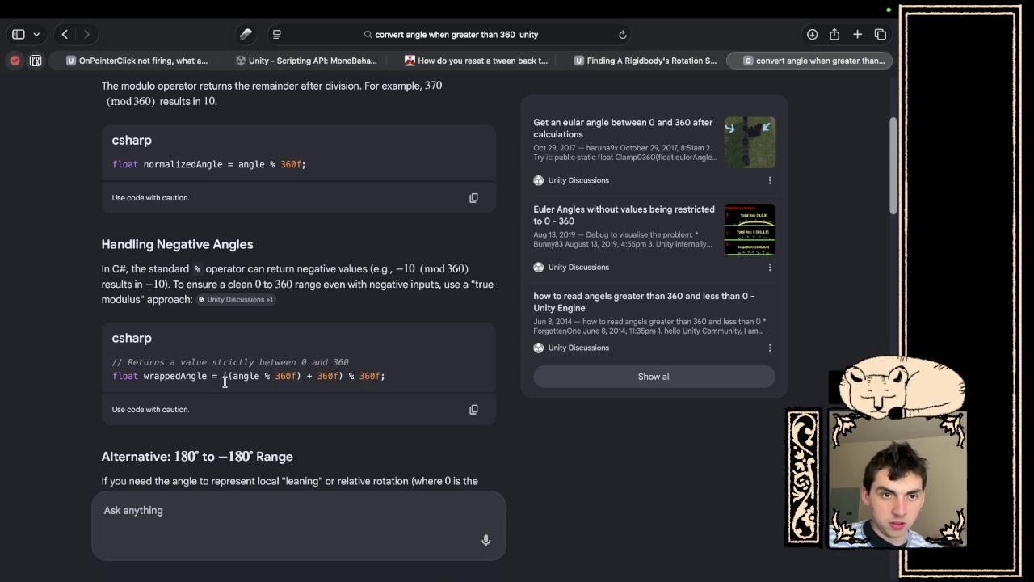
left_click_drag(386, 376, 204, 372)
key("super+c")
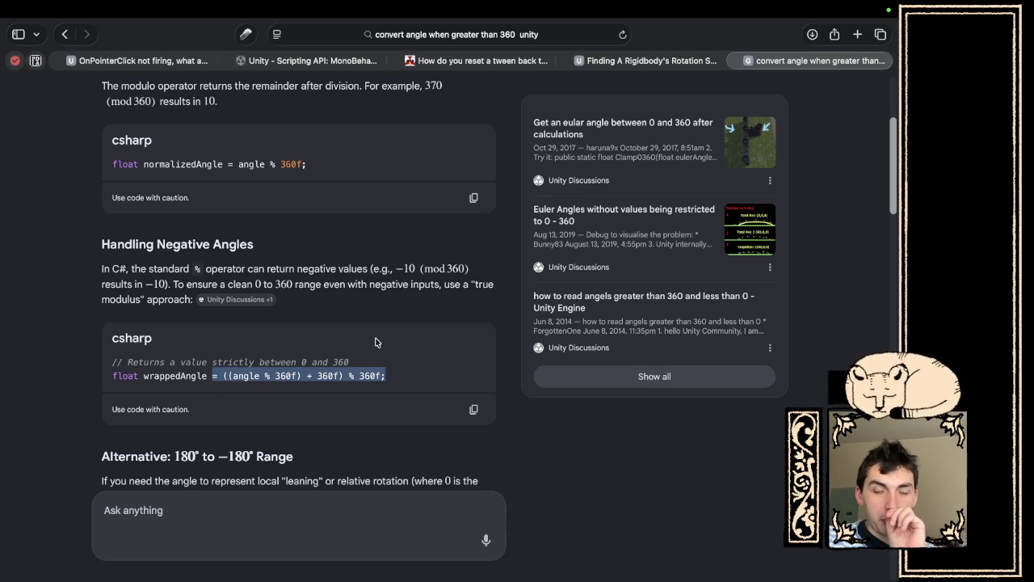
key("super+Tab")
key("super+v")
double_click(429, 505)
Set normalizedAngle from spinner.transform.eulerAngles.x, save the script, and run the game in Unity.
type("spinne")
type("r.transfor")
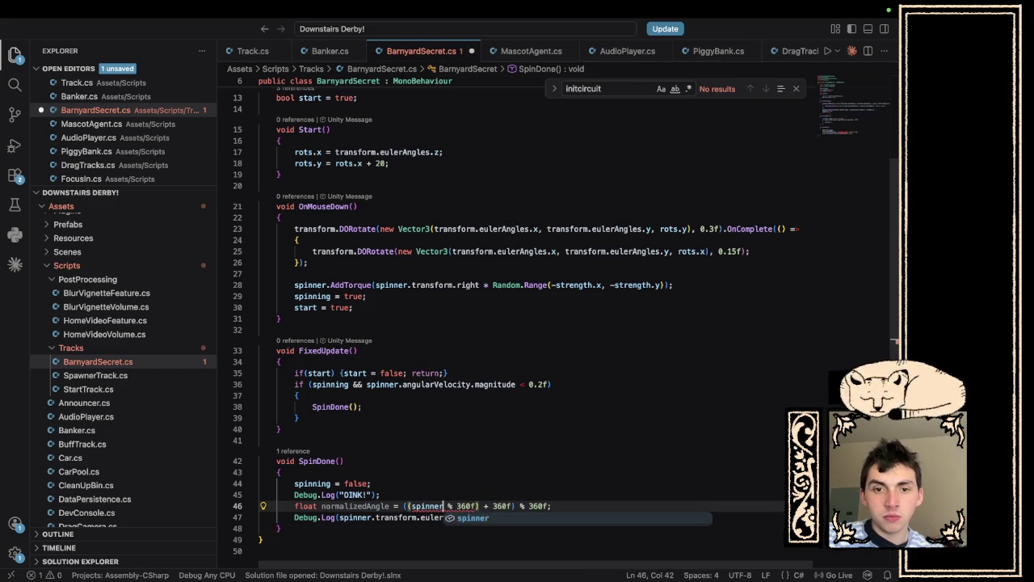
type("m.eulerAngles")
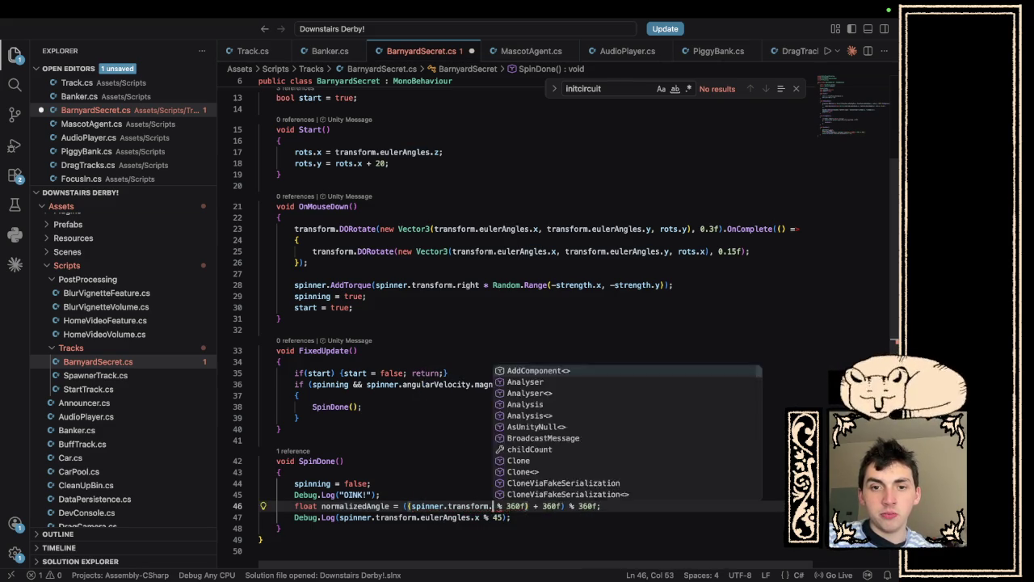
type(".x")
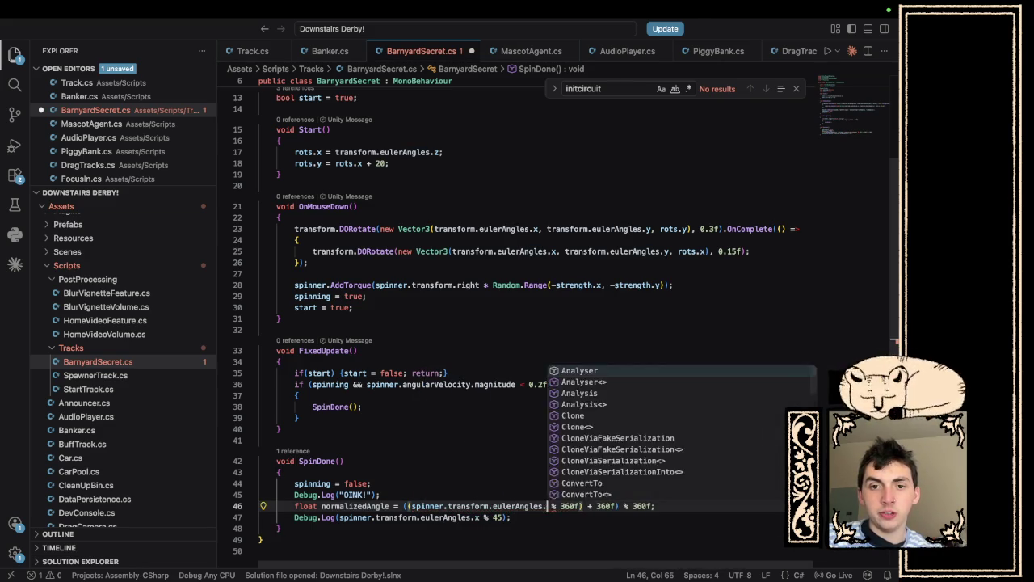
key("super+s")
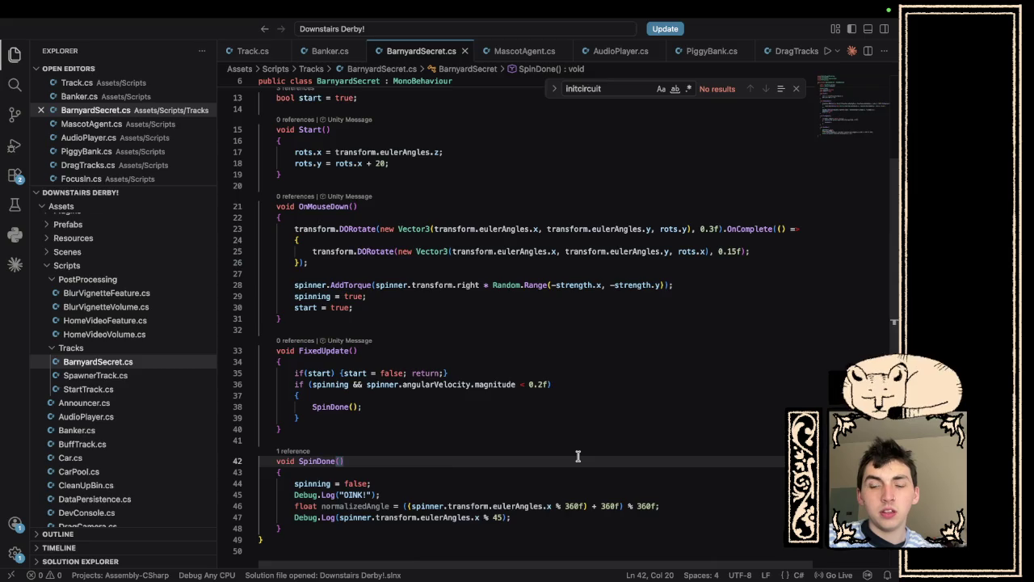
key("ctrl+Left")
key("ctrl+Left")
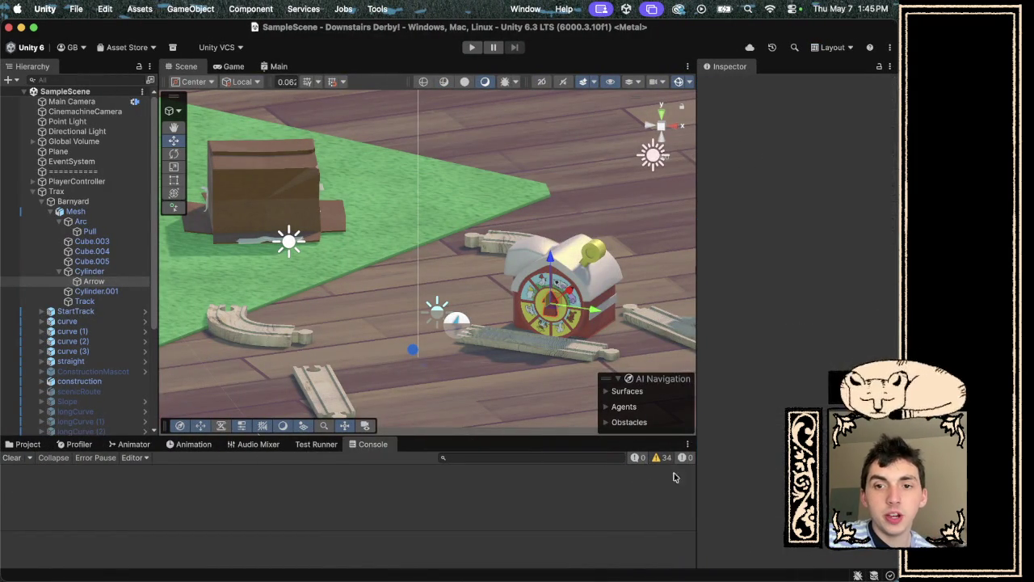
left_click(473, 48)
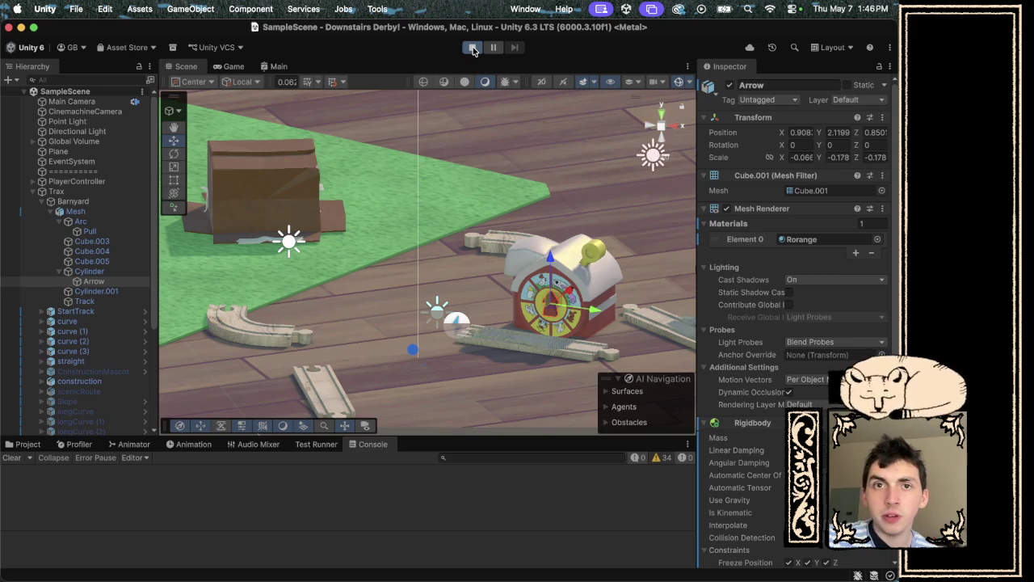
Change the Debug.Log argument to normalizedAngle % 45.
key("ctrl+Right")
key("ctrl+Right")
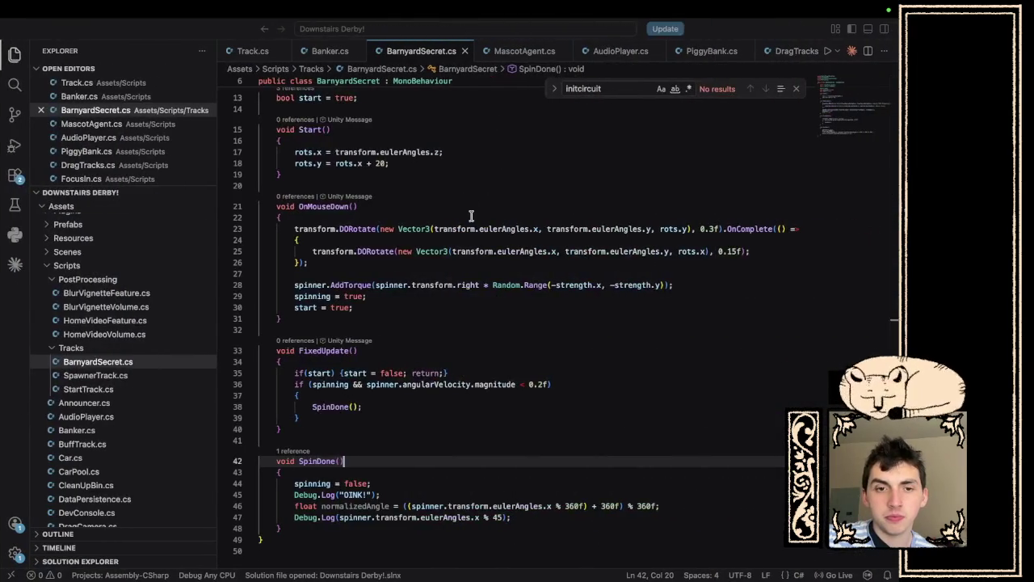
left_click_drag(479, 517, 340, 517)
type("normalizedA")
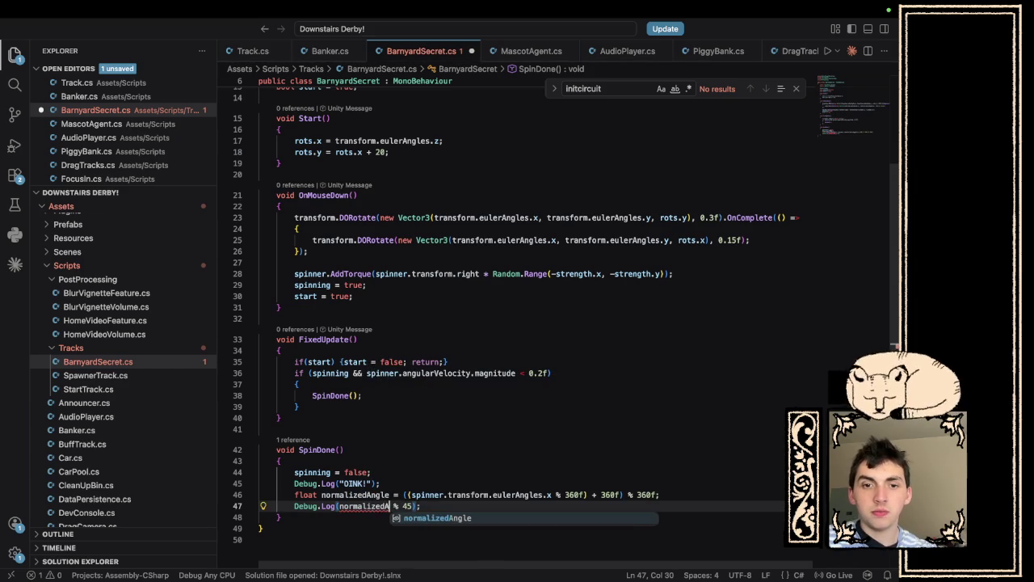
key("Tab")
key("ctrl+Left")
key("ctrl+Left")
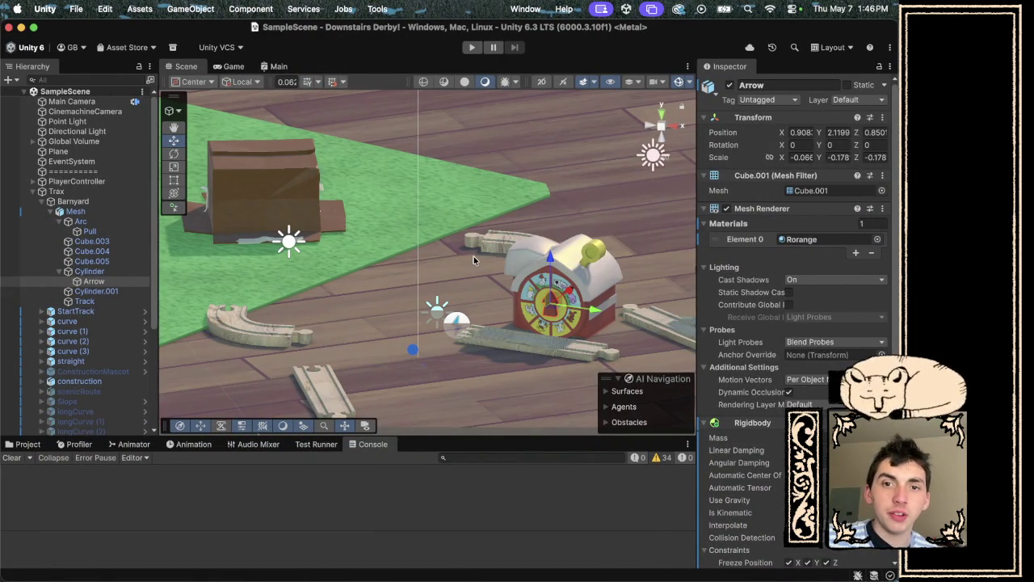
Spin the barnyard spinner twice in Play mode, logging OINK! with 9.002411 and 20.33942.
left_click(472, 47)
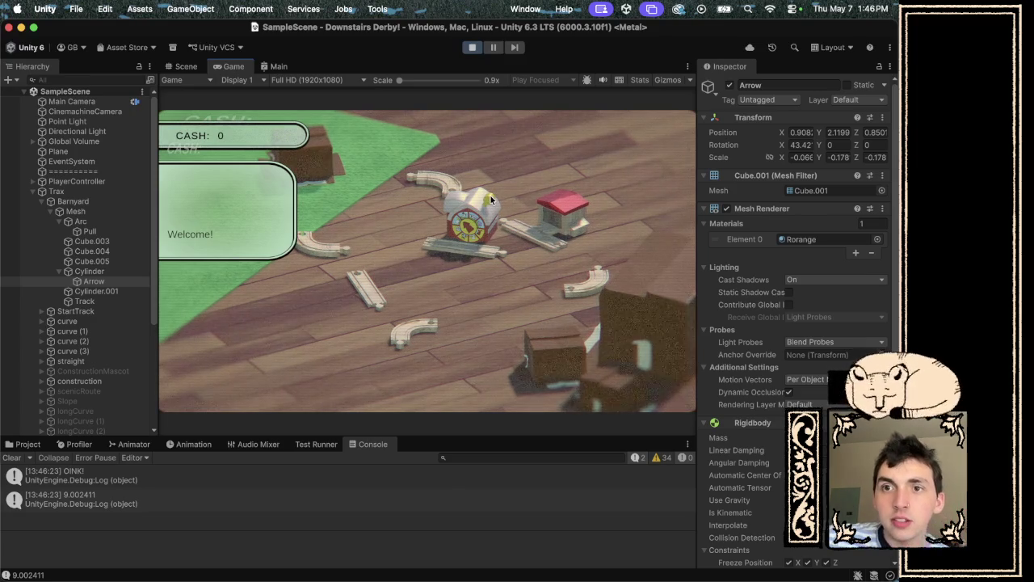
key("ctrl+Right")
key("ctrl+Right")
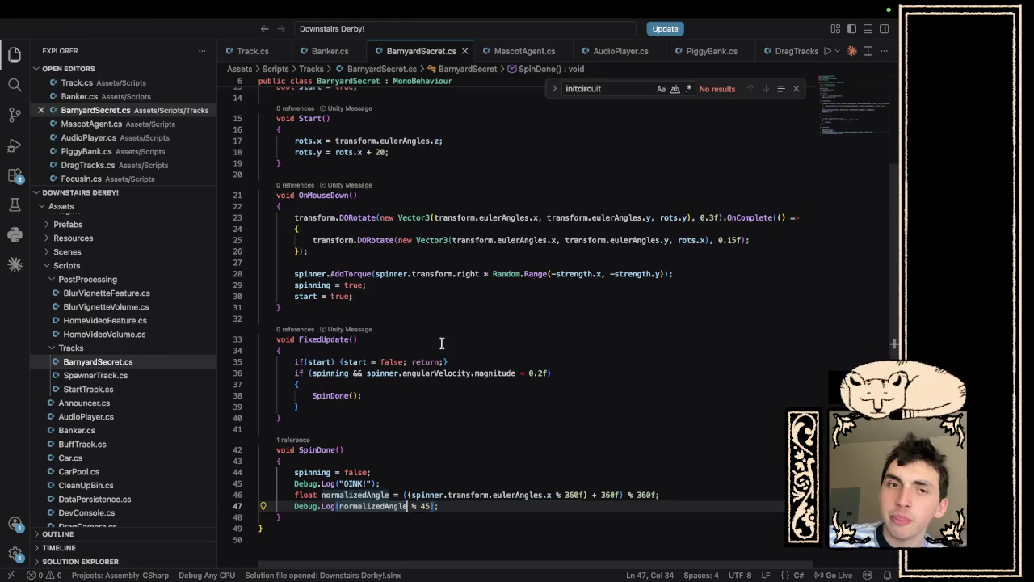
key("ctrl+Left")
key("ctrl+Left")
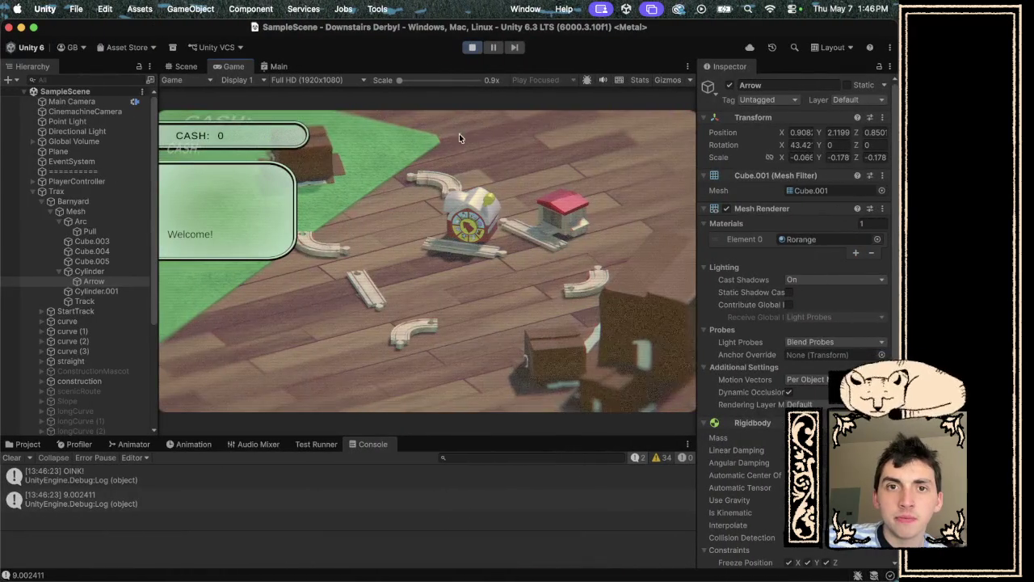
left_click(491, 203)
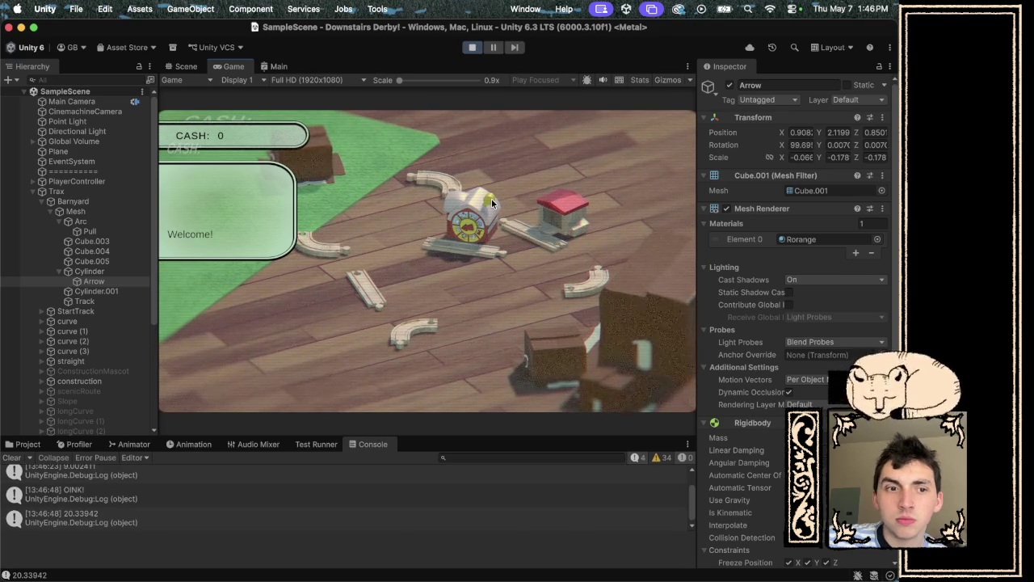
scroll(364, 508, "down", 1)
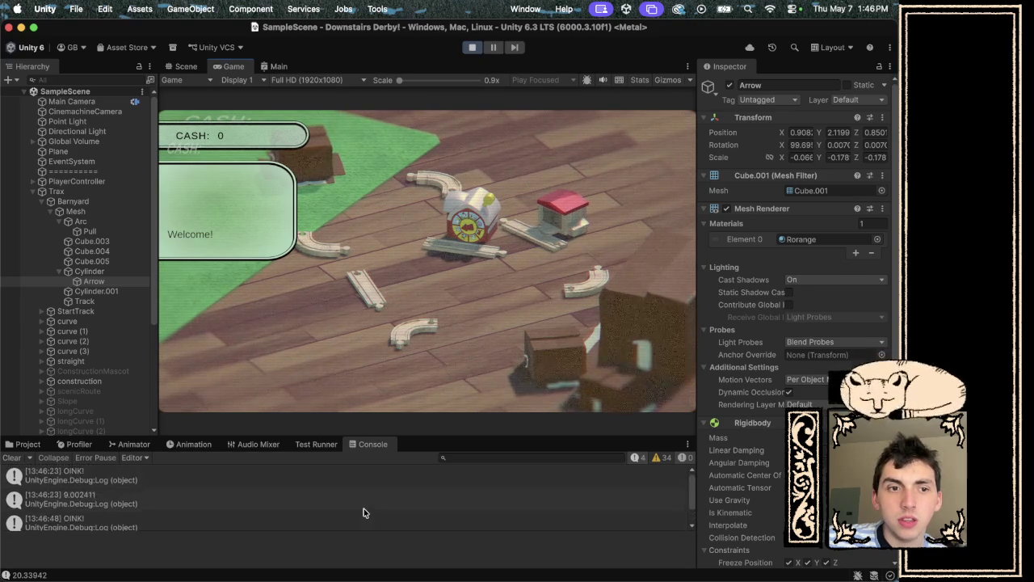
key("ctrl+Right")
key("ctrl+Right")
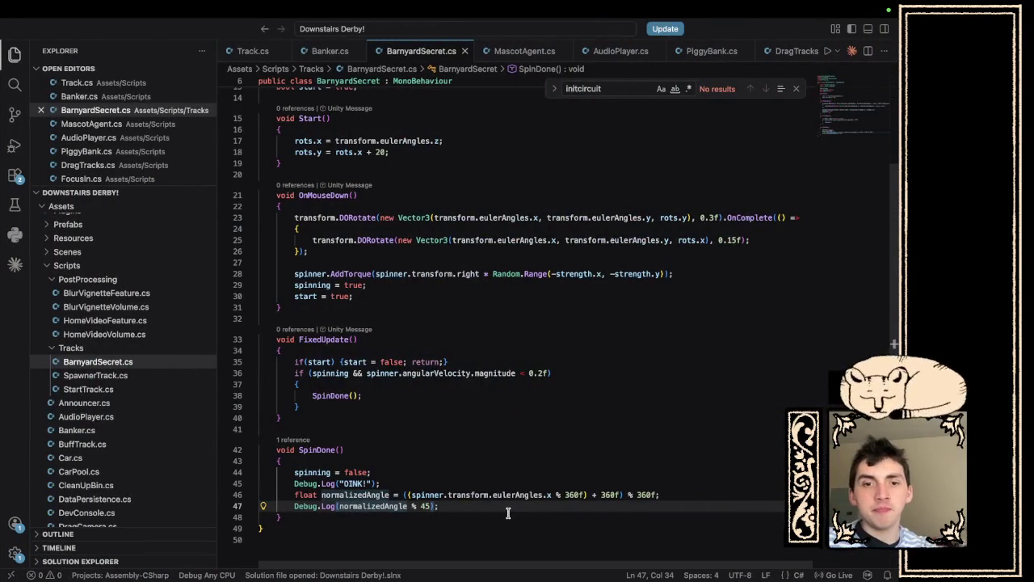
Copy the SpinDone method and open ChatGPT in the browser.
left_click(493, 516)
left_click_drag(493, 517, 162, 439)
key("super+c")
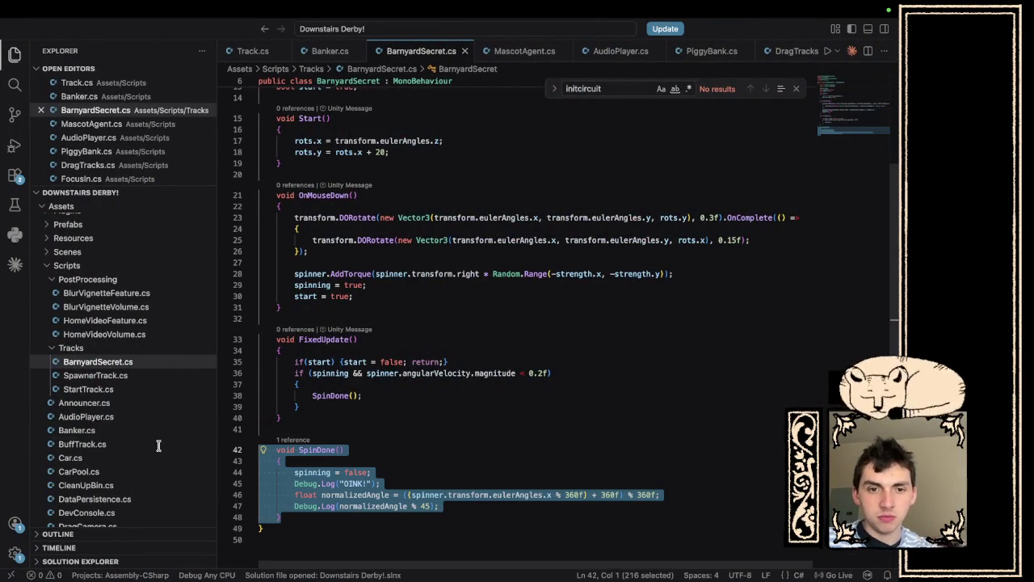
key("ctrl+Right")
left_click_drag(212, 376, 385, 376)
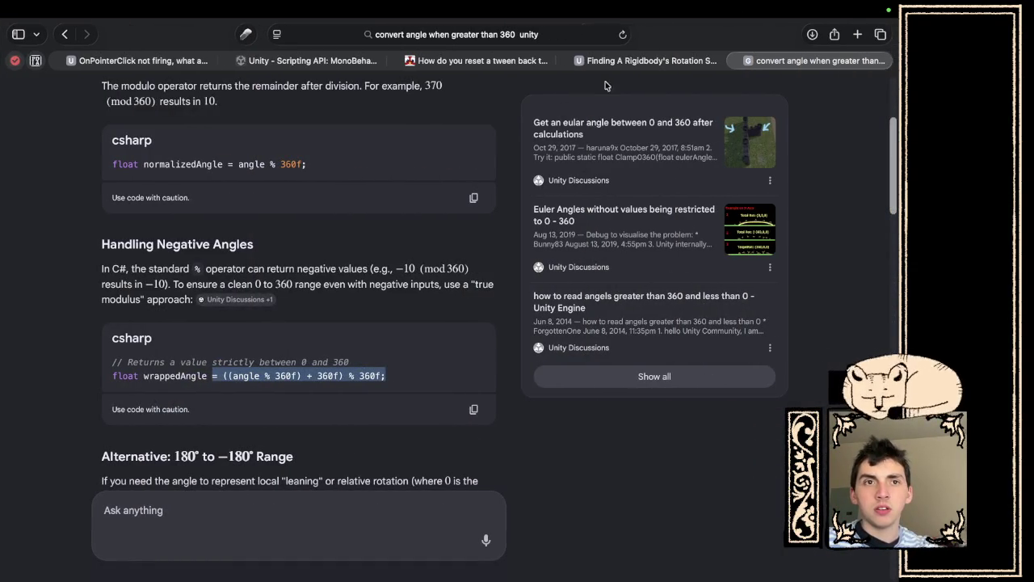
left_click(391, 27)
type("chat")
key("Return")
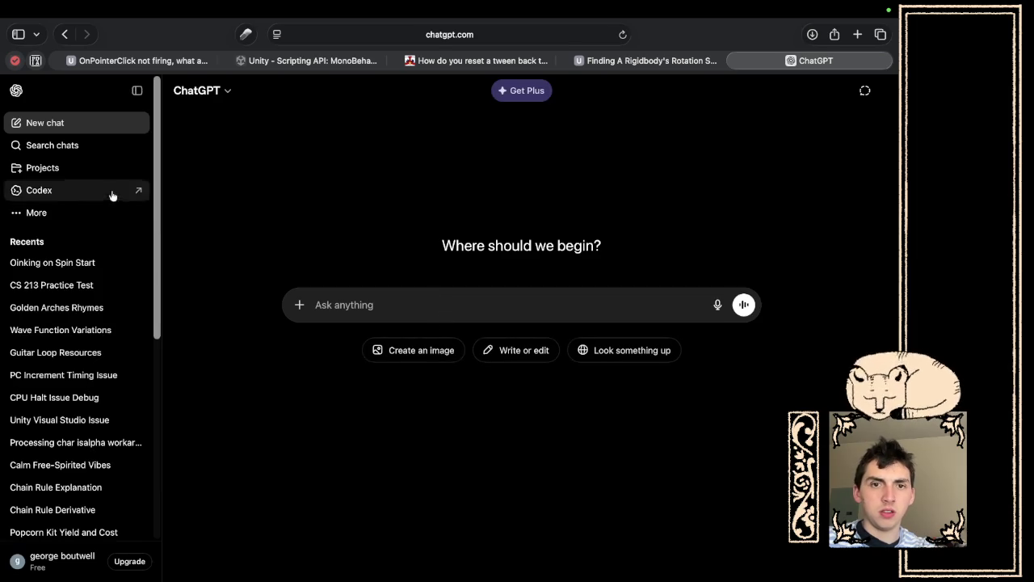
In the Oinking on Spin Start chat, paste SpinDone and ask why the angle isn't normalizing.
left_click(57, 271)
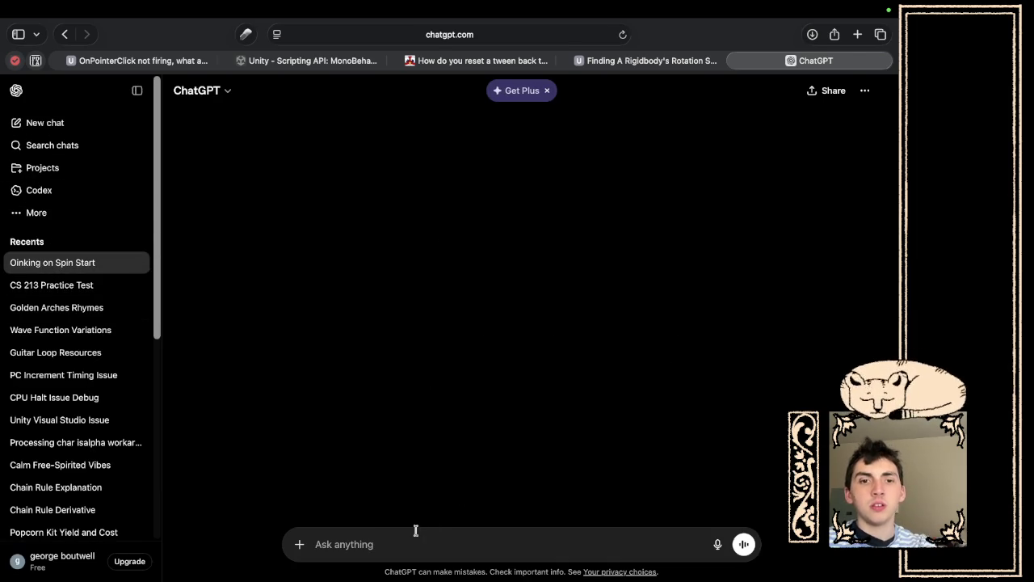
key("super+v")
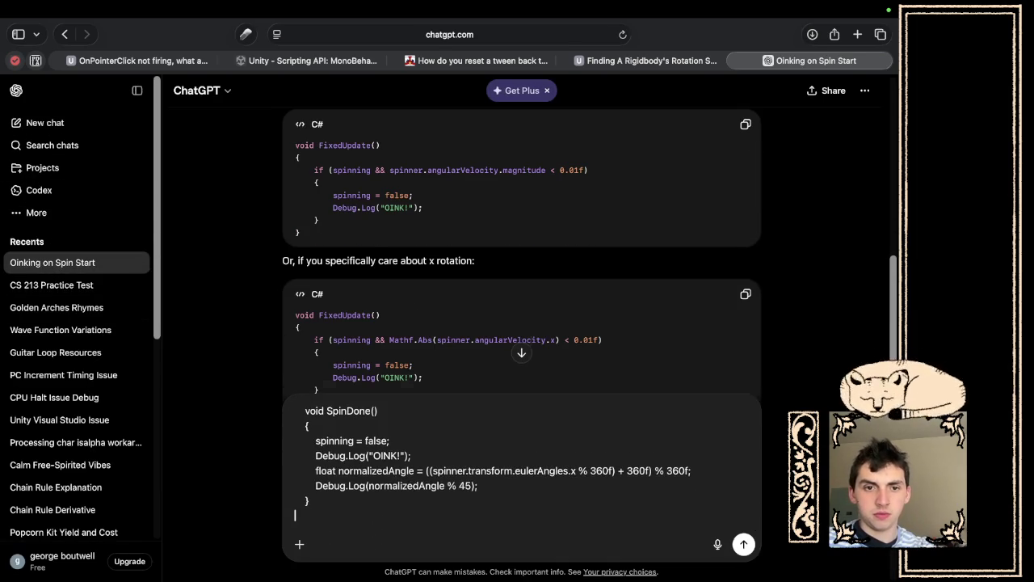
type("Okay, b")
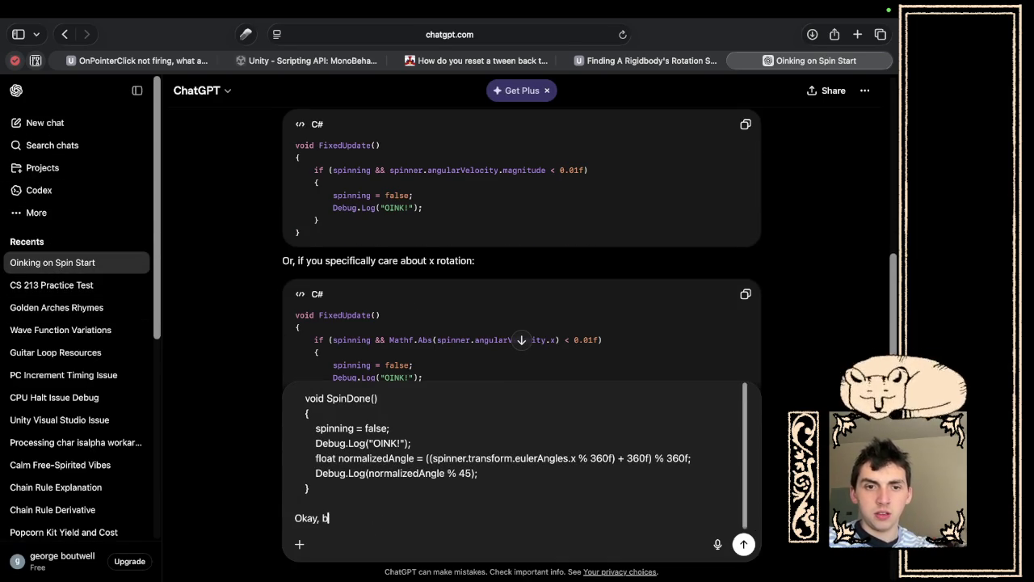
type("gle ")
type("isn't normalizing right")
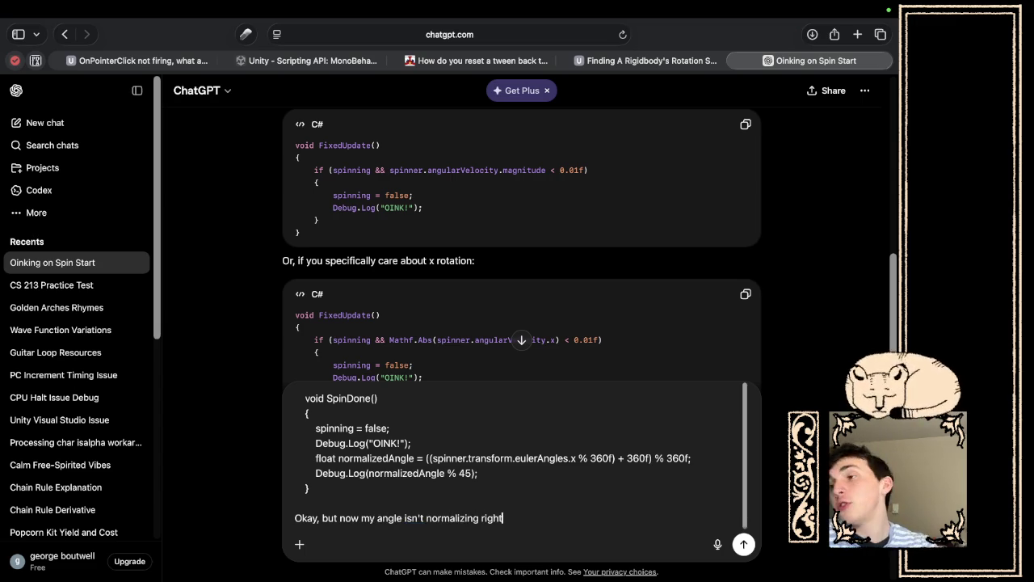
key("Return")
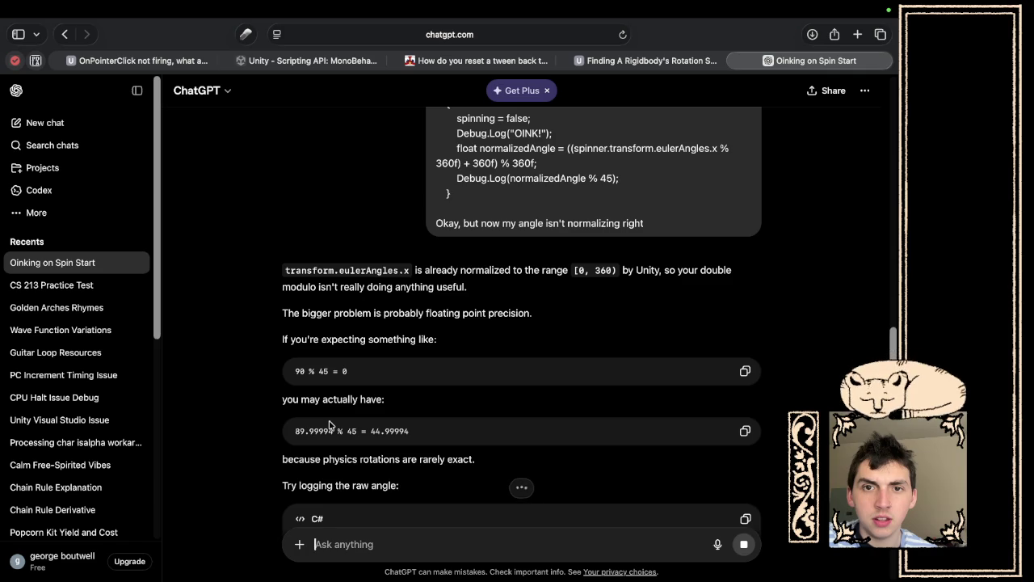
Read ChatGPT's reply suggesting Mathf.Round before the % 45, then return to BarnyardSecret.cs.
scroll(328, 424, "down", 2)
scroll(329, 424, "down", 3)
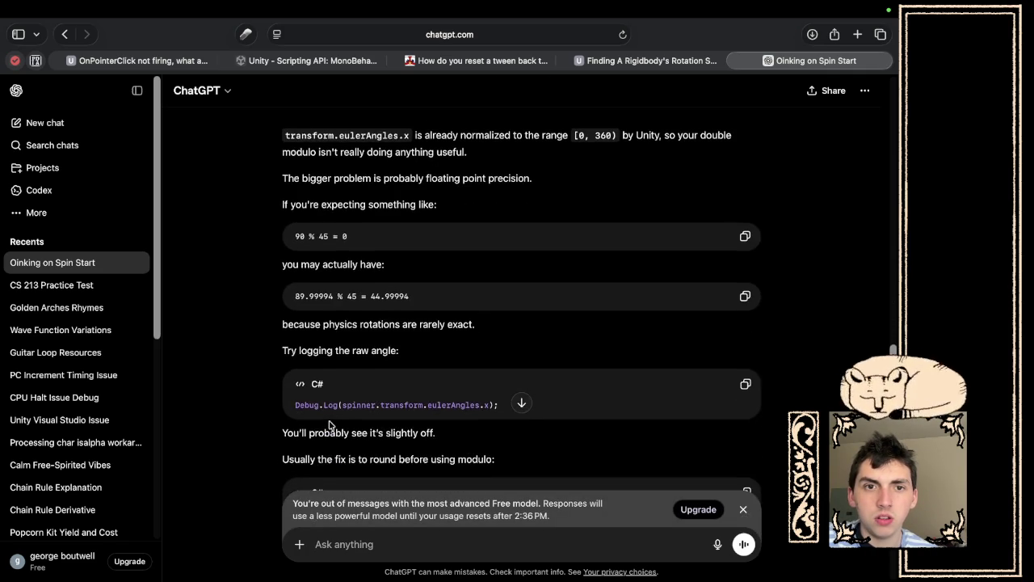
scroll(329, 424, "down", 2)
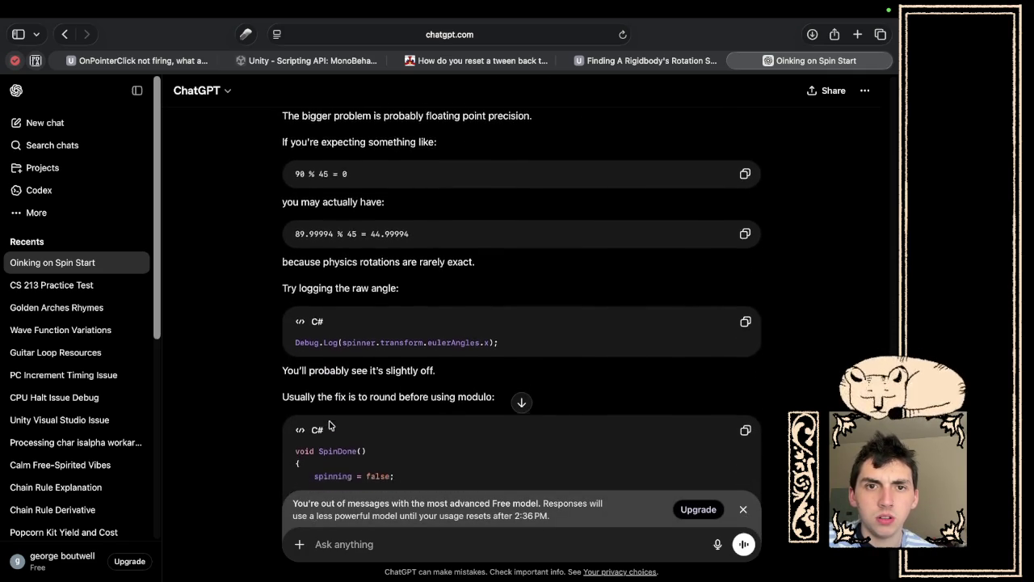
scroll(329, 422, "down", 3)
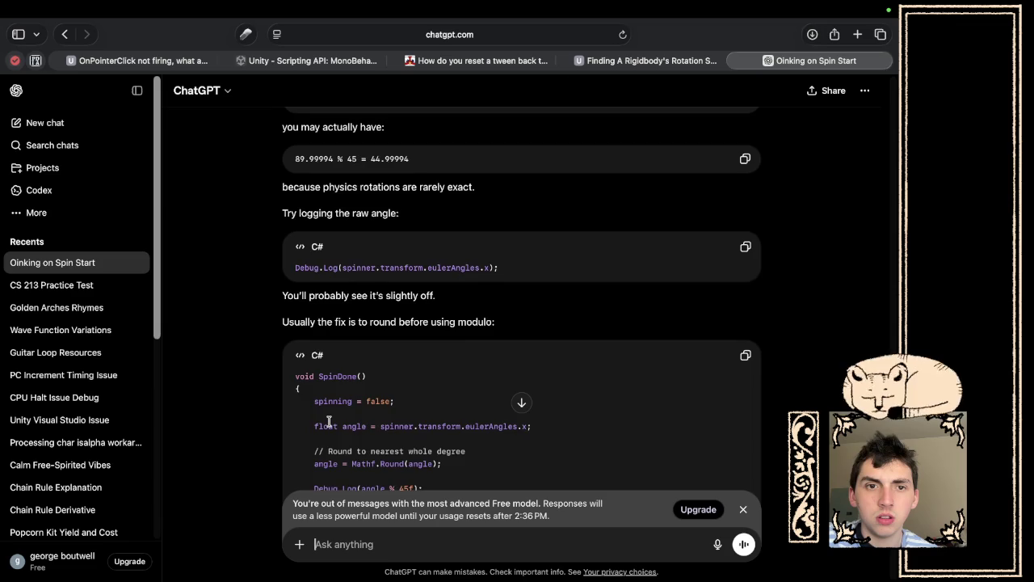
scroll(329, 421, "down", 5)
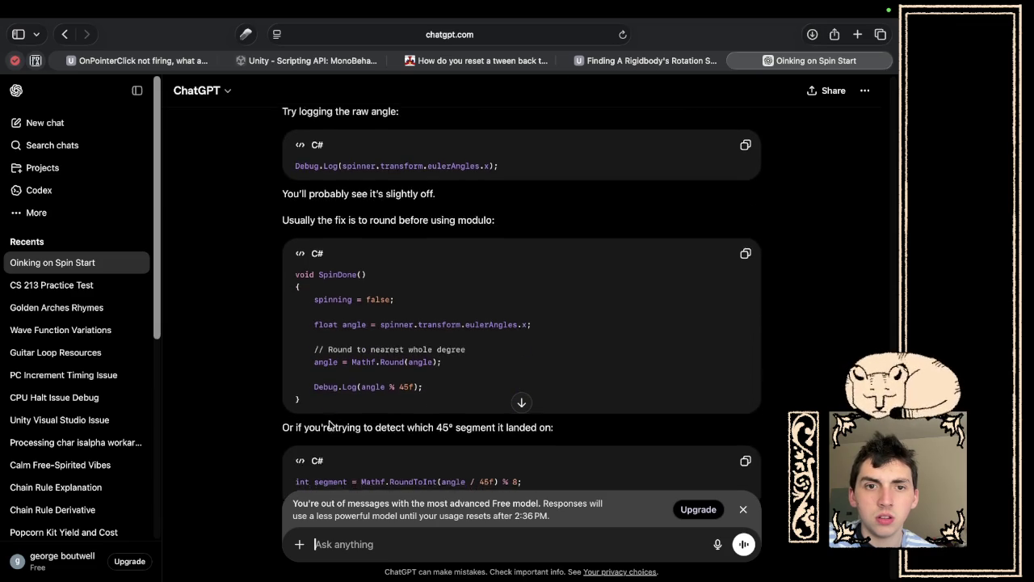
scroll(329, 421, "down", 2)
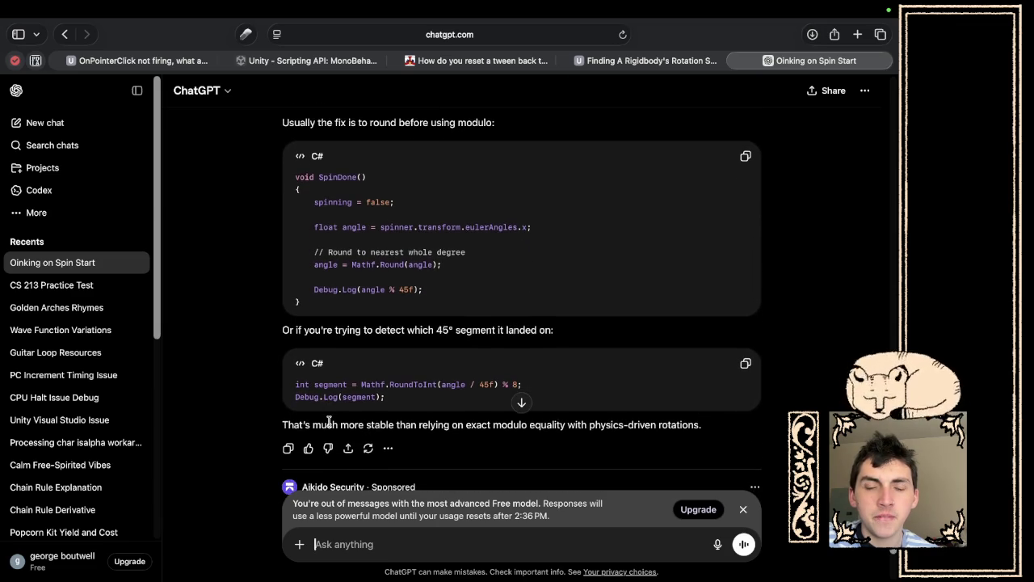
key("super+Tab")
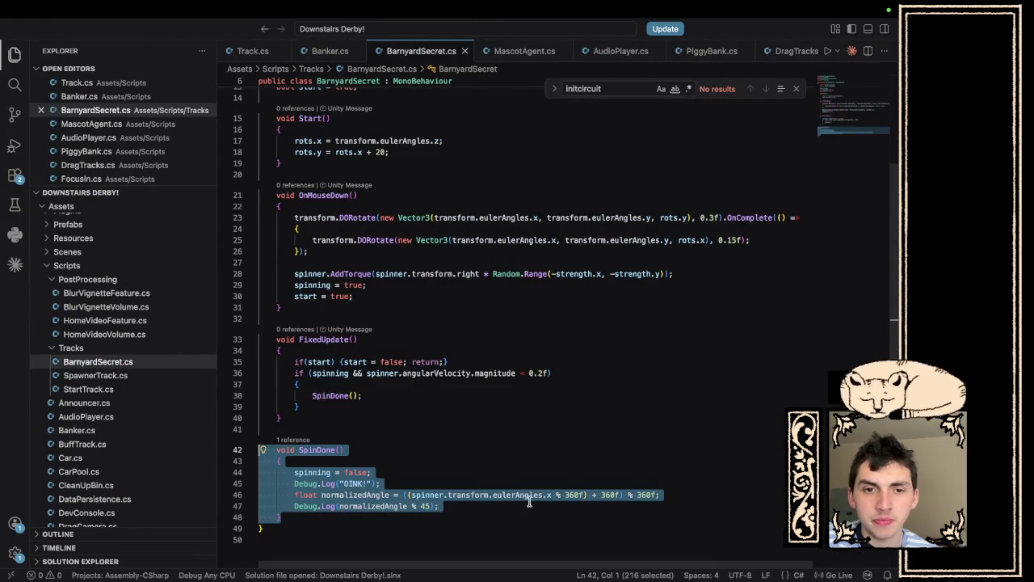
left_click(508, 507)
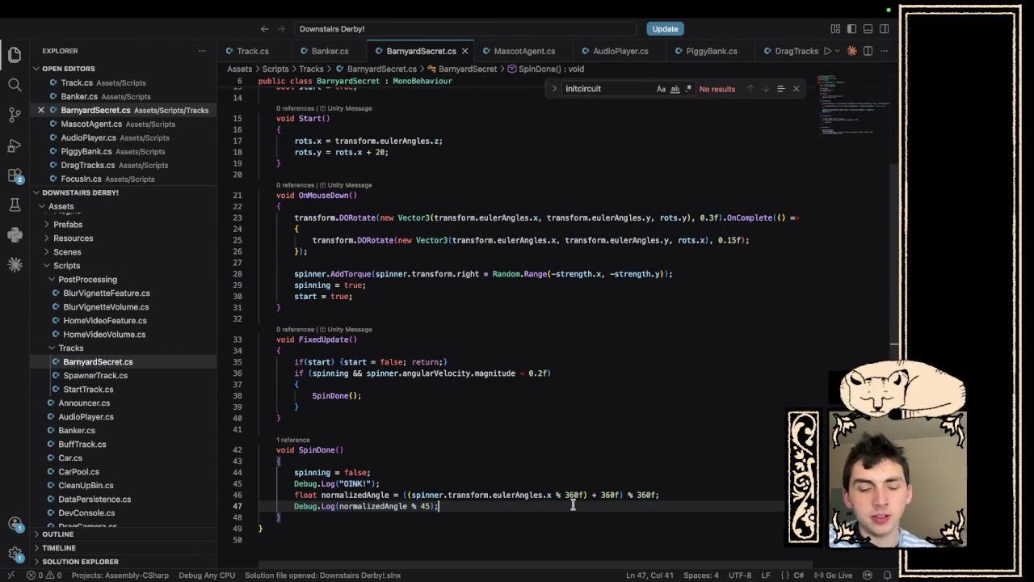
Undo the last edits and delete the OINK and normalizedAngle lines from SpinDone.
key("super+z")
key("super+z")
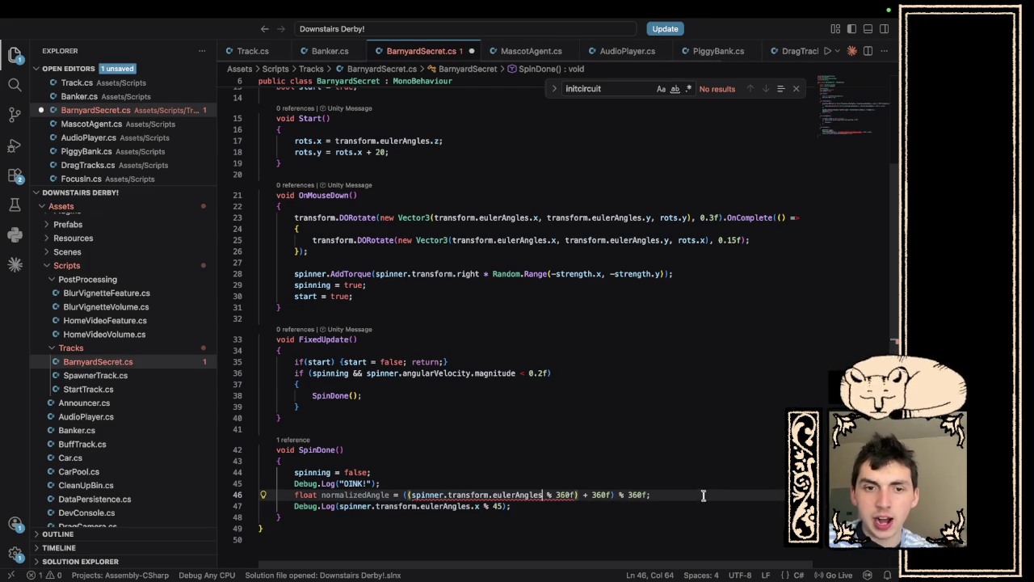
left_click_drag(704, 495, 262, 478)
key("BackSpace")
key("BackSpace")
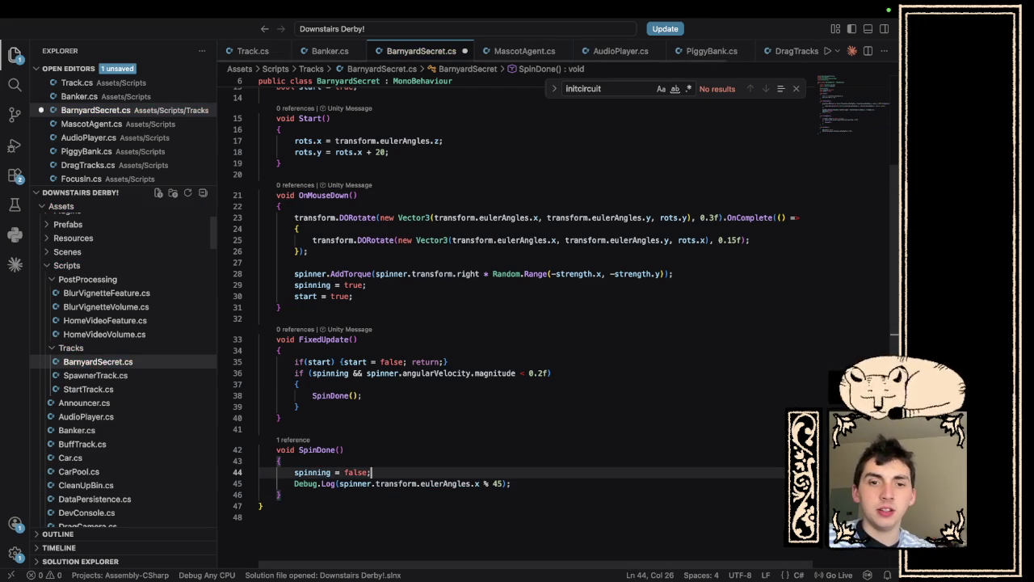
Wrap the log in Mathf.Round(spinner.transform.eulerAngles.x % 45), fix the parentheses, and save.
left_click(340, 483)
type("Round(")
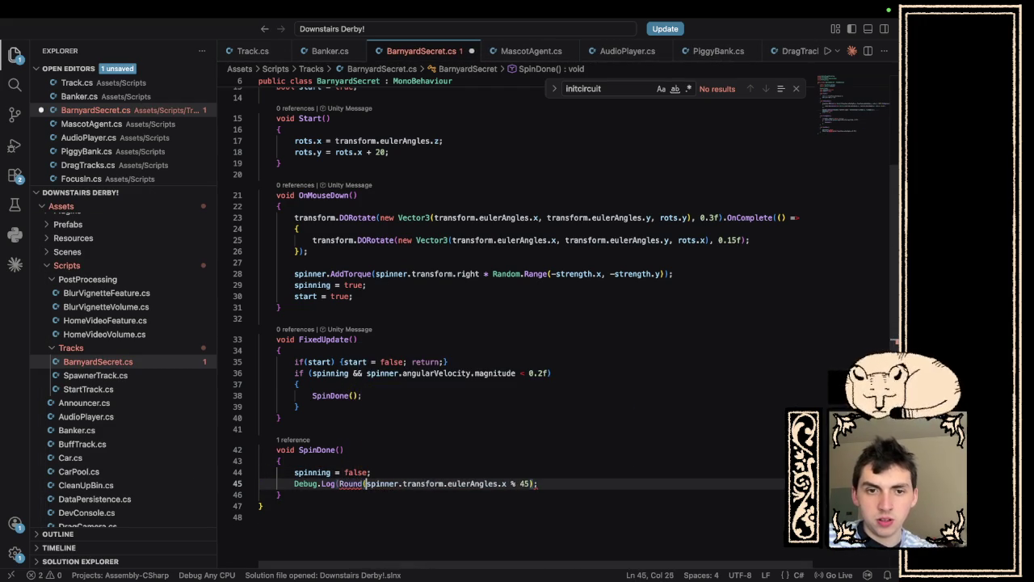
left_click(502, 483)
type(")")
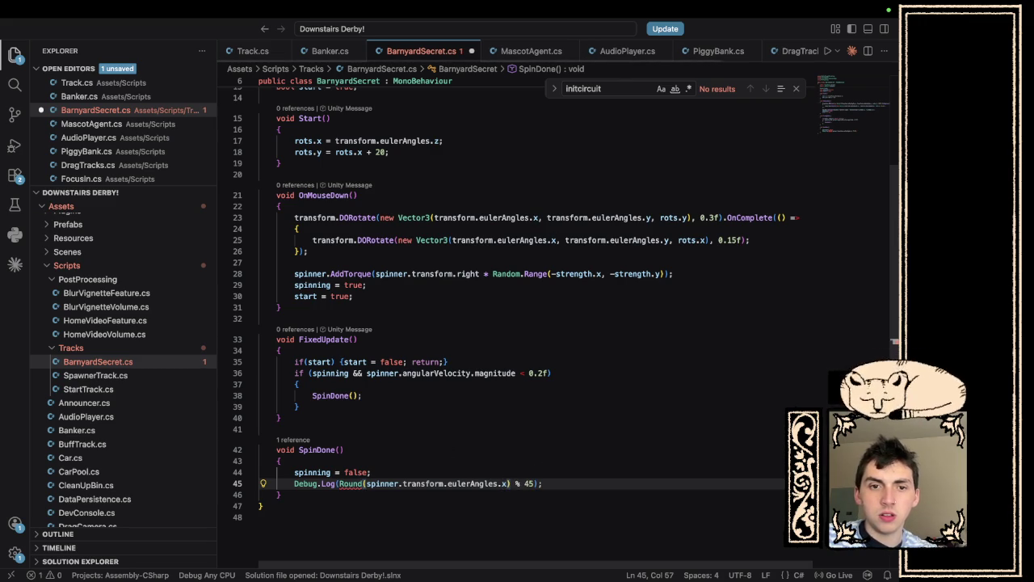
left_click(340, 483)
type("Mathf.")
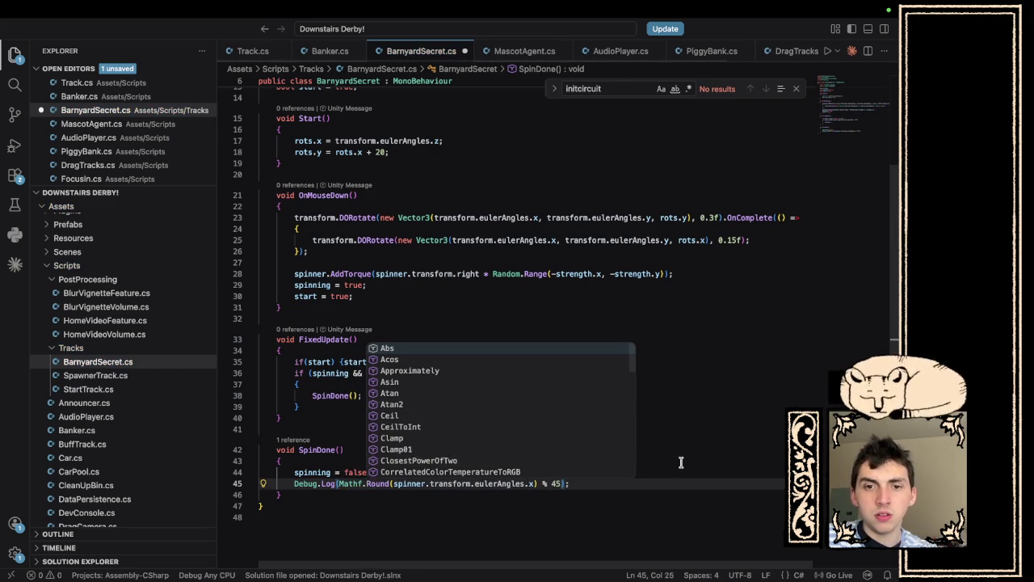
left_click(535, 483)
key("BackSpace")
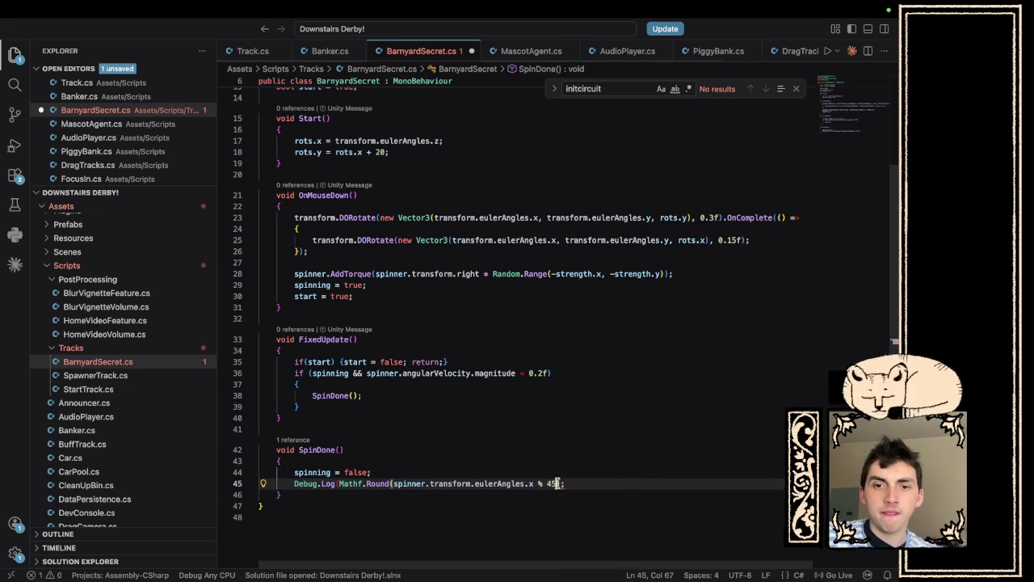
type(")")
key("super+s")
key("super+Tab")
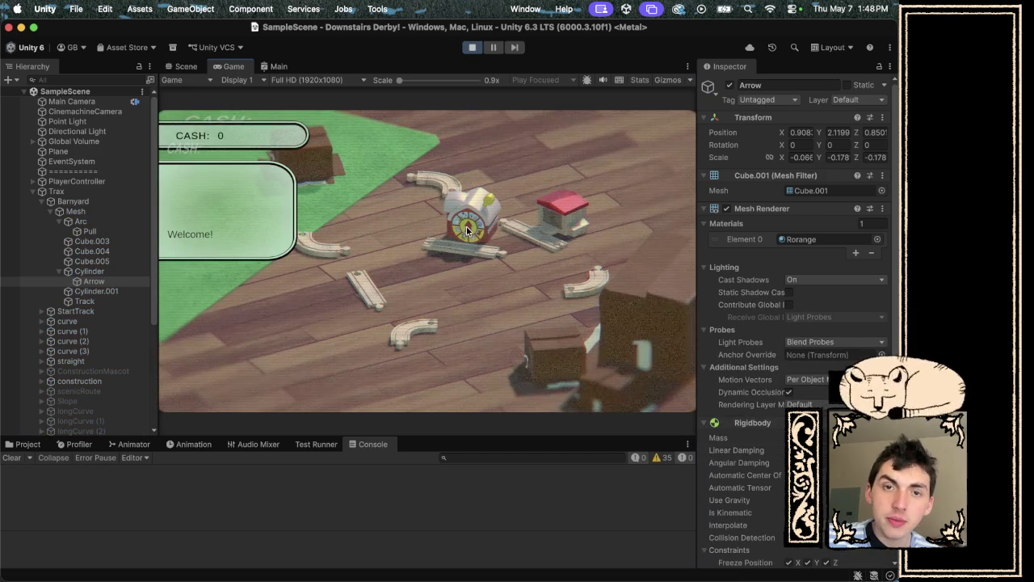
Spin the barn's arrow wheel, watch rounded angles like 21 and 17 get logged, then stop Play mode.
left_click(488, 205)
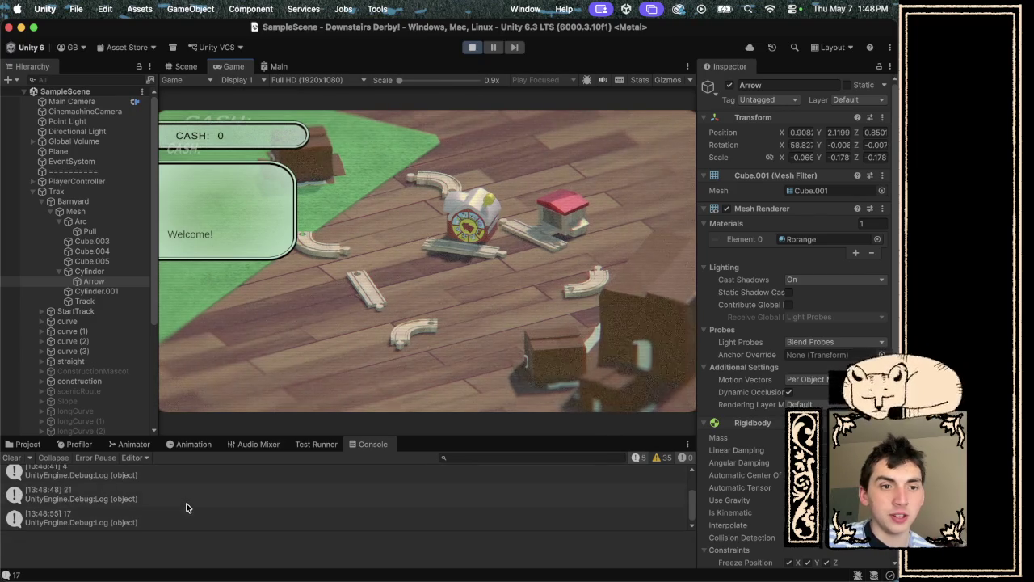
left_click(473, 47)
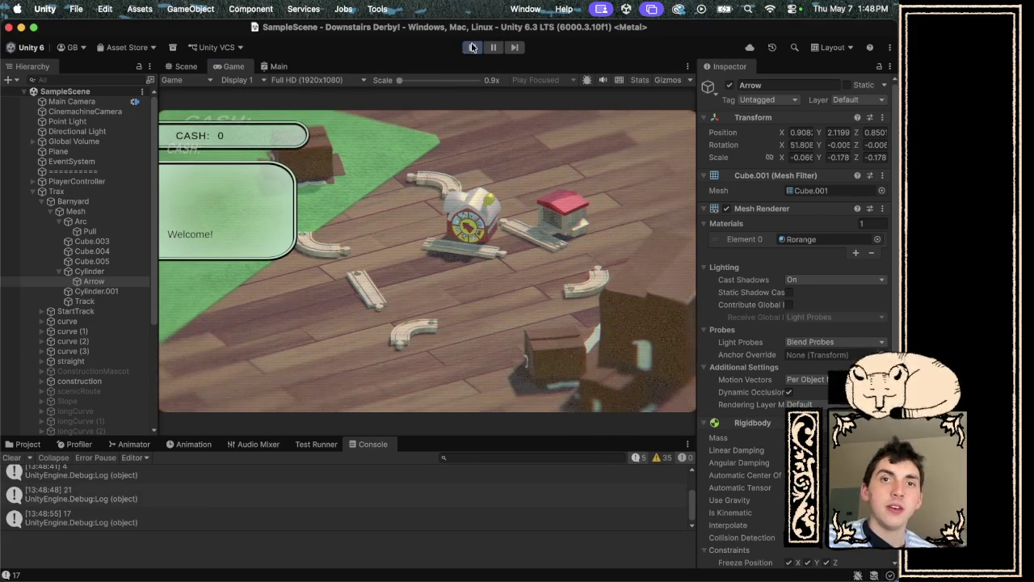
key("ctrl+Right")
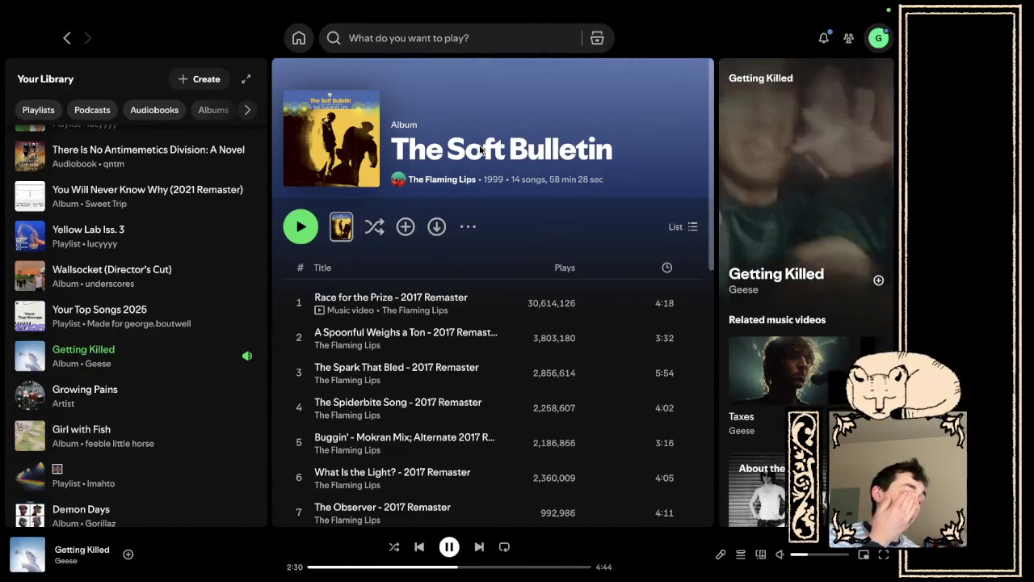
Strip the Mathf.Round wrapper and its closing parenthesis from line 45's log, then save.
key("ctrl+Right")
left_click(392, 483)
key("BackSpace")
key("BackSpace")
key("BackSpace")
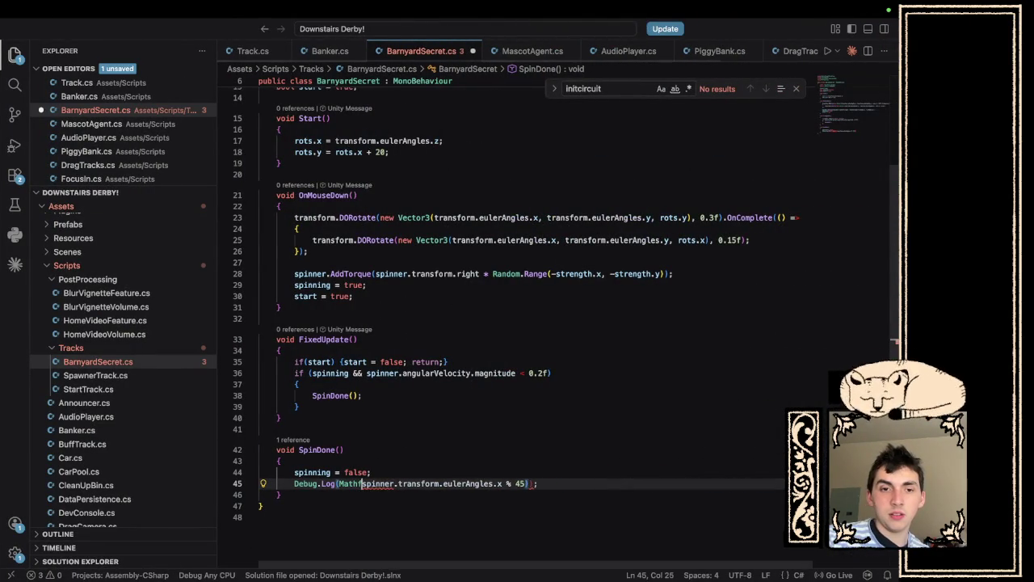
left_click(509, 475)
left_click(509, 481)
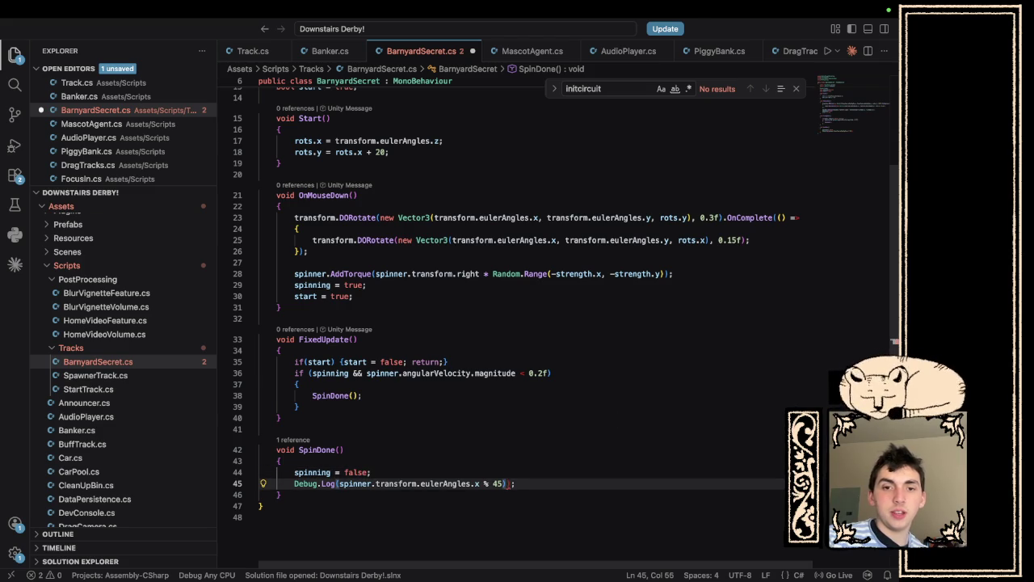
key("BackSpace")
key("BackSpace")
key("BackSpace")
key("BackSpace")
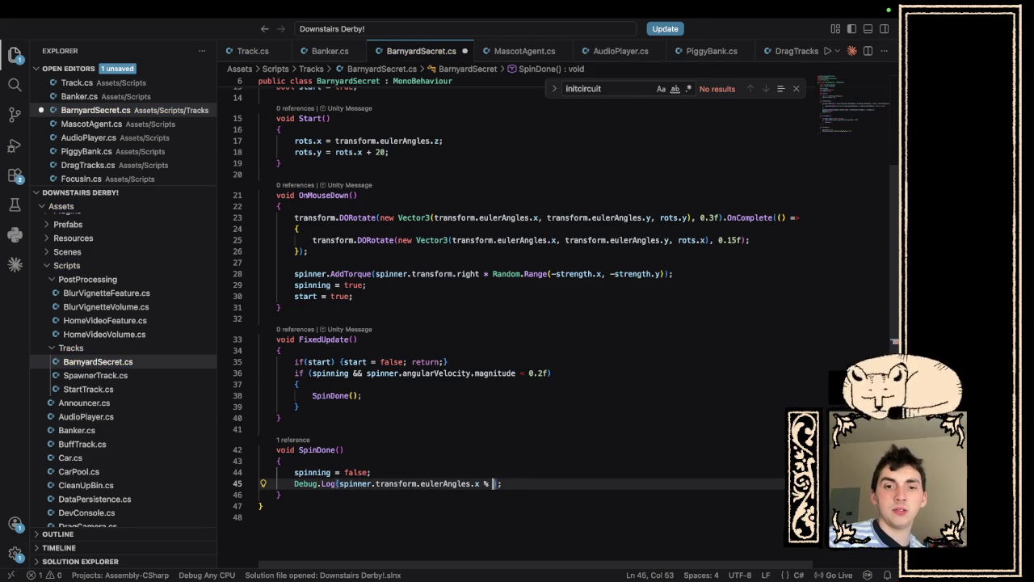
key("super+s")
key("ctrl+Right")
key("ctrl+Right")
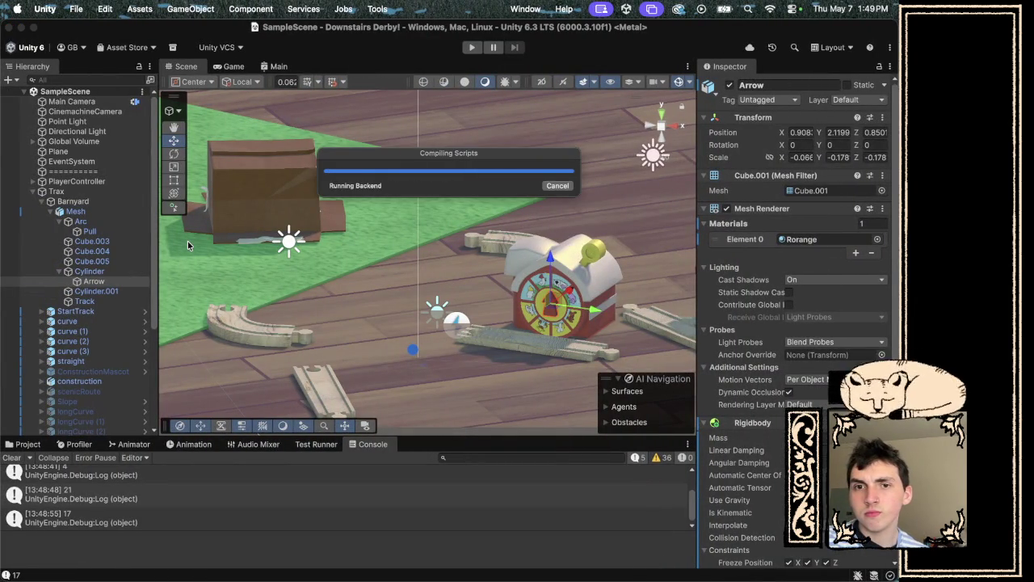
Play the scene and spin the barn wheel, logging raw angles like 13.51646 and 283.7592, then stop.
left_click(469, 50)
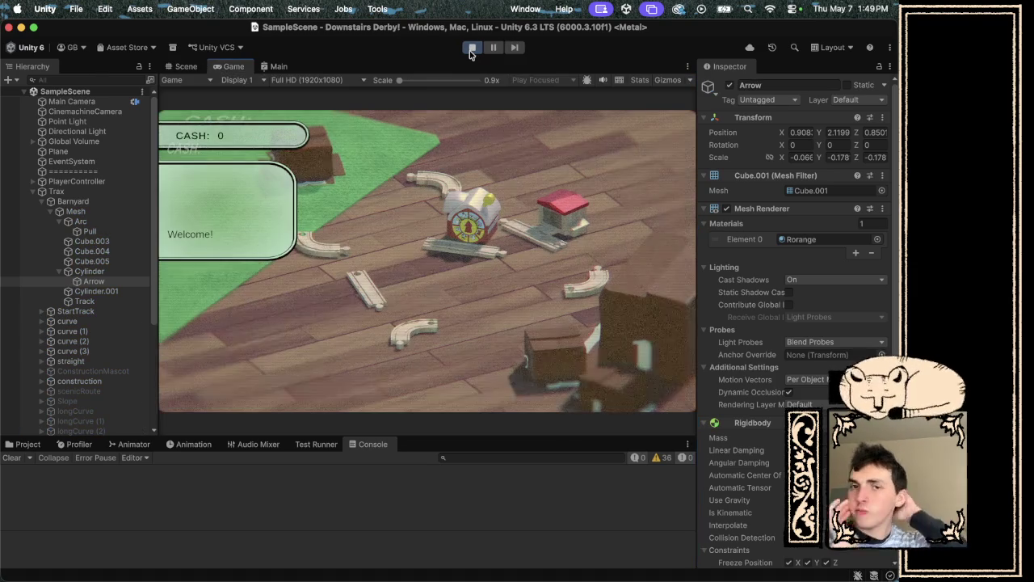
left_click(490, 202)
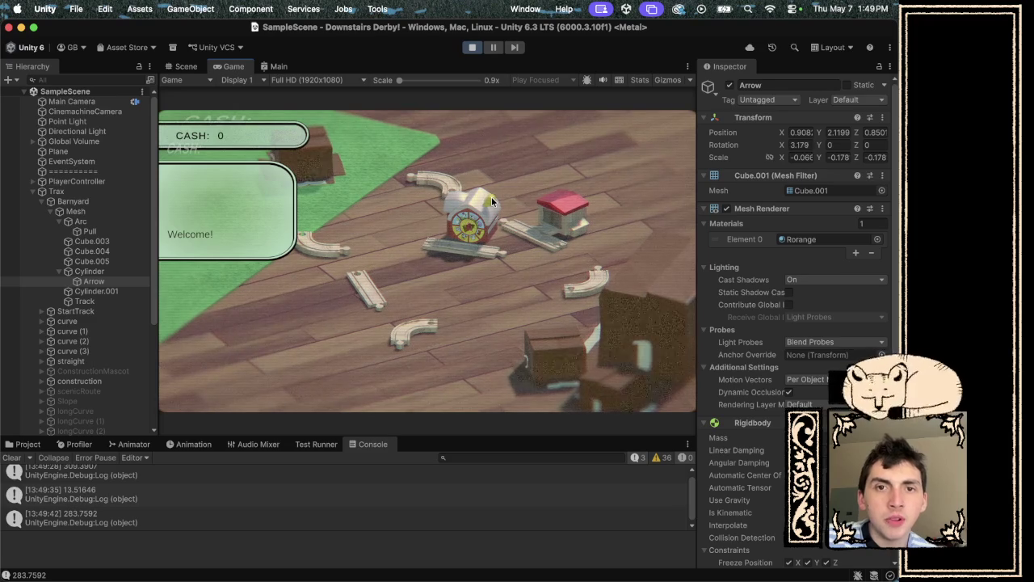
left_click(473, 48)
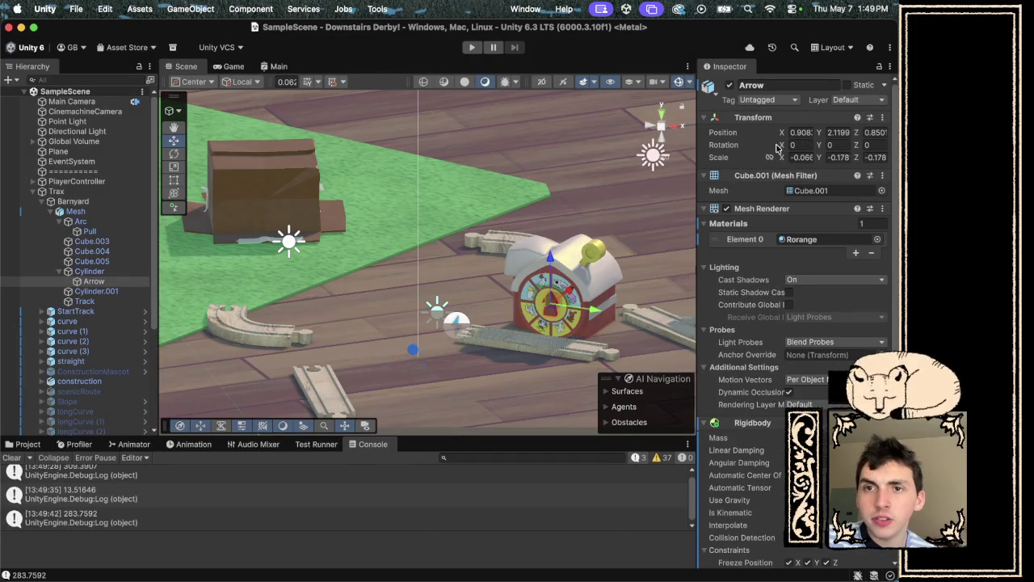
Enter 0 in the Arrow's Transform Rotation X field, then bring up BarnyardSecret.cs in VS Code.
mouse_move(782, 144)
left_mouse_down()
mouse_move(804, 145)
mouse_move(340, 149)
mouse_move(265, 159)
left_mouse_up()
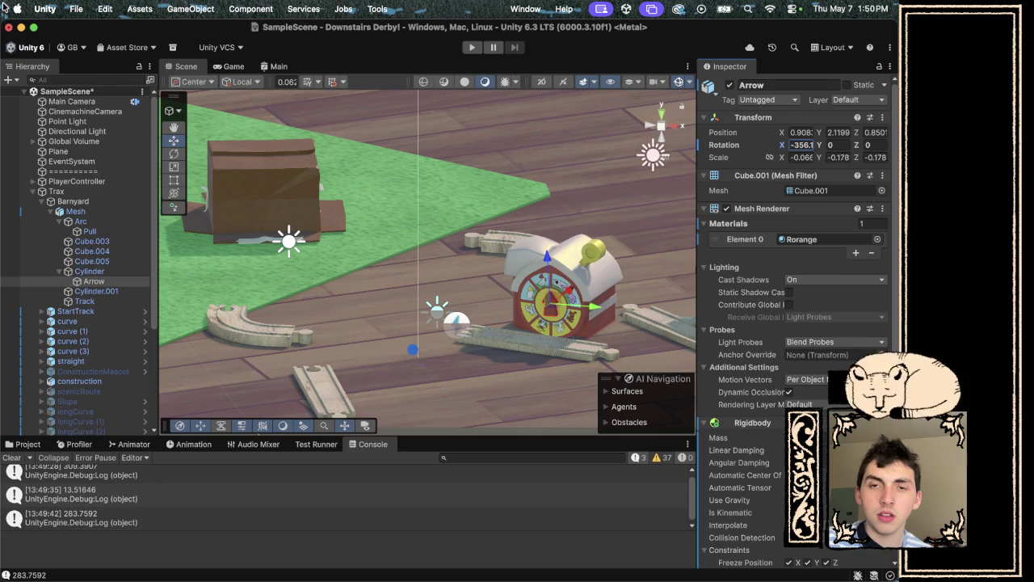
type("0")
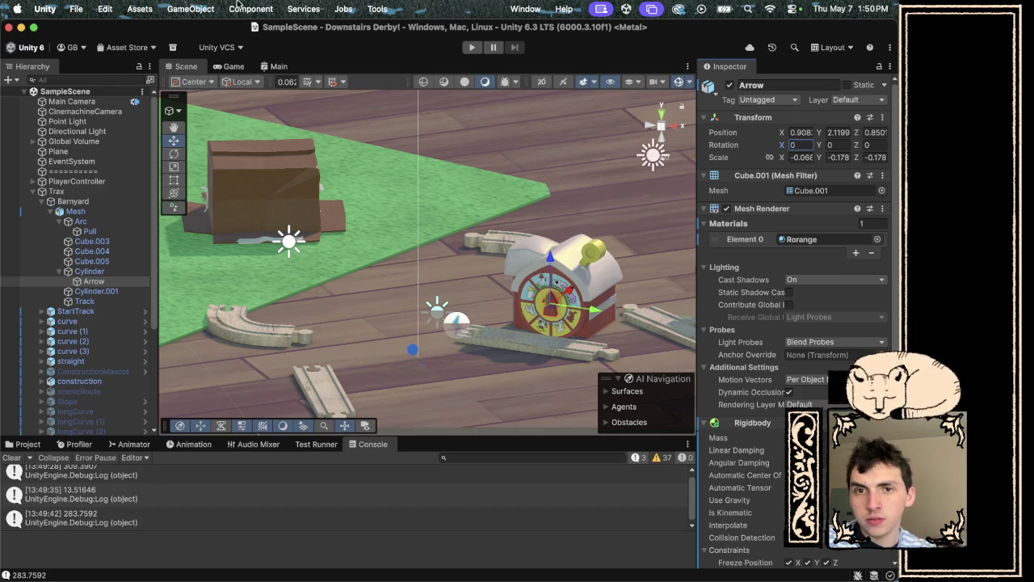
key("ctrl+Right")
key("ctrl+Right")
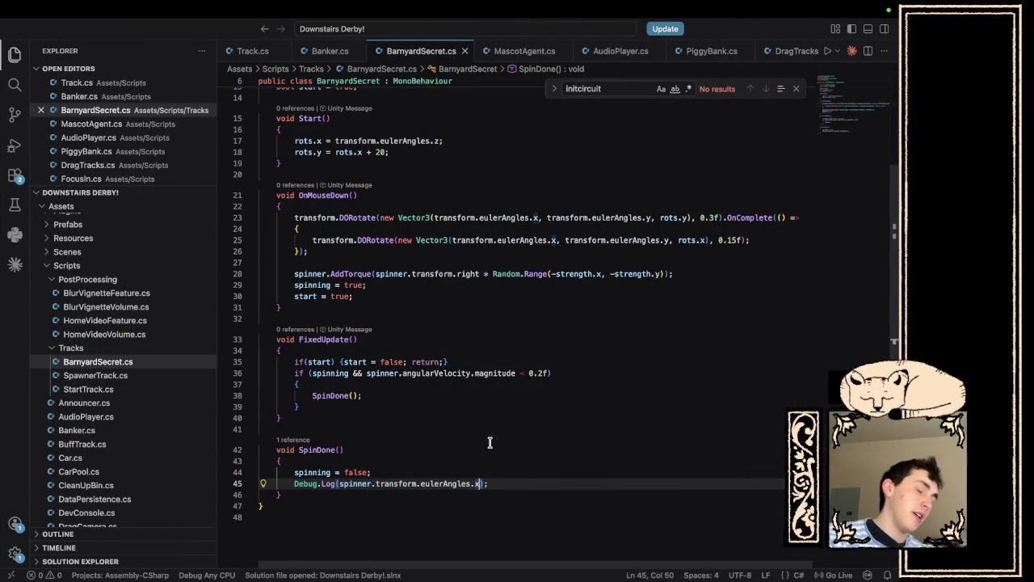
Insert '360f + ' before spinner in SpinDone's Debug.Log on line 45.
left_click(338, 483)
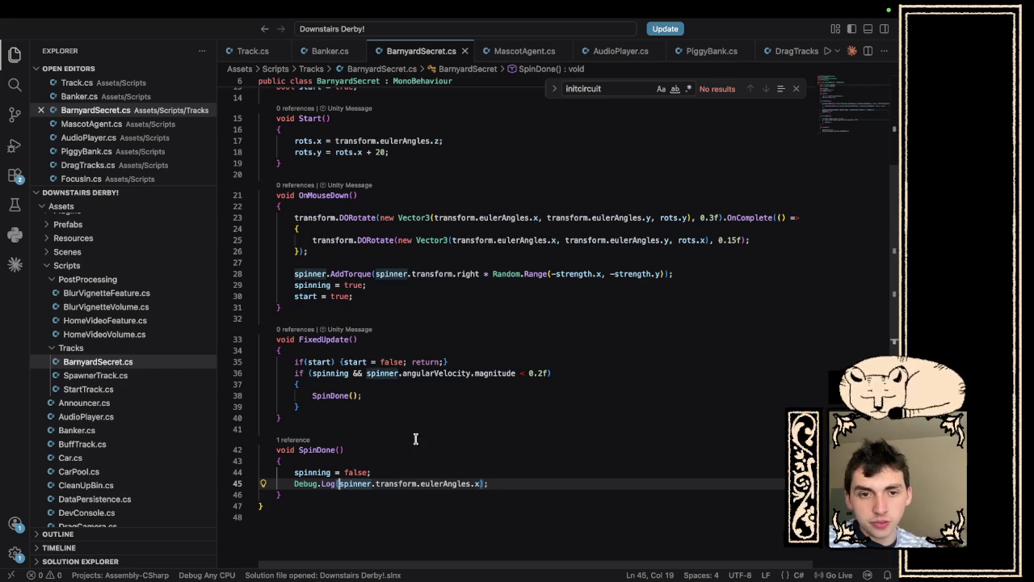
type("360 +")
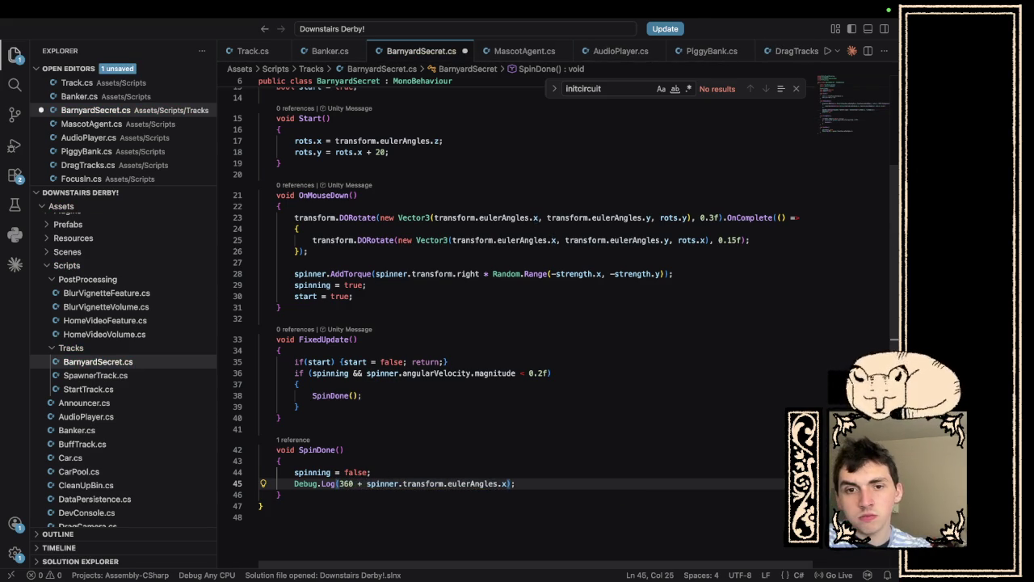
mouse_move(354, 478)
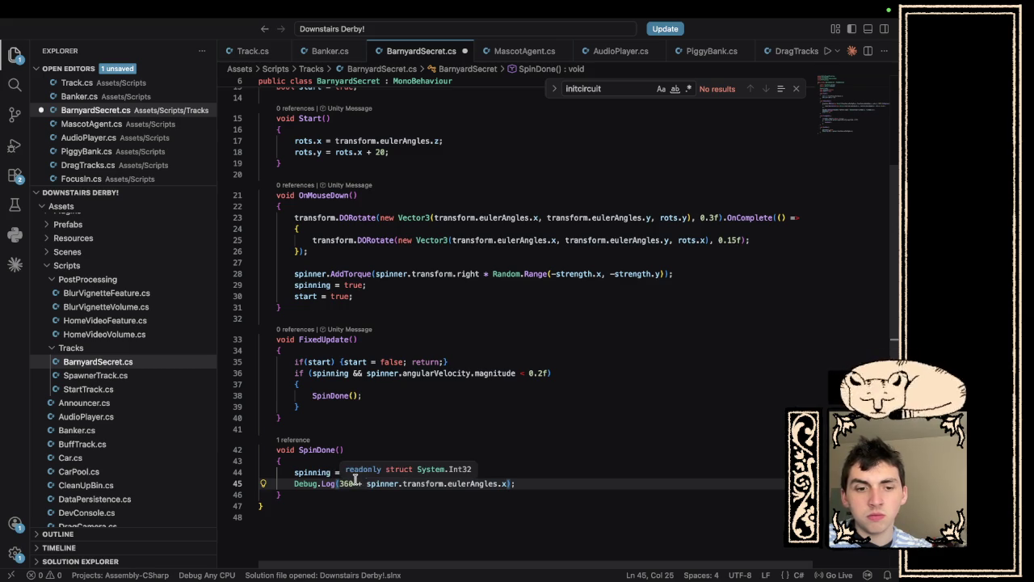
key("ctrl+Left")
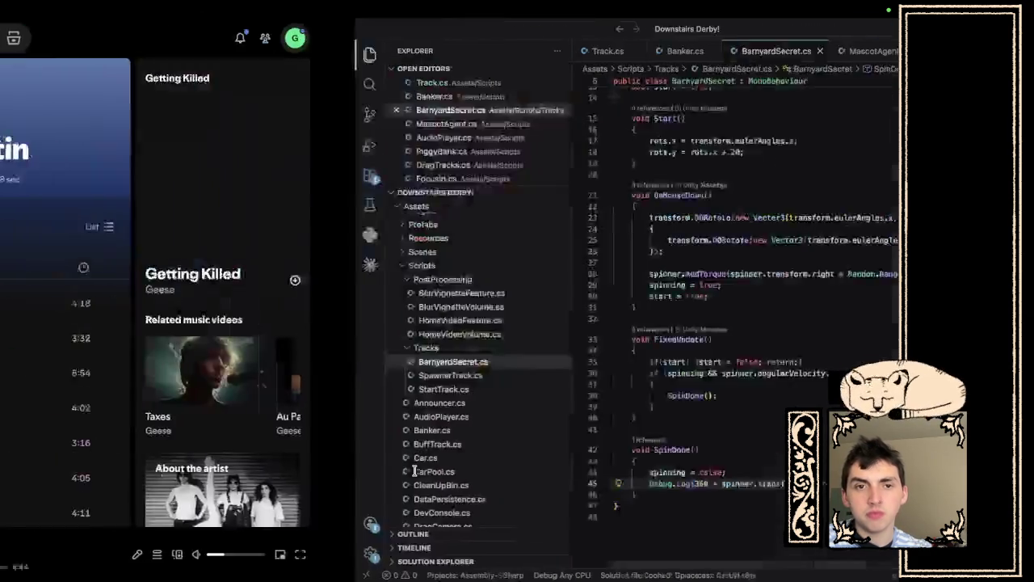
key("ctrl+Left")
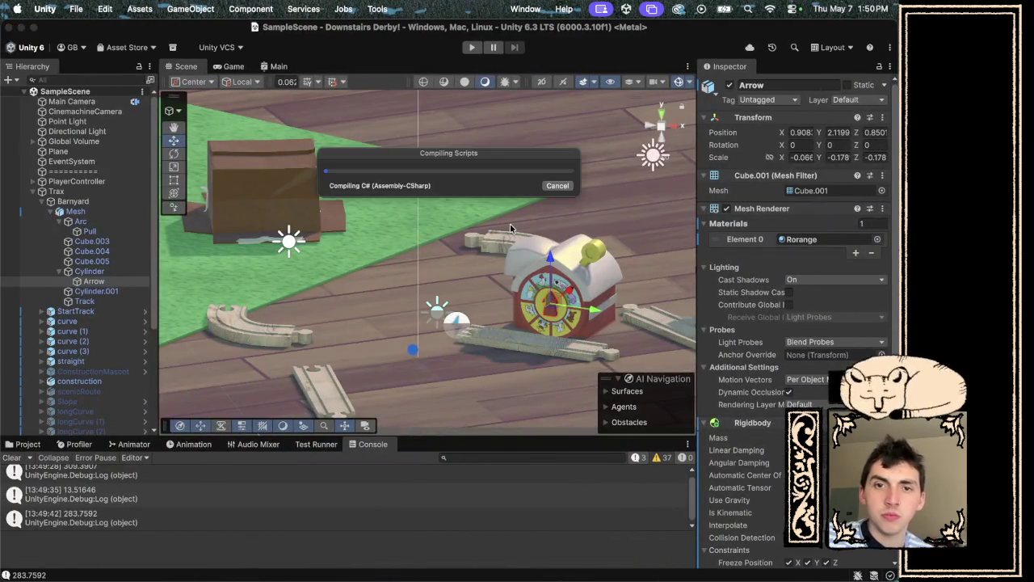
key("ctrl+Right")
key("ctrl+Right")
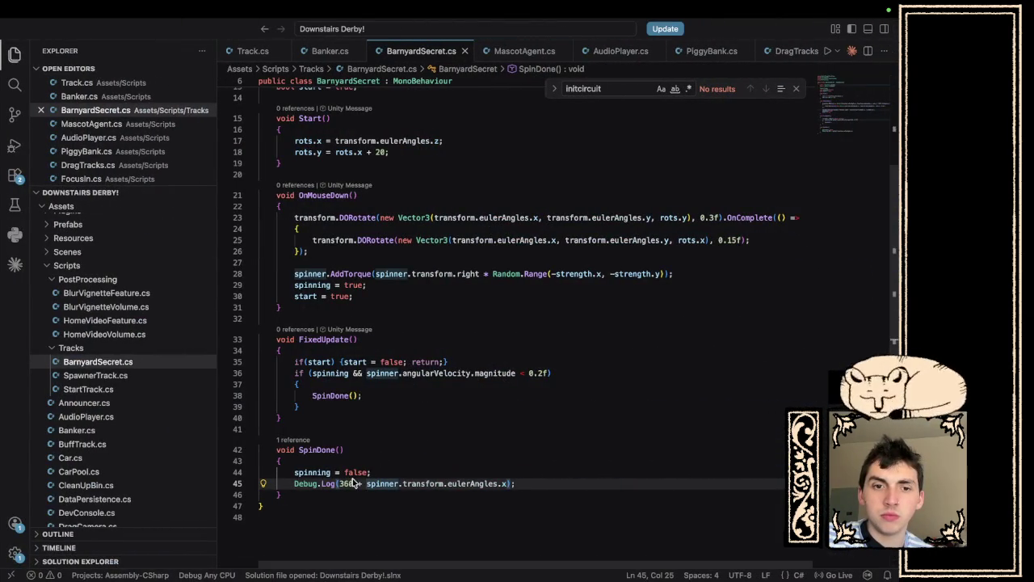
type("f")
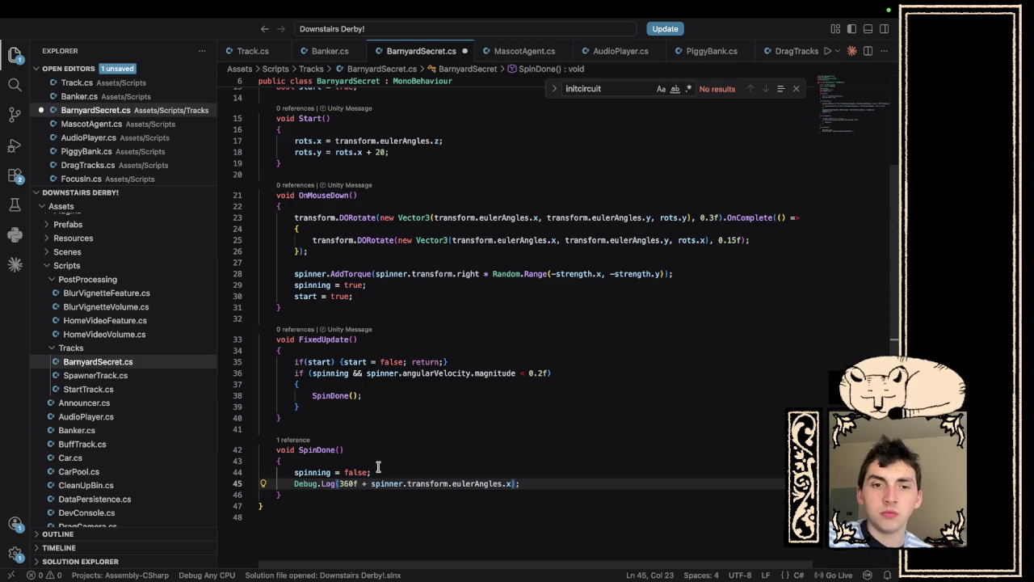
key("ctrl+Left")
key("ctrl+Left")
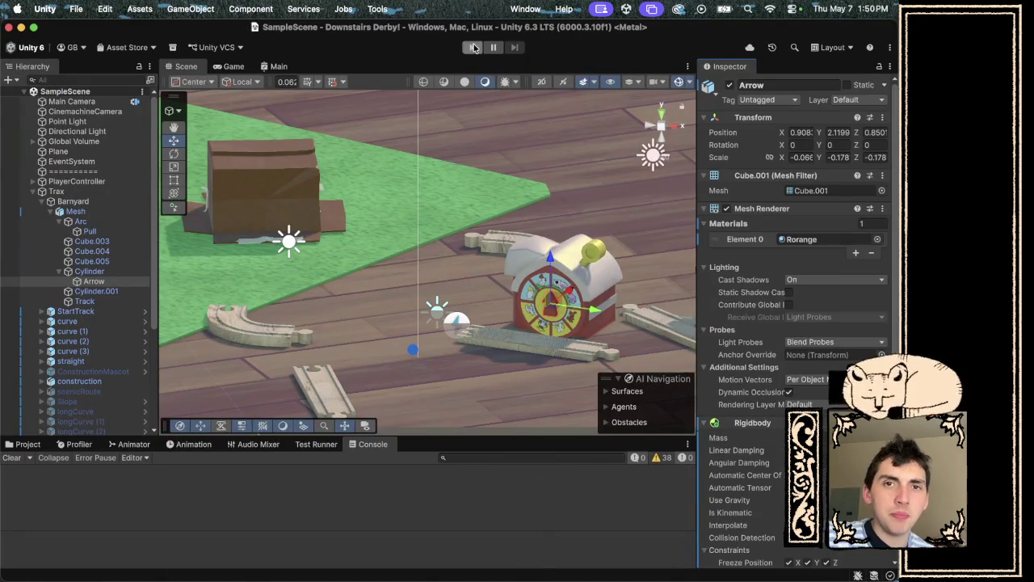
Start Play mode, then remove the 360f + offset from the log and save the script.
left_click(473, 47)
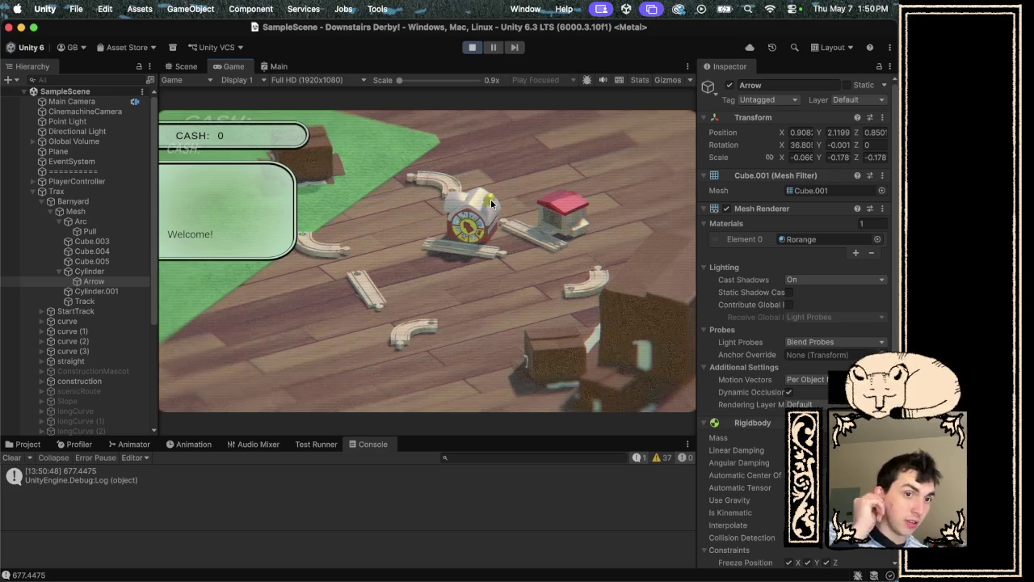
key("ctrl+Right")
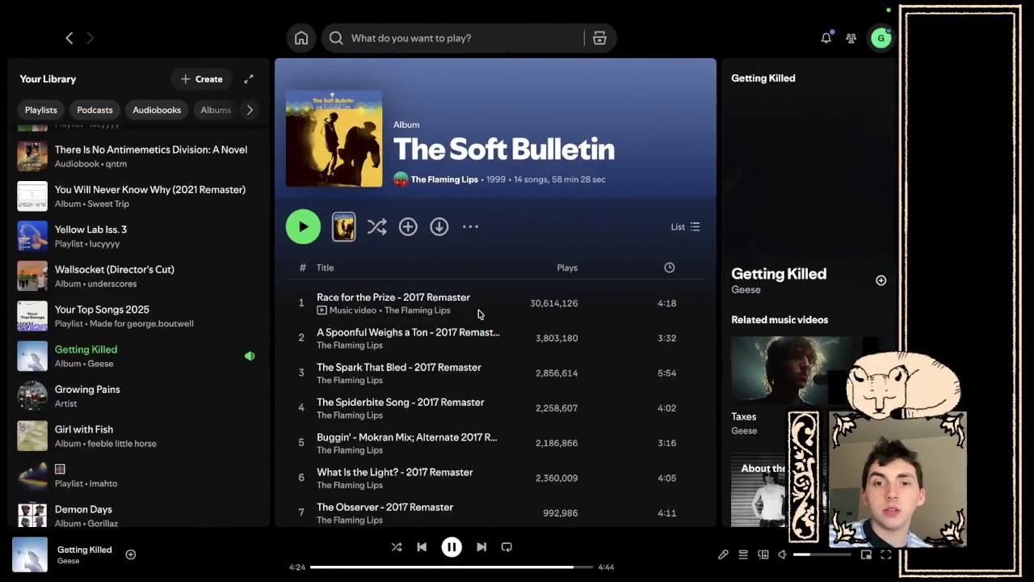
key("ctrl+Right")
left_click_drag(370, 483, 339, 483)
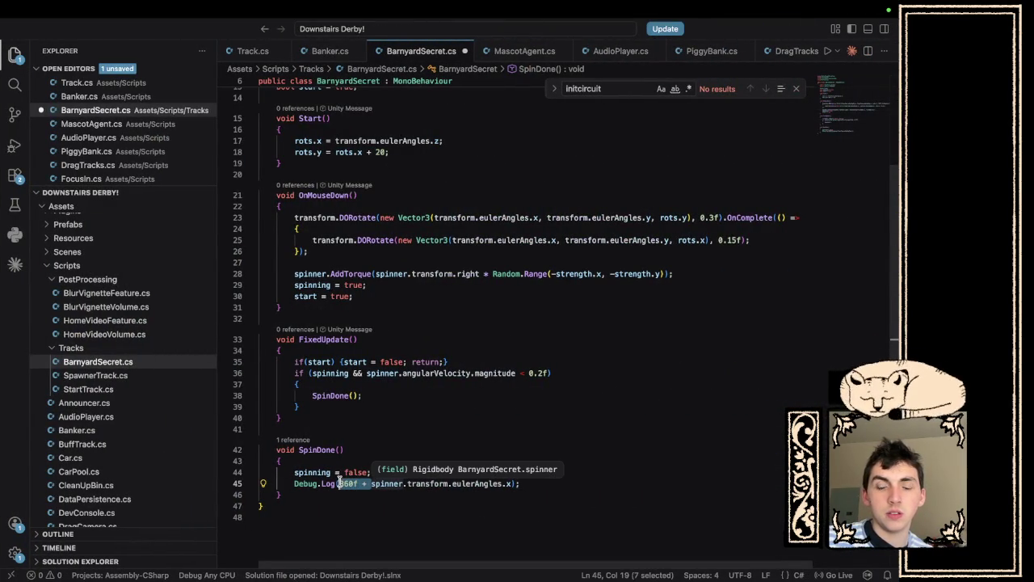
key("super+s")
key("ctrl+Left")
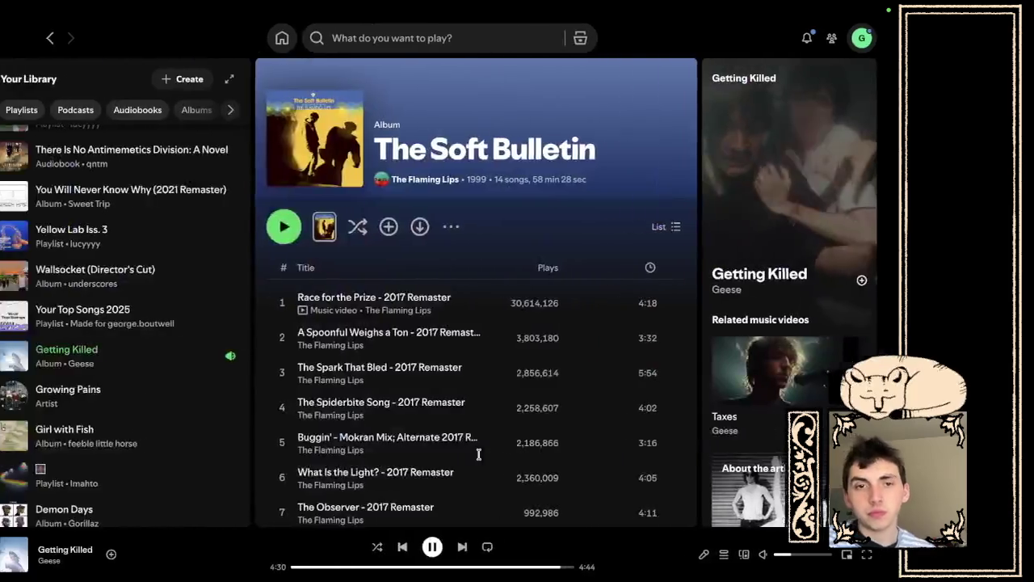
key("ctrl+Left")
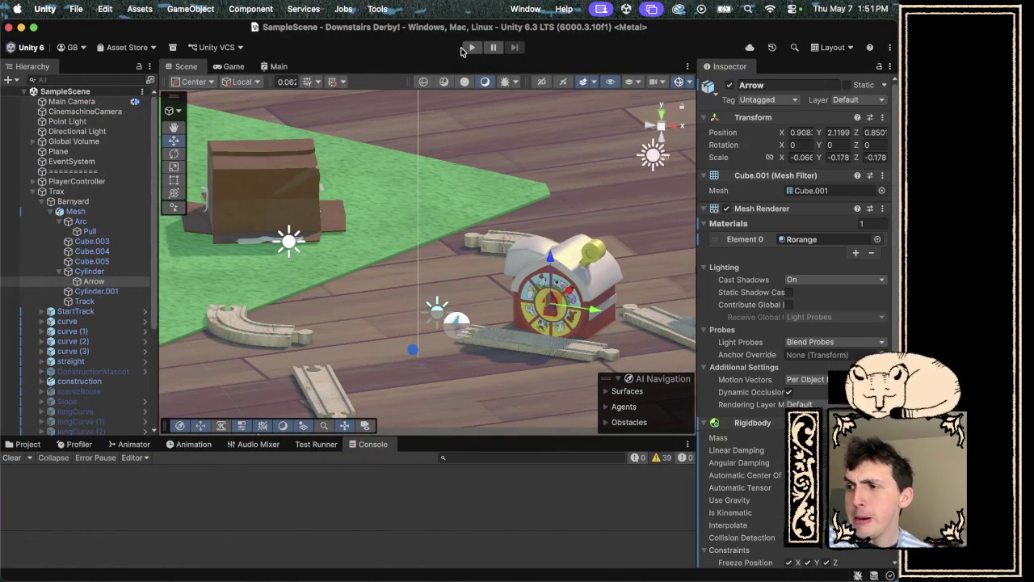
Play-test the spinner, logging 72.40533, then return to the log call in BarnyardSecret.cs.
left_click(470, 50)
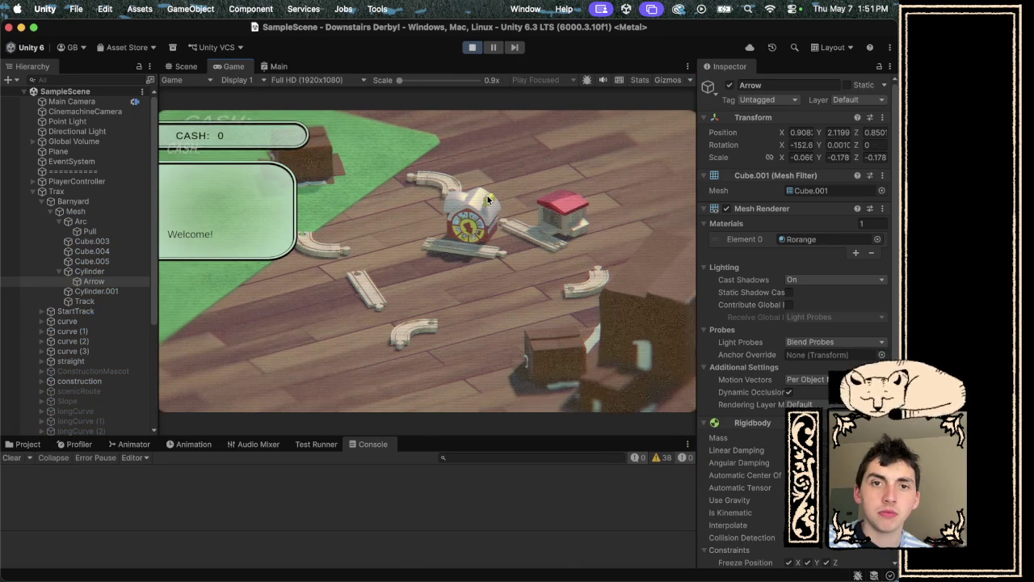
left_click(487, 196)
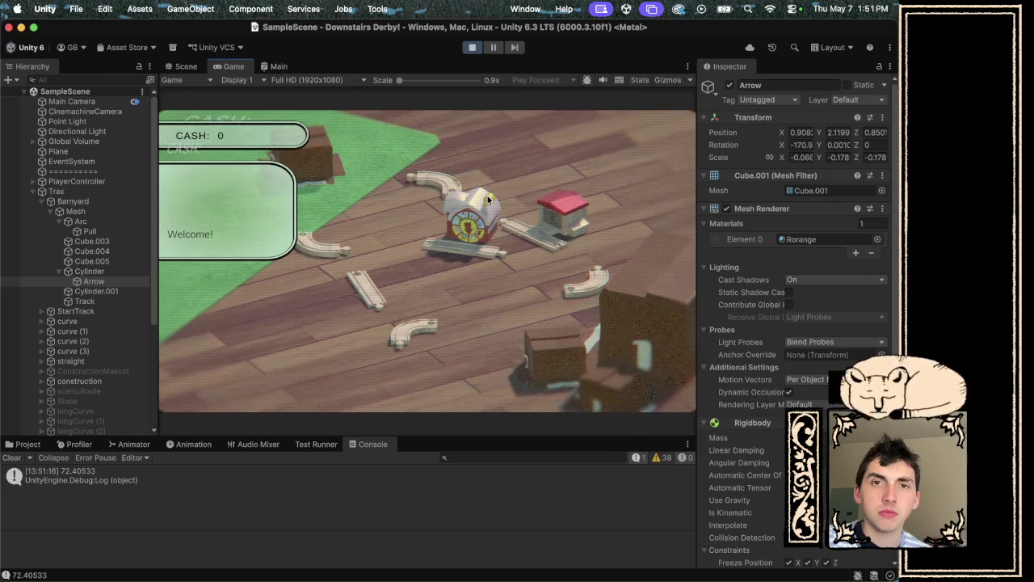
left_click(473, 47)
key("ctrl+Right")
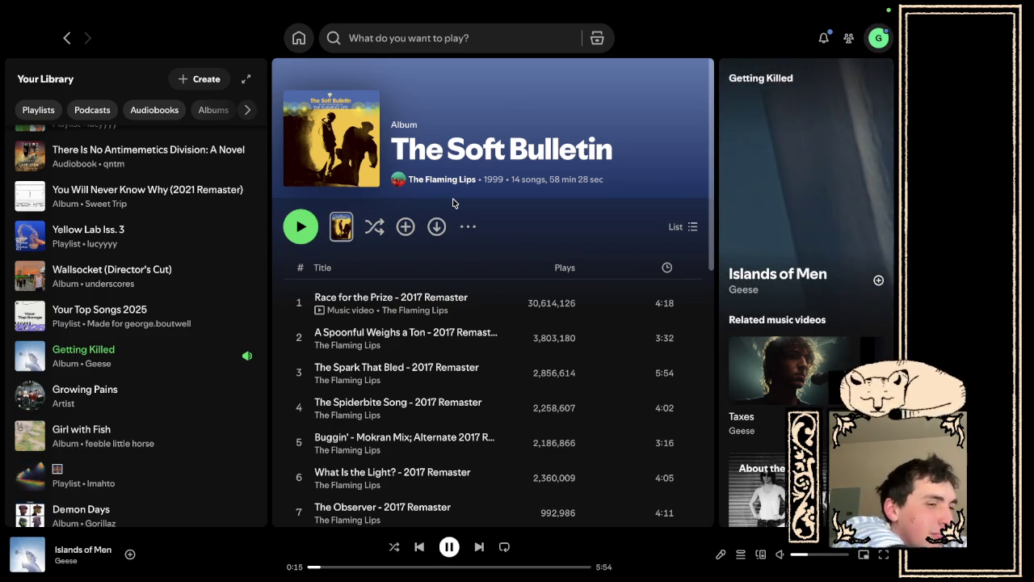
scroll(432, 343, "down", 1)
scroll(432, 343, "down", 3)
key("ctrl+Right")
left_click(469, 483)
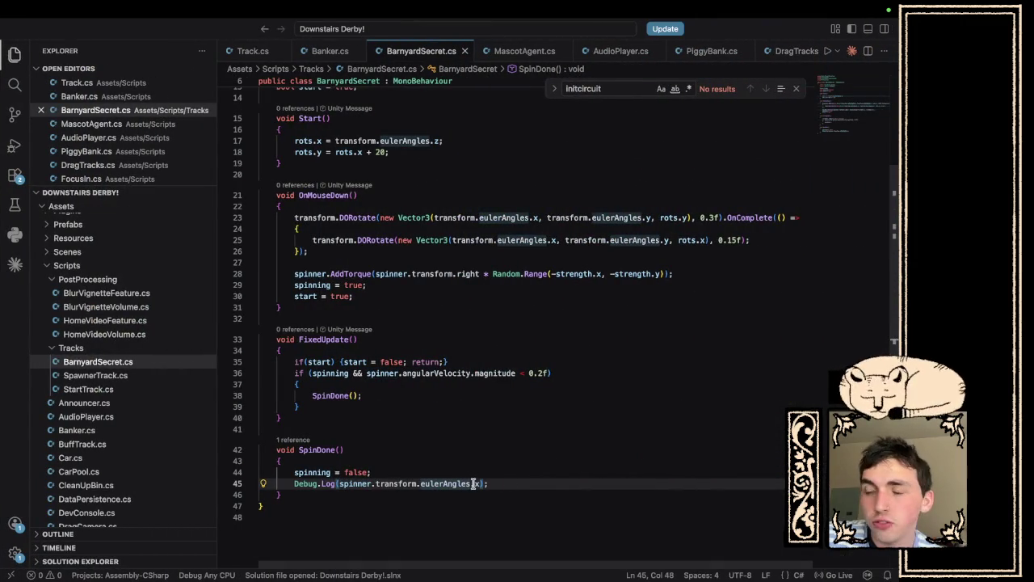
Change line 45 to Debug.Log(Mathf.FloorToInt(spinner.transform.eulerAngles.x / 45f)).
left_click(478, 483)
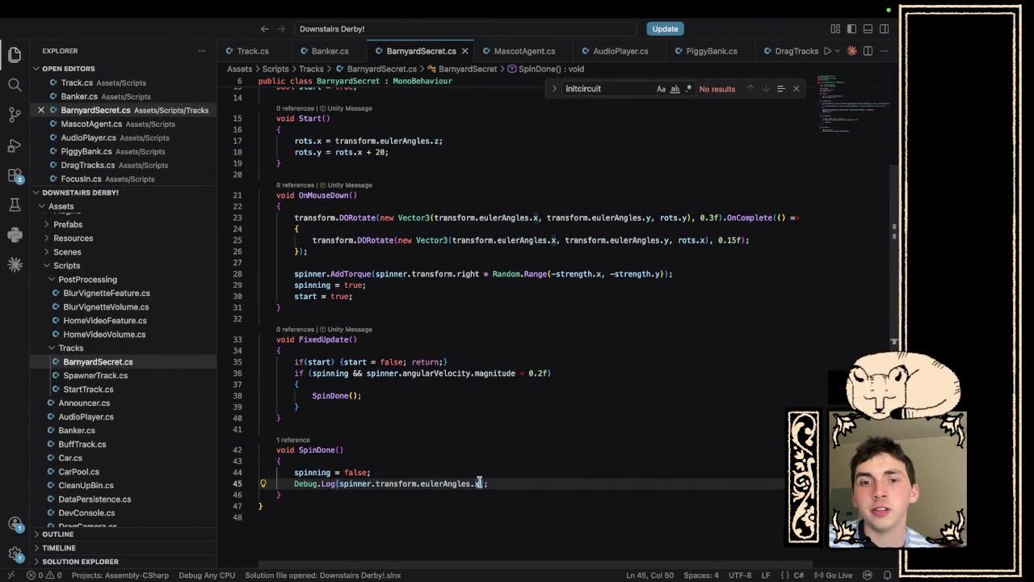
type("/ 45g")
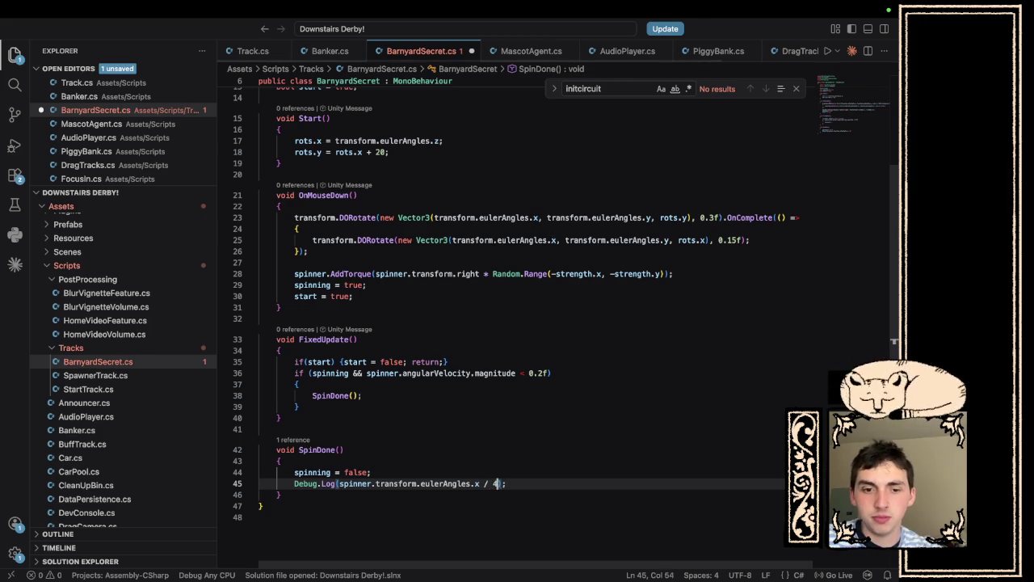
key("BackSpace")
type("f")
left_click(339, 483)
type("Mathf.")
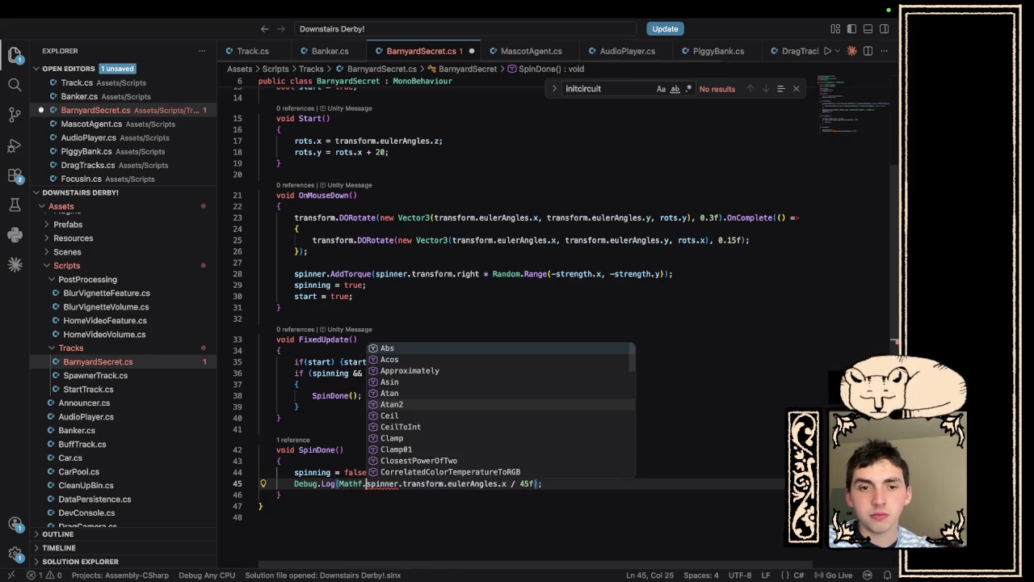
type("Flo")
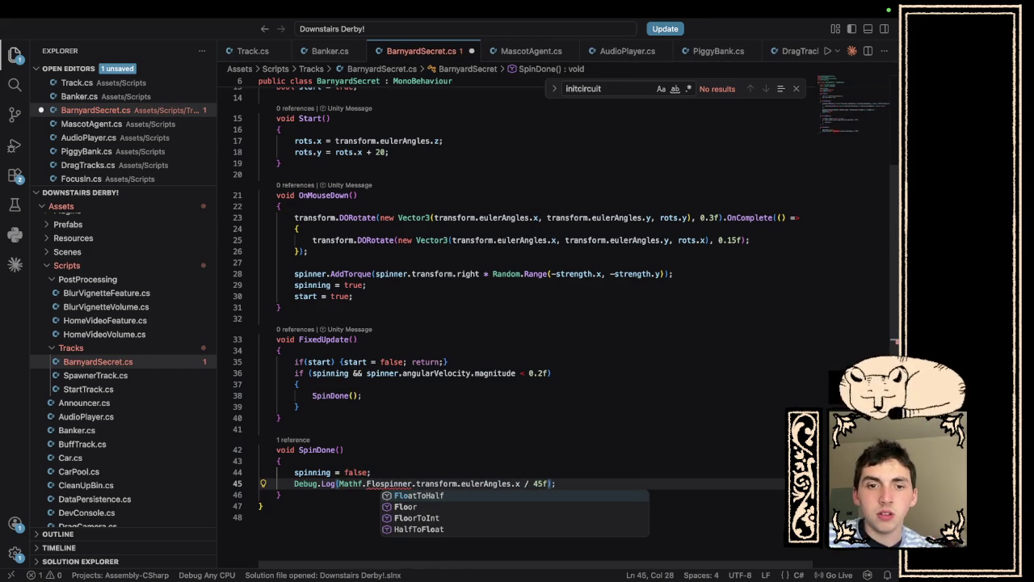
type("or(")
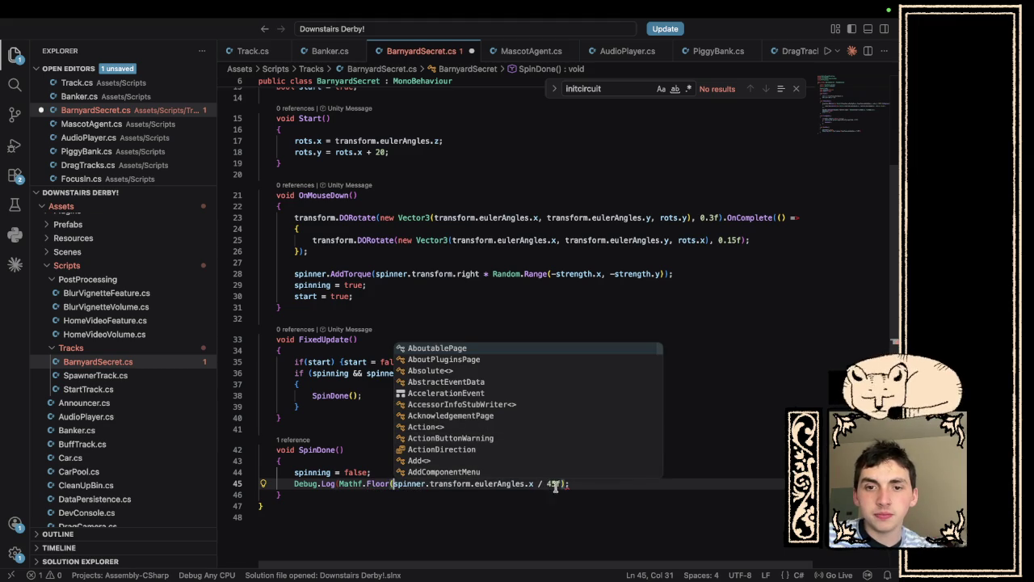
left_click(568, 483)
type(")")
left_click(392, 483)
type("T")
key("Tab")
key("super+Tab")
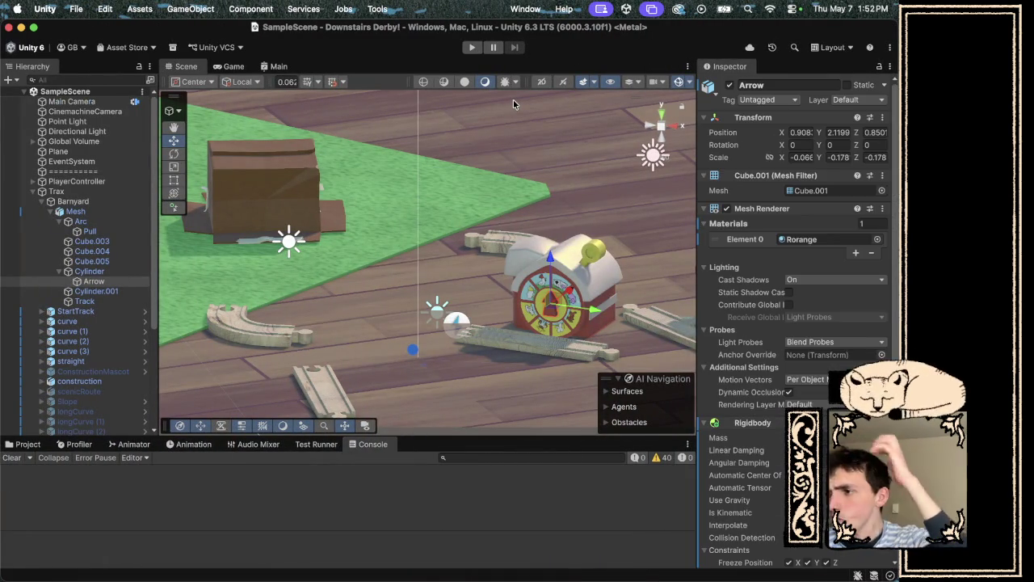
Play-test the spinner and check that the Console logs floored sector values 1 and 6.
left_click(471, 48)
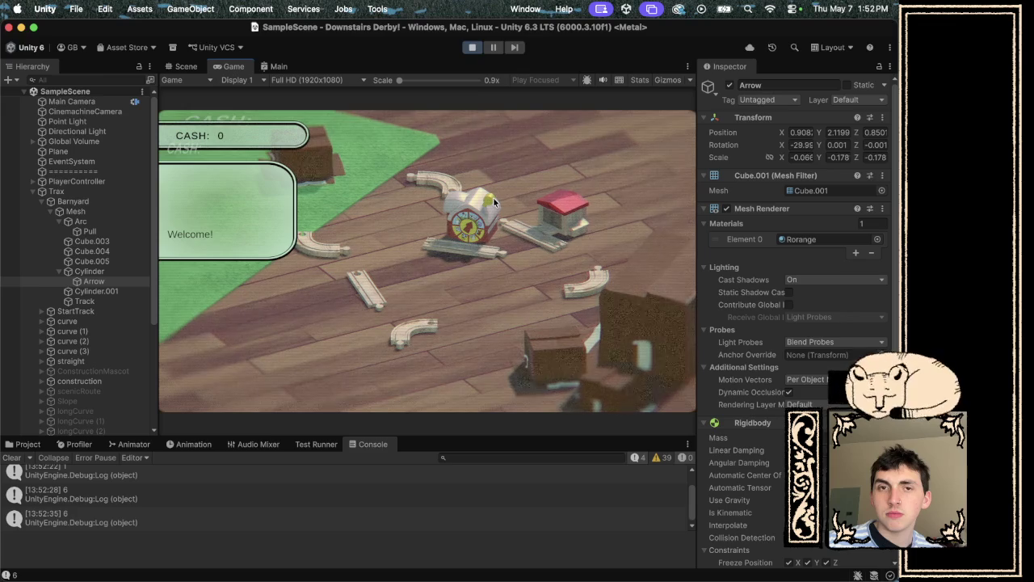
left_click(472, 47)
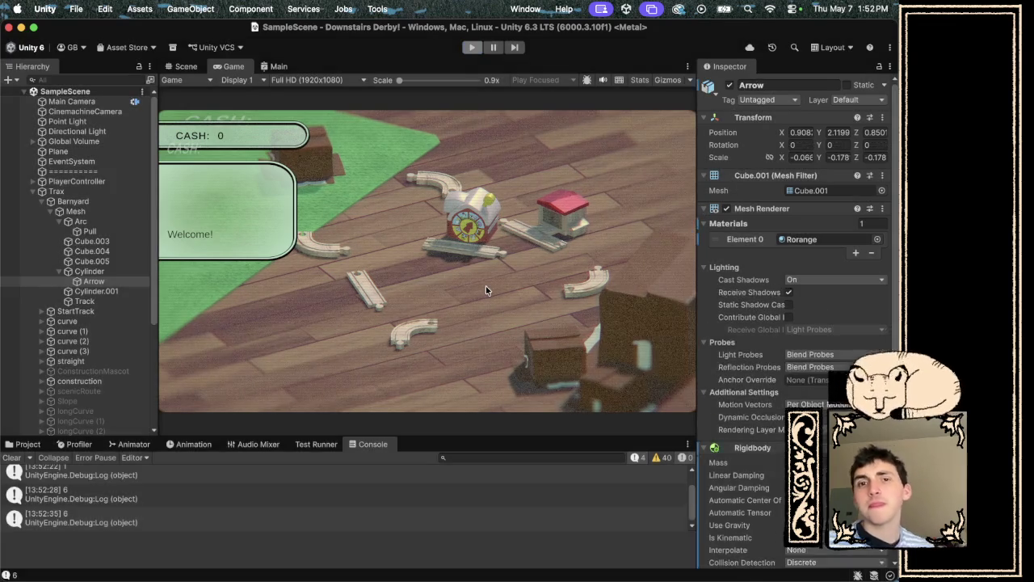
key("ctrl+Right")
key("ctrl+Right")
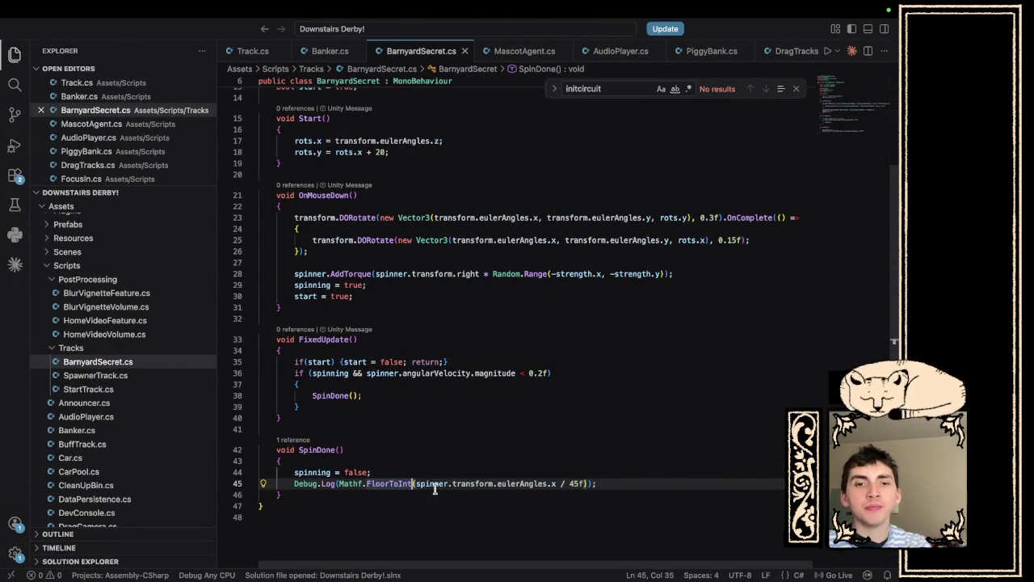
Reduce line 45's log to spinner.transform.eulerAngles.x / 45f, drop FloorToInt and the stray parenthesis, and save.
key("Delete")
key("BackSpace")
key("BackSpace")
key("BackSpace")
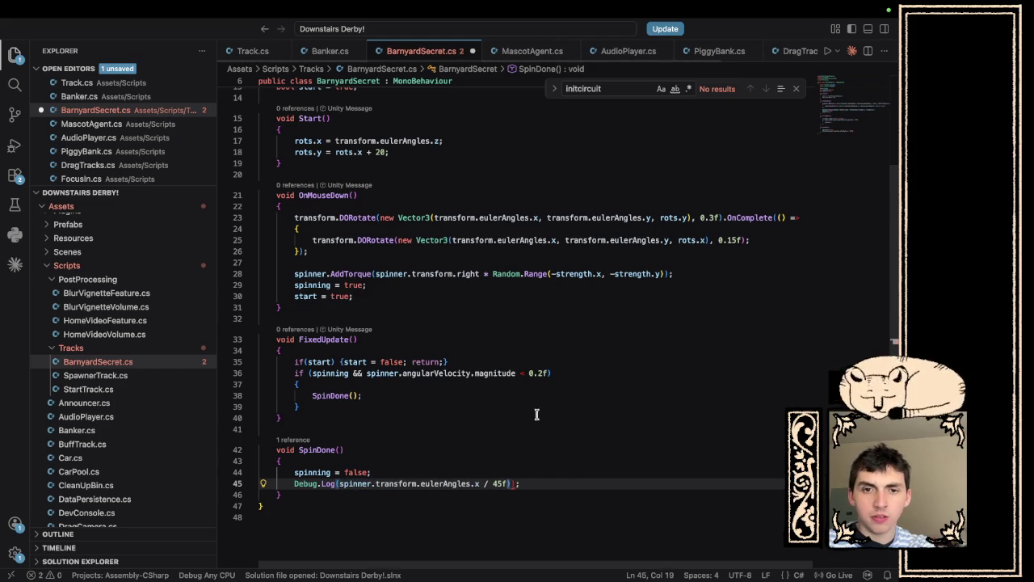
left_click(512, 483)
key("BackSpace")
key("ctrl+s")
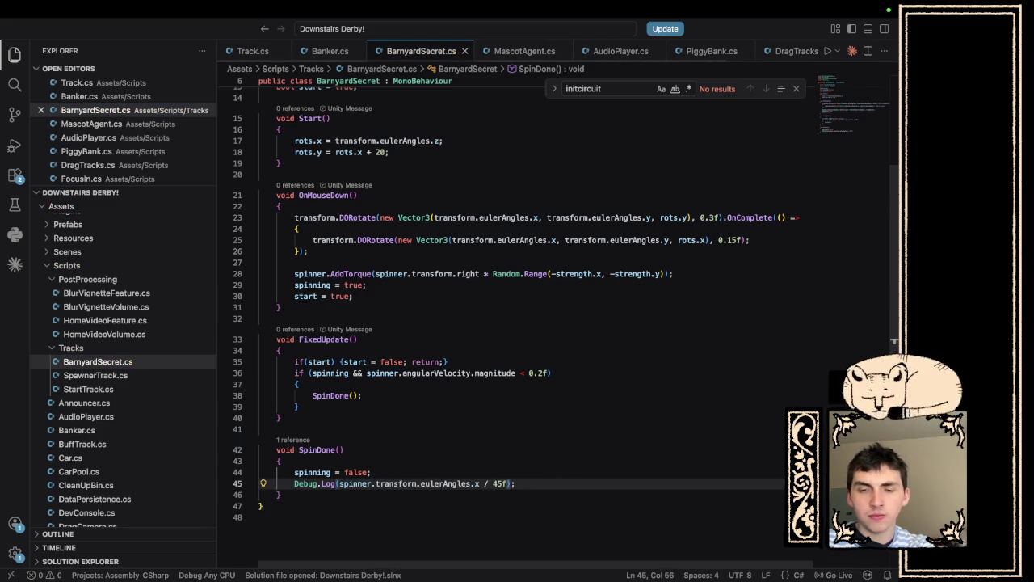
key("ctrl+Left")
key("ctrl+Left")
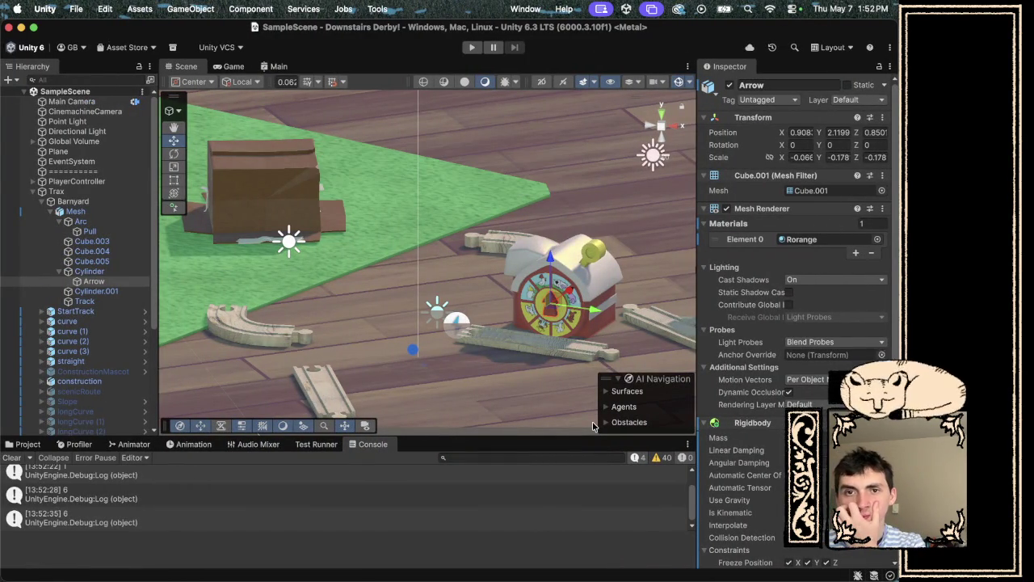
Play-test the spinner, which logs fractional sector values like 0.8510863 and 1.180072.
left_click(471, 47)
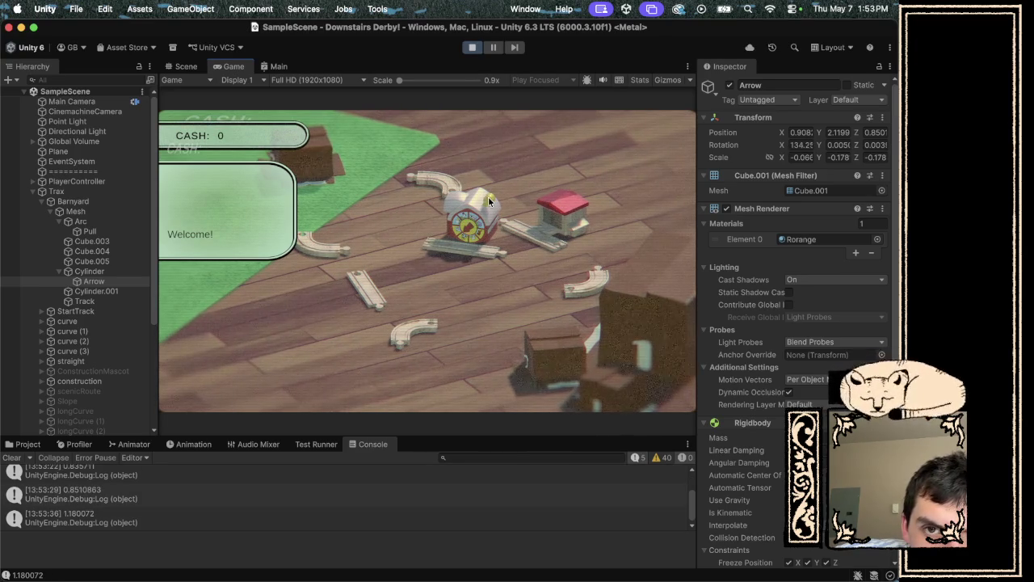
left_click(476, 51)
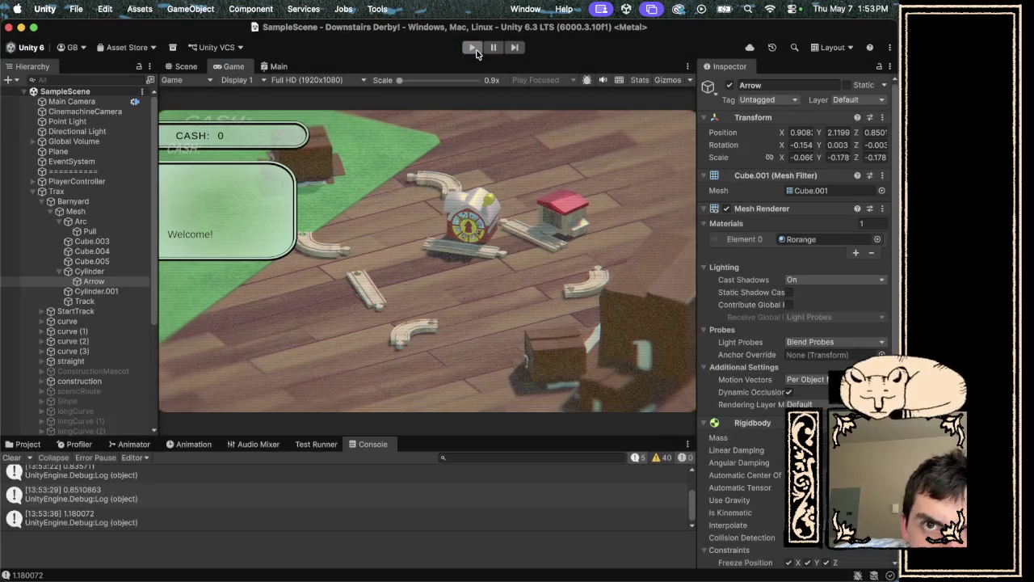
key("ctrl+Right")
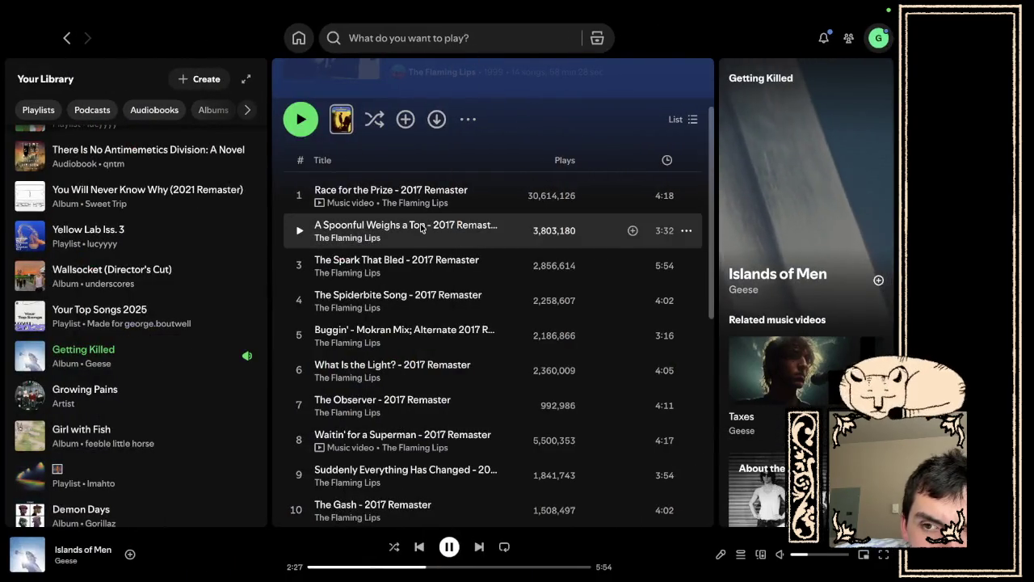
key("ctrl+Left")
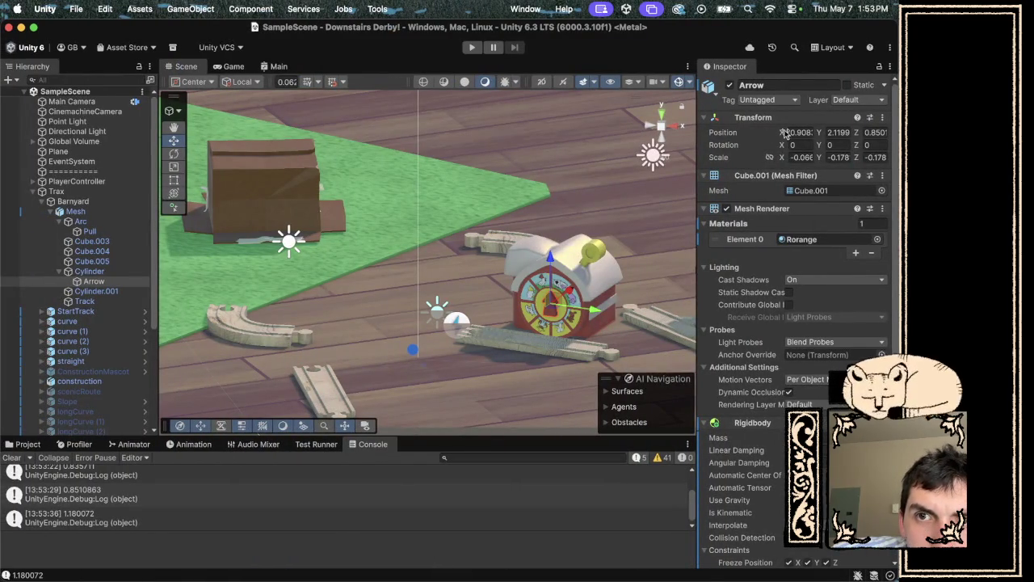
Sweep the Arrow's Rotation X through values like 53 and 149.4, then reset it to 0.
left_click_drag(781, 146, 798, 146)
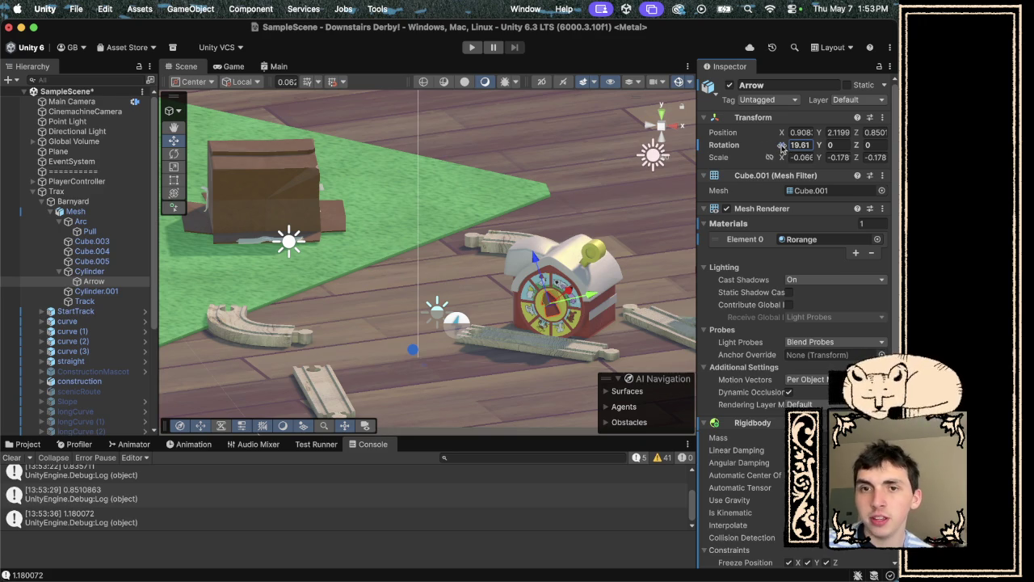
left_click_drag(782, 147, 811, 147)
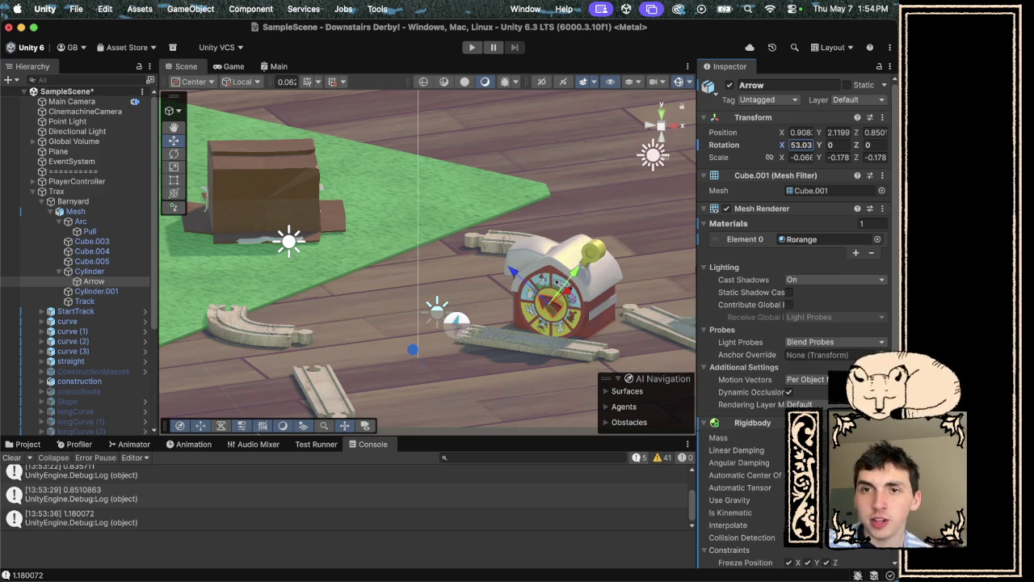
mouse_move(781, 145)
left_mouse_down()
mouse_move(833, 145)
mouse_move(789, 145)
mouse_move(810, 146)
mouse_move(616, 215)
left_mouse_up()
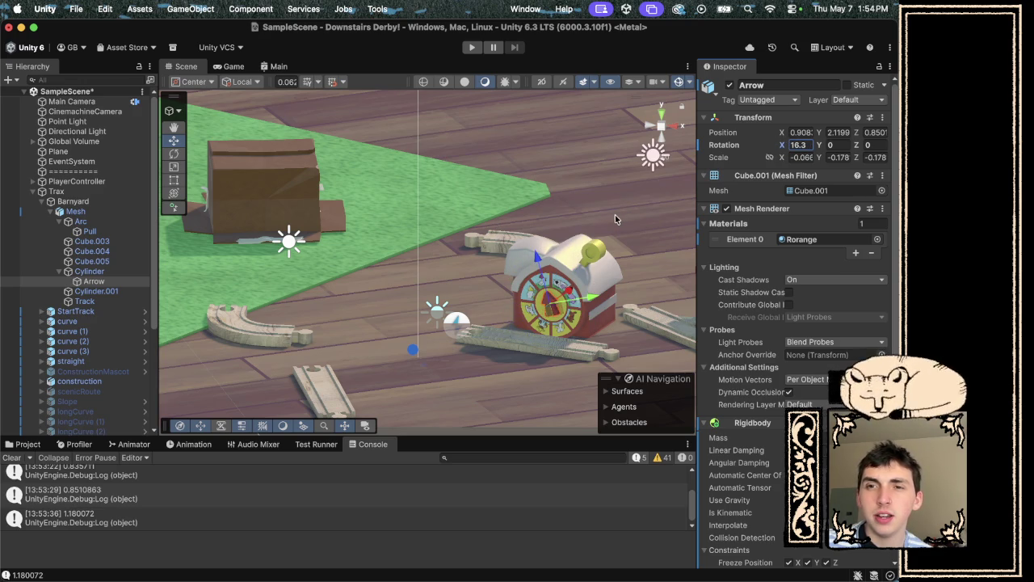
left_click(804, 145)
type("0")
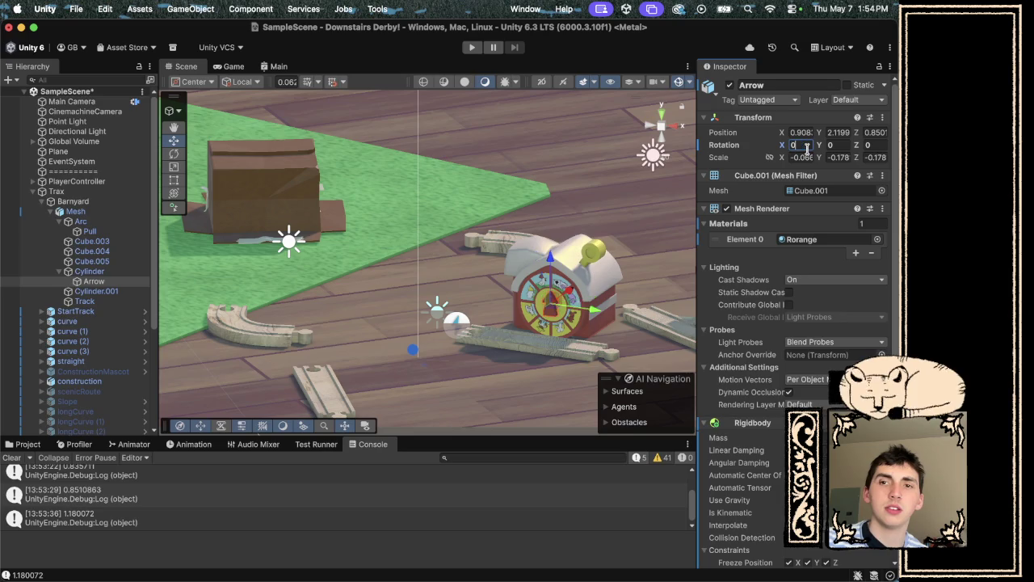
key("ctrl+Right")
key("ctrl+Right")
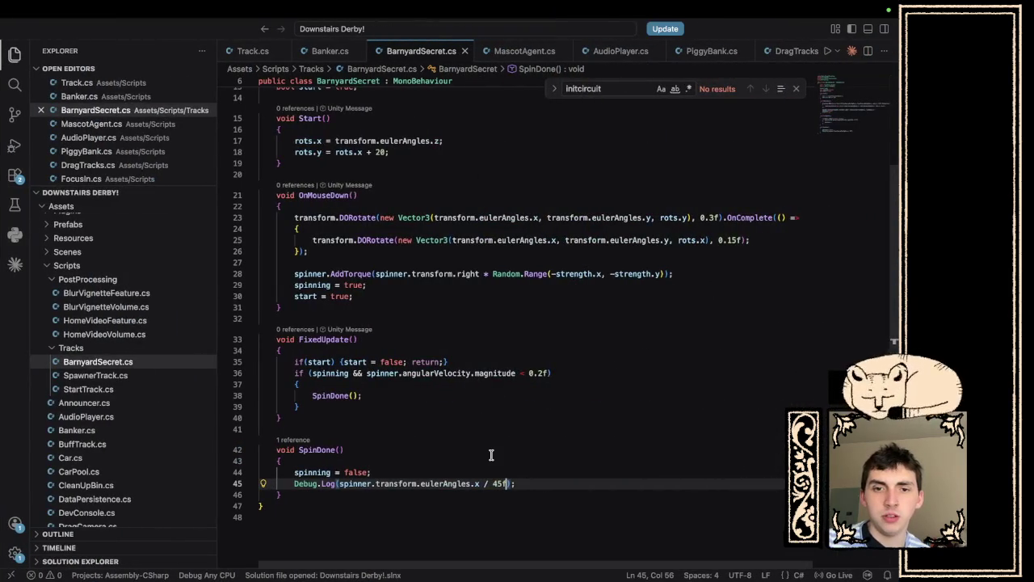
Change the spin log's divisor on line 45 from 45f to plain 45.
key("BackSpace")
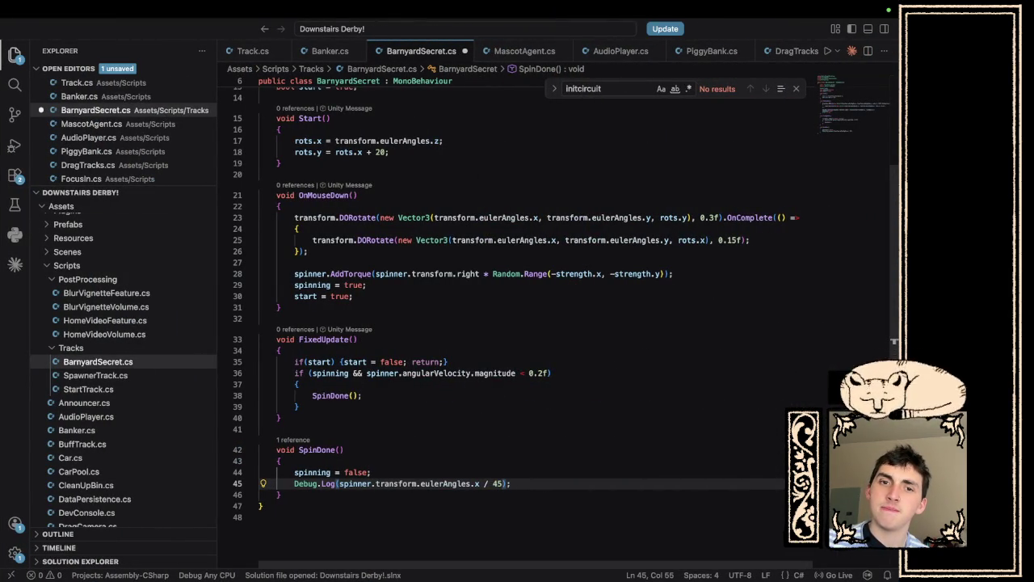
key("ctrl+Right")
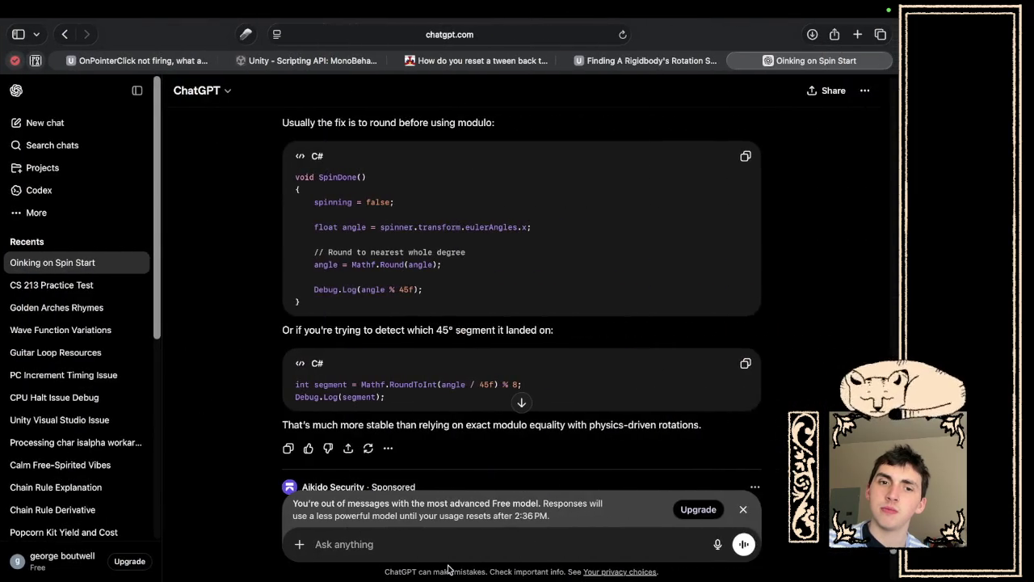
scroll(509, 382, "down", 2)
scroll(509, 382, "down", 3)
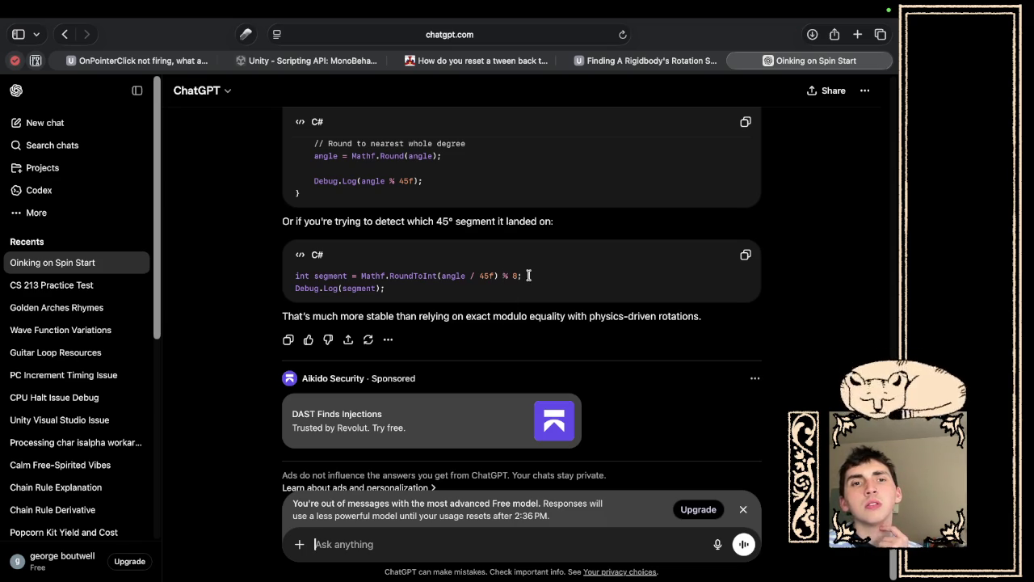
left_click_drag(533, 276, 361, 278)
left_click(629, 290)
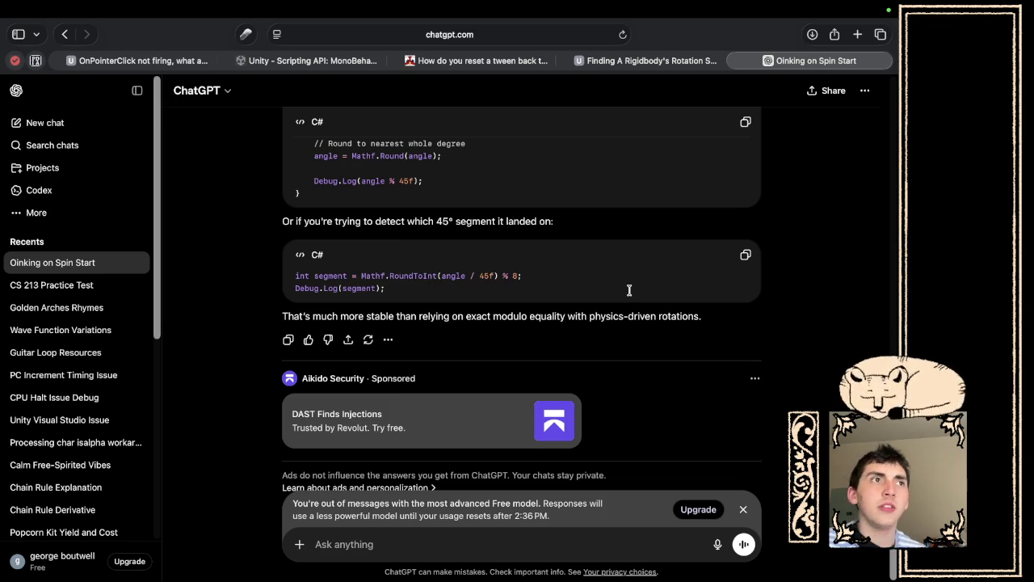
key("ctrl+Left")
key("ctrl+Left")
key("ctrl+Left")
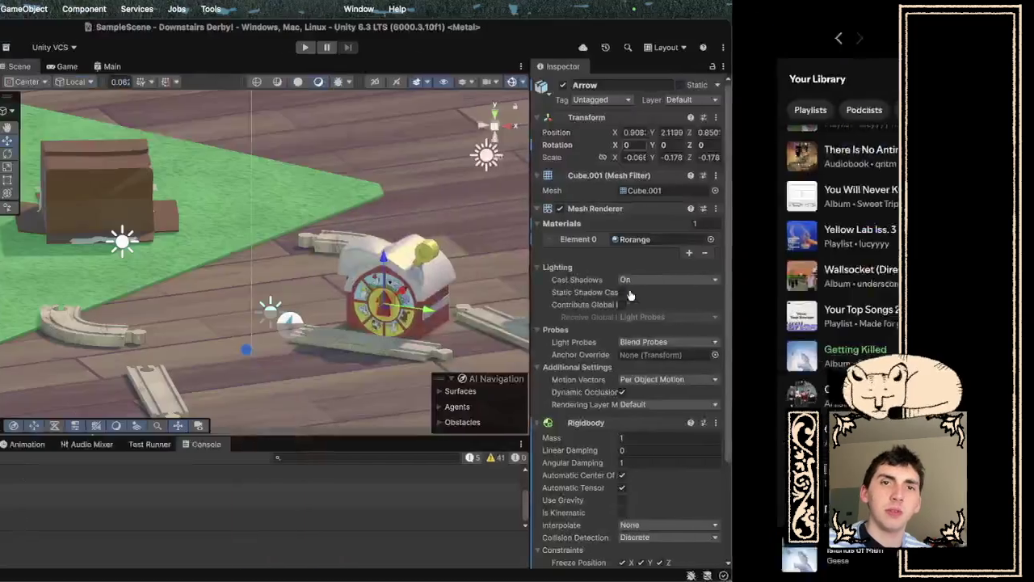
key("ctrl+Right")
key("ctrl+Right")
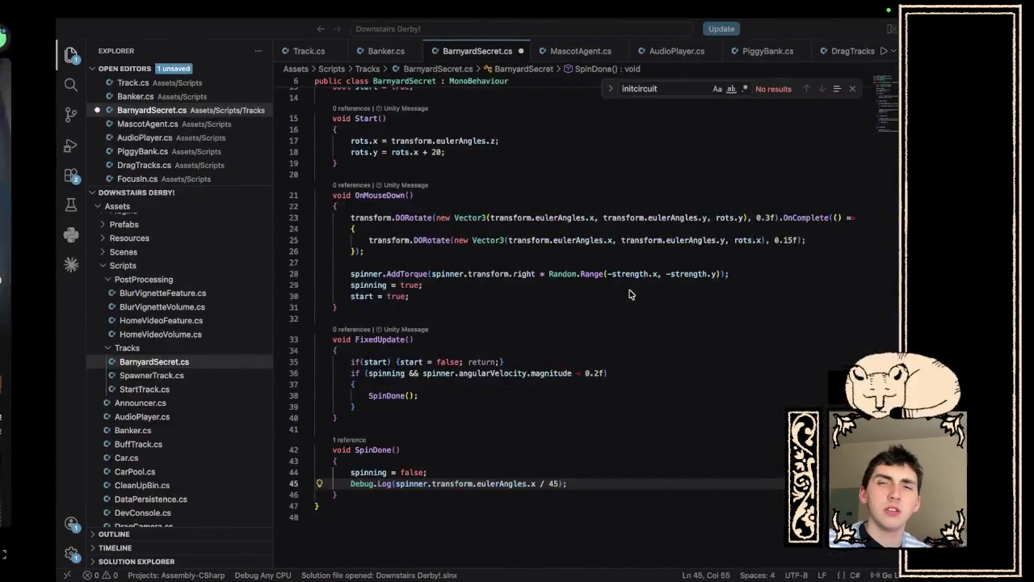
key("ctrl+Right")
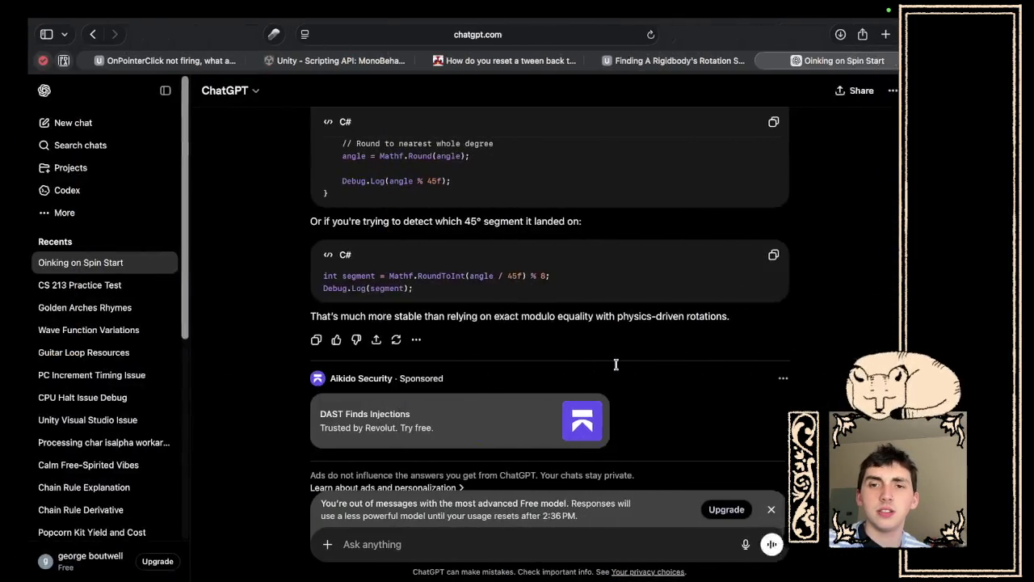
mouse_move(543, 276)
left_mouse_down()
mouse_move(312, 276)
mouse_move(361, 276)
left_mouse_up()
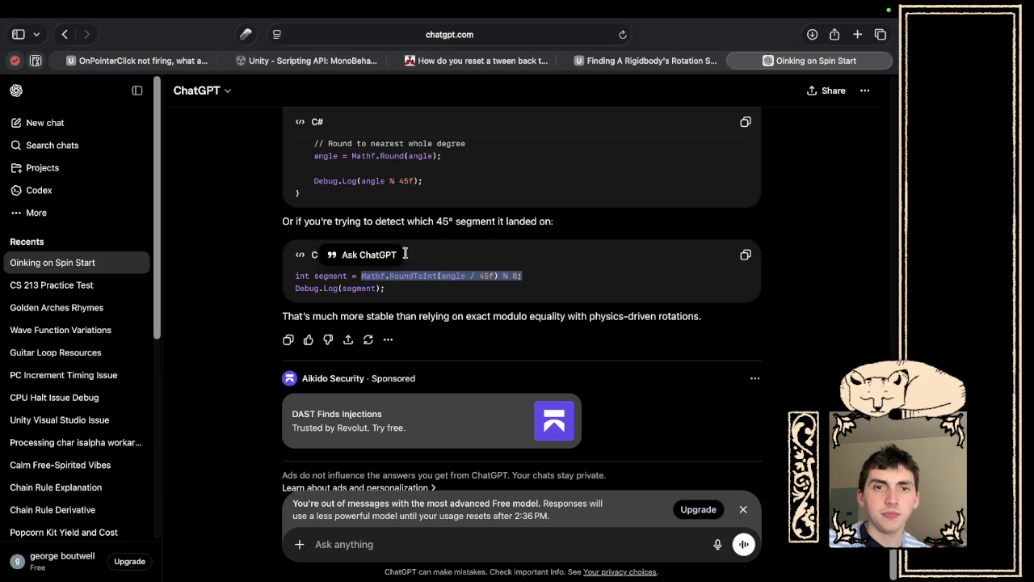
Make line 45 log Mathf.RoundToInt(spinner.transform.eulerAngles.x / 45f) % 8 and save the script.
key("ctrl+Left")
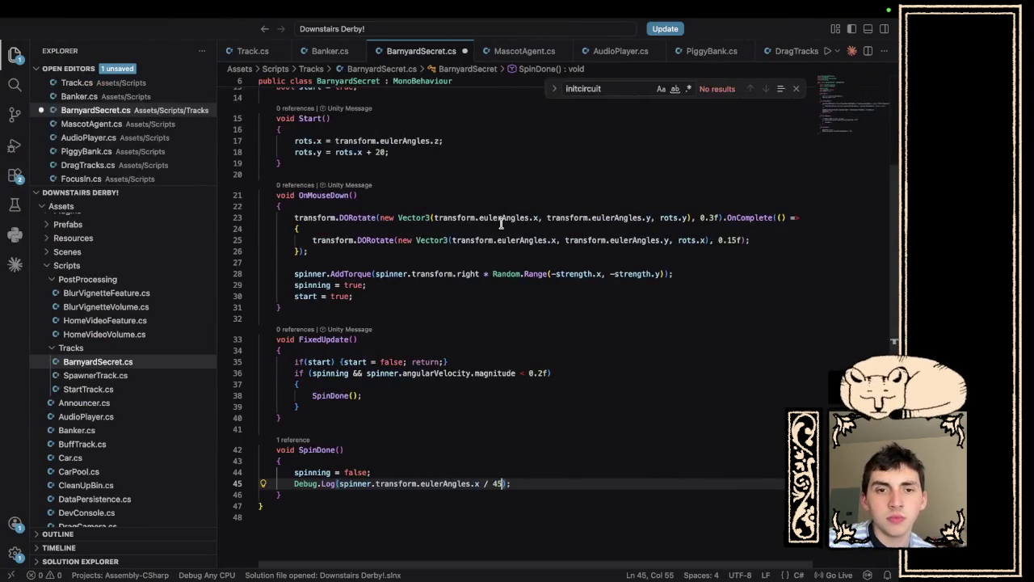
left_click(339, 483)
type("Mathf")
type(".RoundToInt")
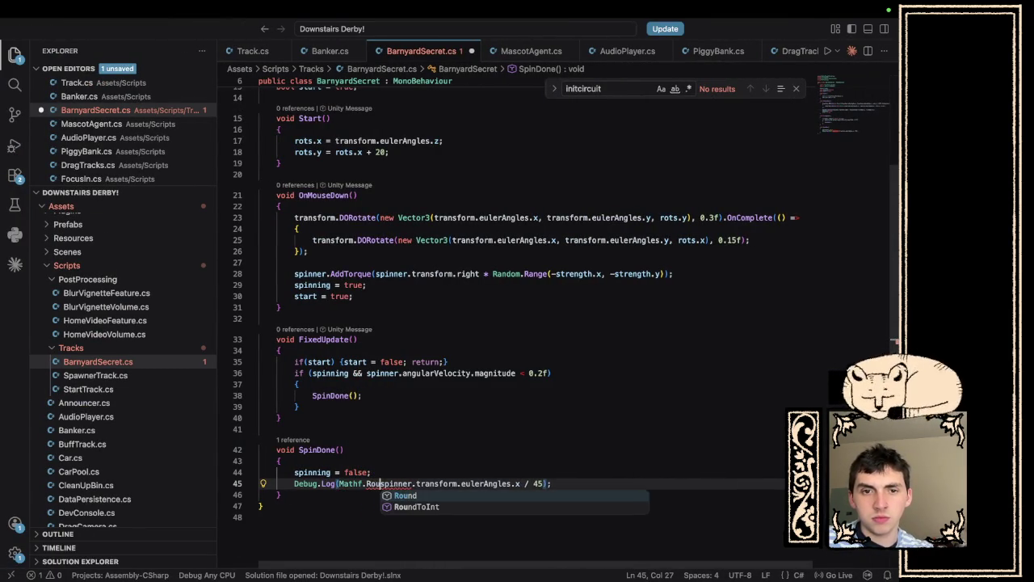
type("(")
key("Right")
key("Right")
key("Right")
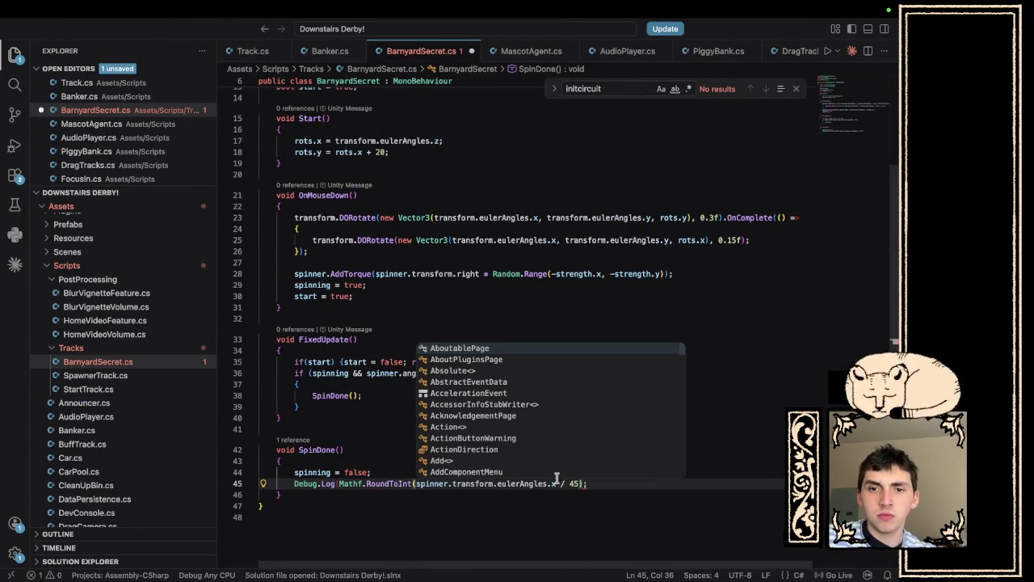
type("f) ")
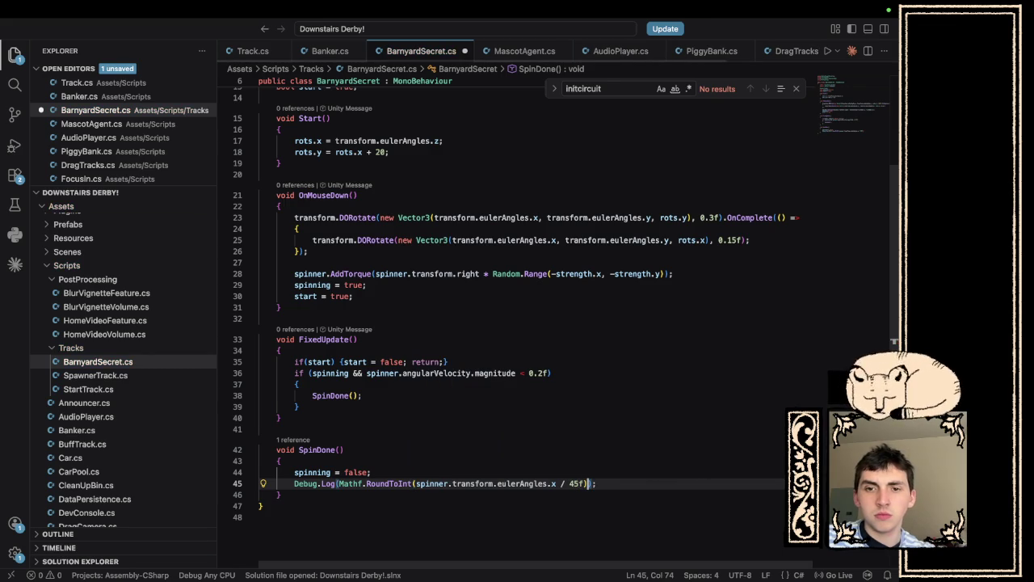
type("% 8")
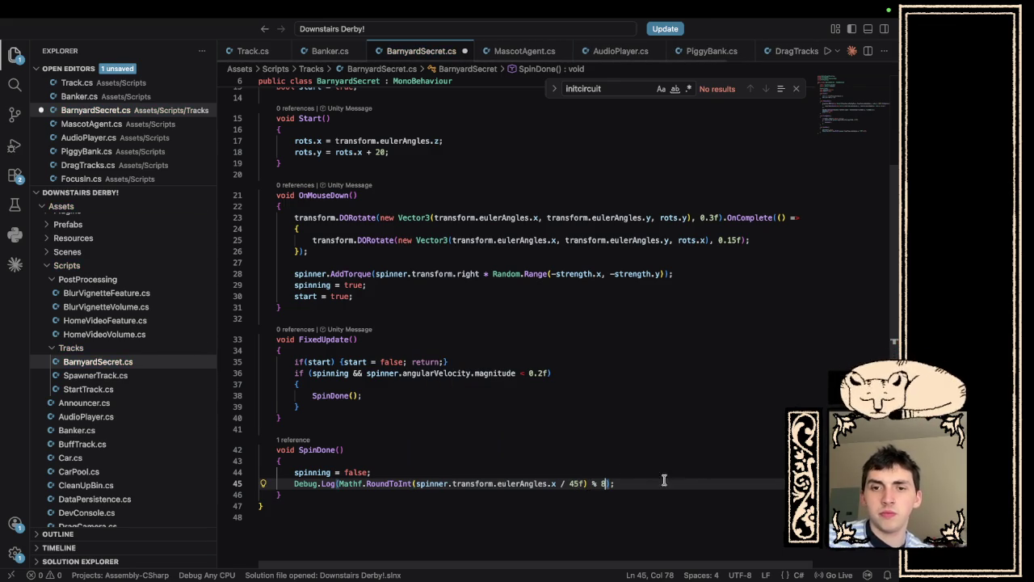
key("super+s")
key("super+Tab")
key("super+Tab")
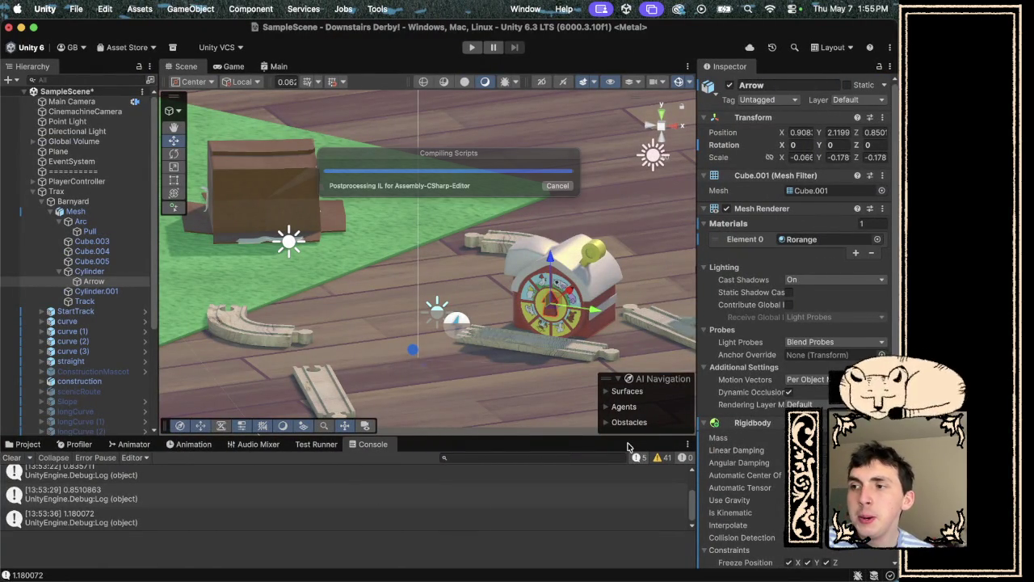
Play-test the spinner and watch rounded segment values such as 7, 0 and 1 in the Console.
left_click(471, 48)
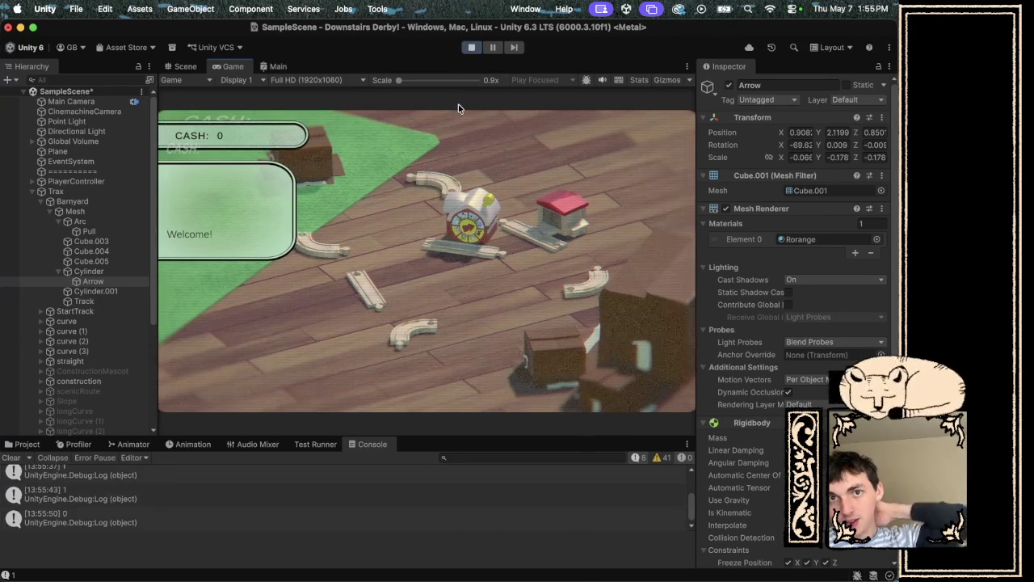
key("ctrl+Right")
key("ctrl+Right")
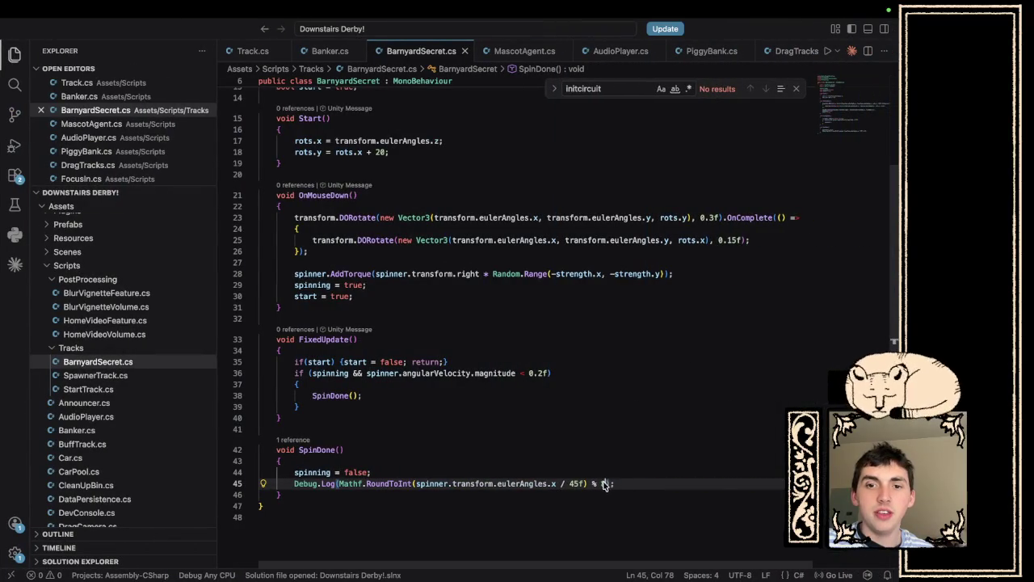
Rewrite the log as Mathf.FloorToInt(spinner.transform.eulerAngles.x / 45f) without % 8, and select that expression.
left_click_drag(608, 484, 588, 483)
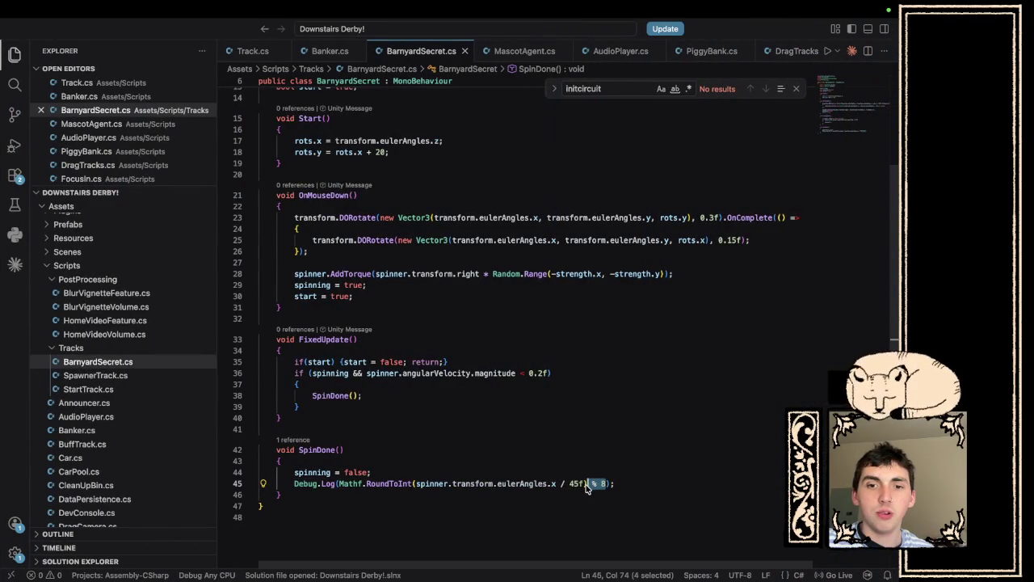
key("BackSpace")
left_click(405, 483)
double_click(405, 483)
type("Floor")
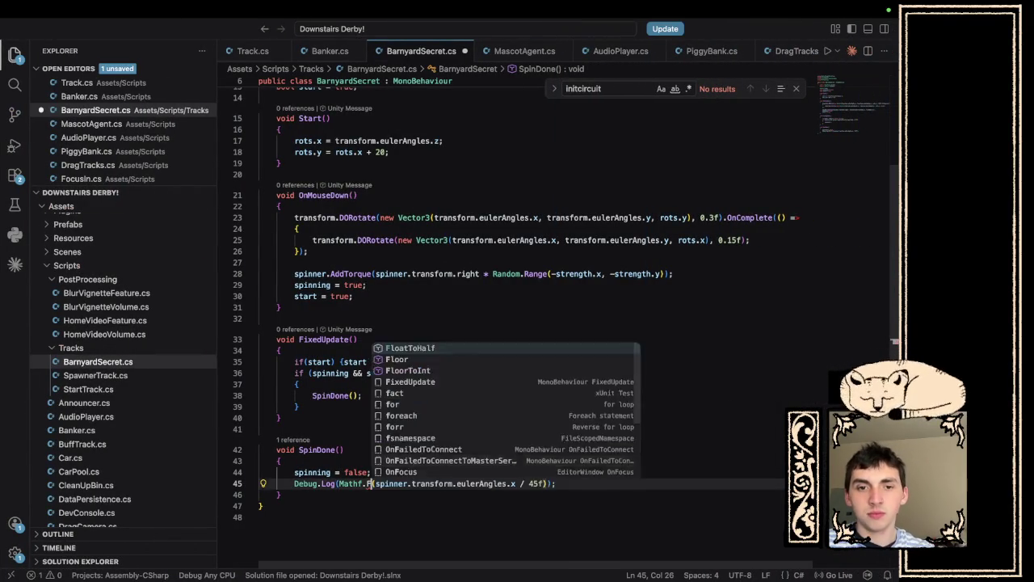
left_click(417, 506)
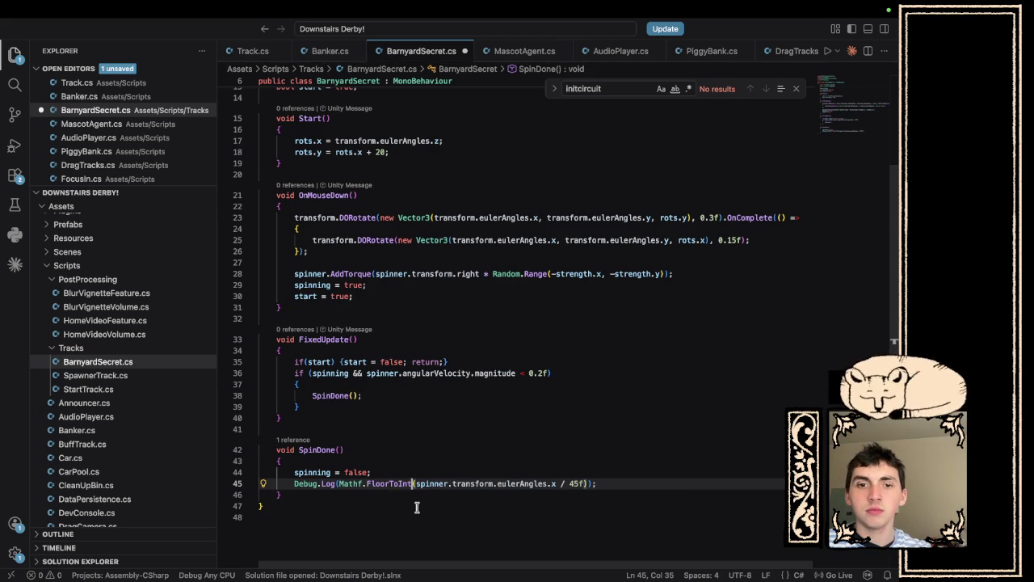
left_click_drag(587, 483, 338, 483)
key("super+c")
key("ctrl+Left")
key("ctrl+Left")
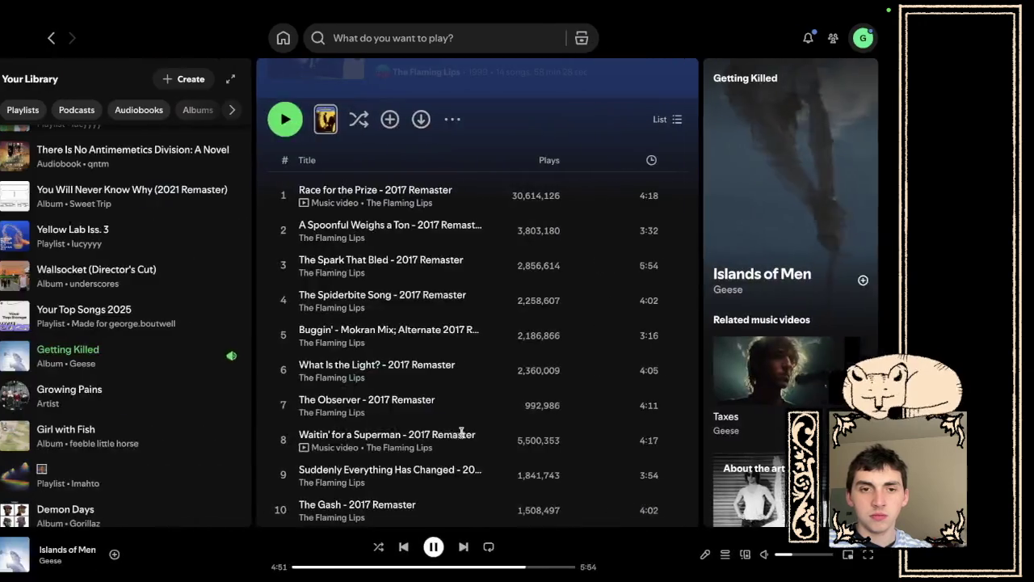
Ask ChatGPT why the FloorToInt angle / 45 line shouldn't find the quadrant, pasting the code.
key("ctrl+Right")
type("to")
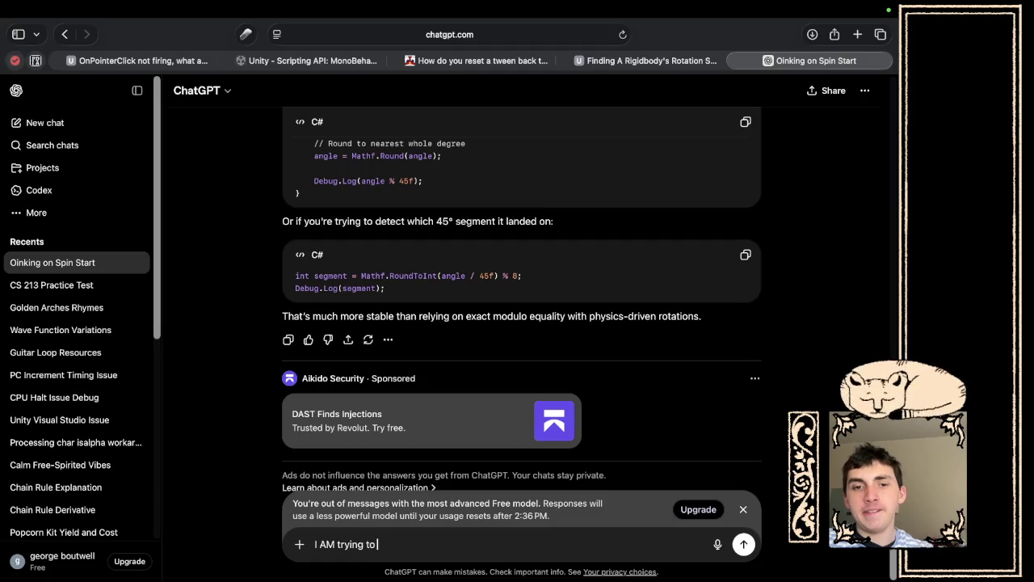
type(" find the qua")
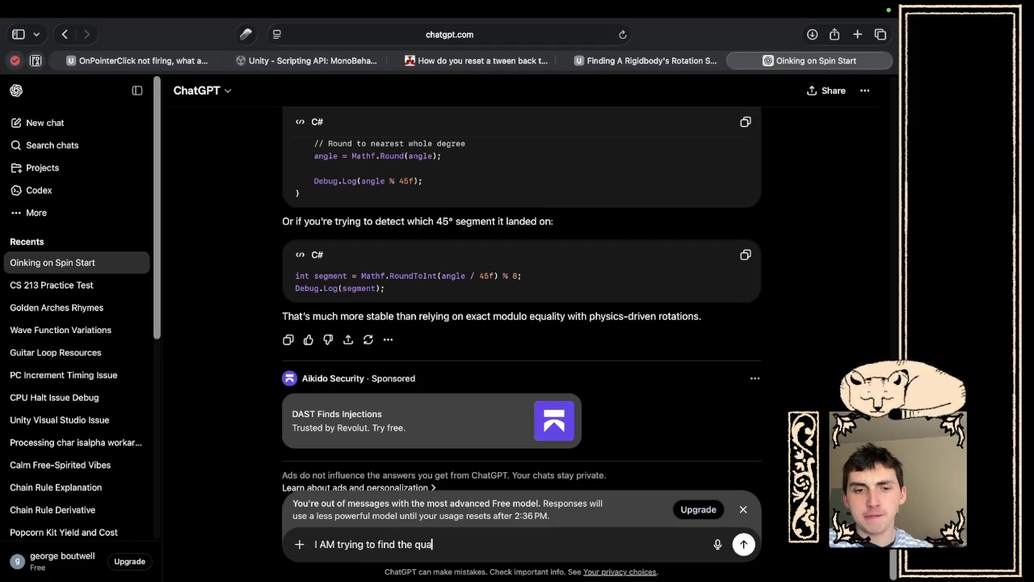
type("drant, but")
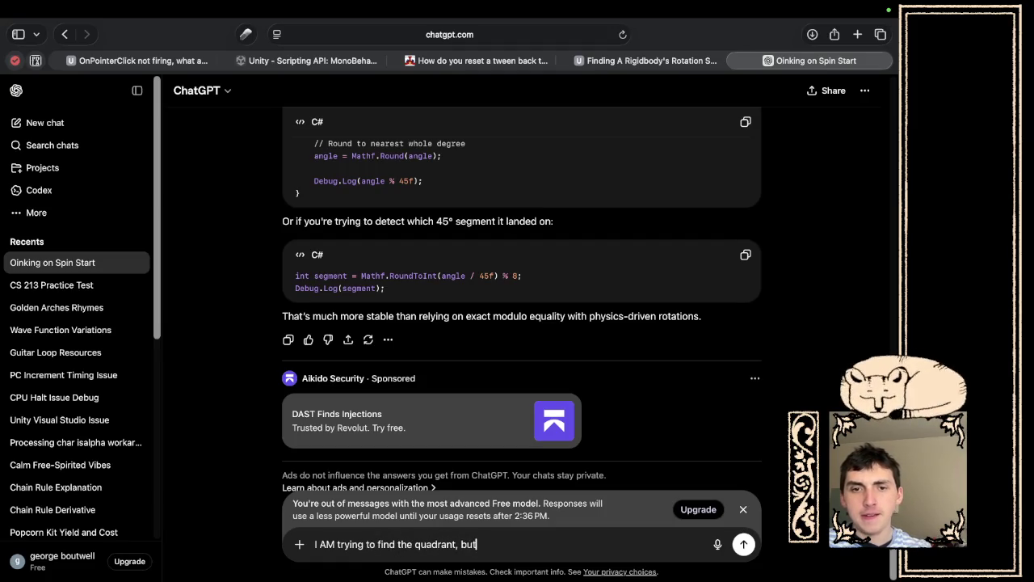
type(" I dont under")
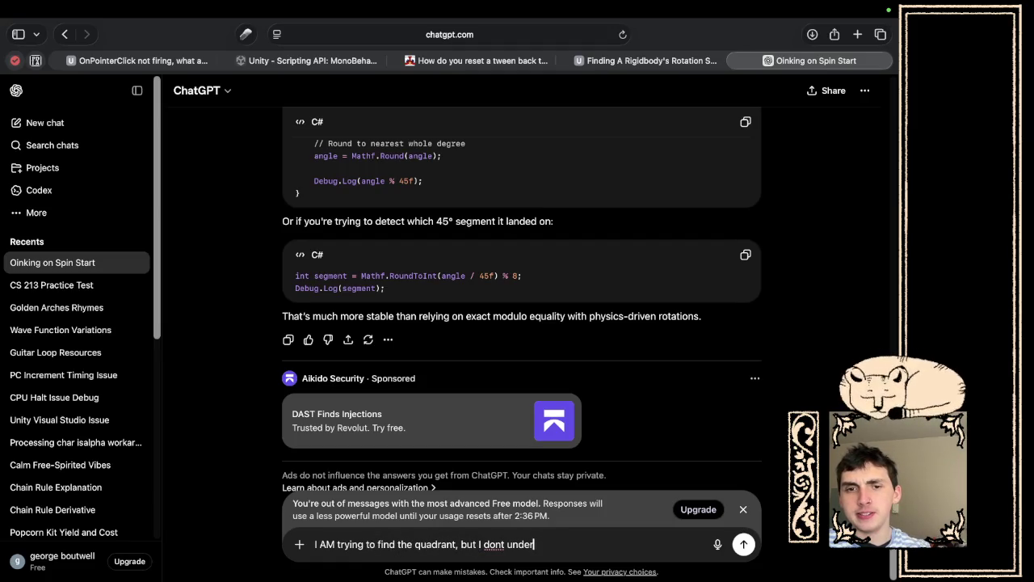
type("stand why ")
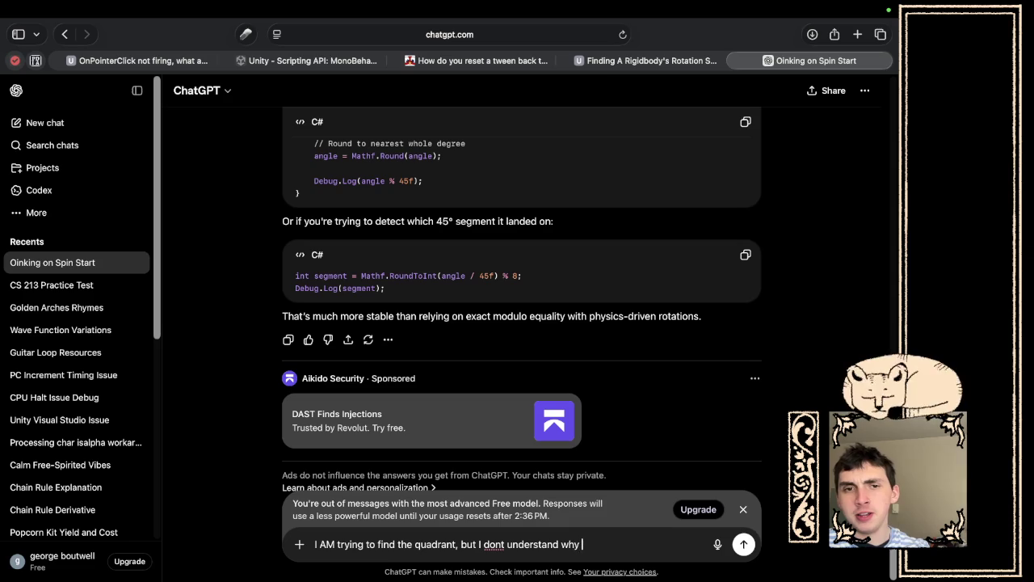
type("this shouldn't work??")
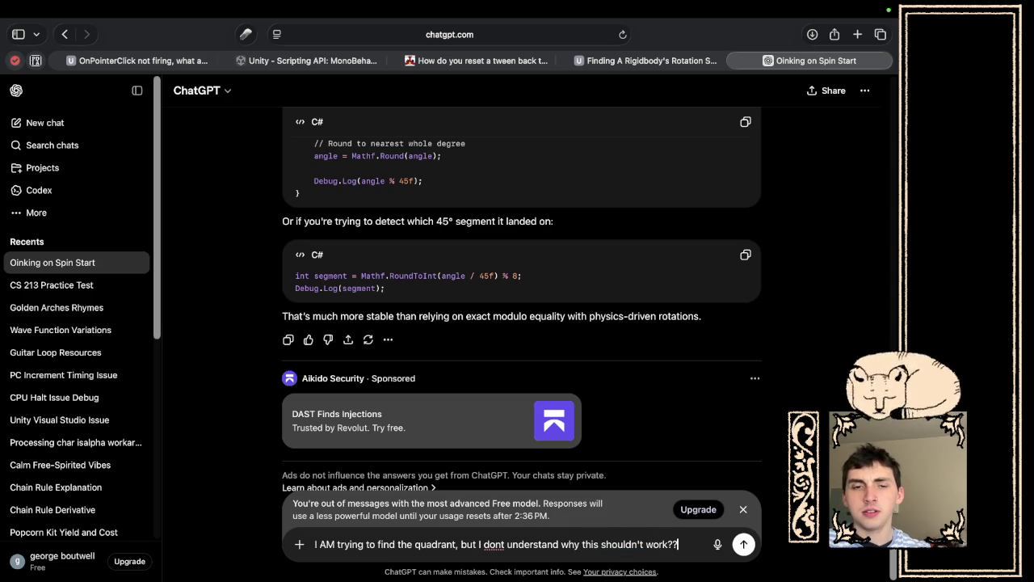
key("shift+Return")
key("shift+Return")
key("super+v")
key("Return")
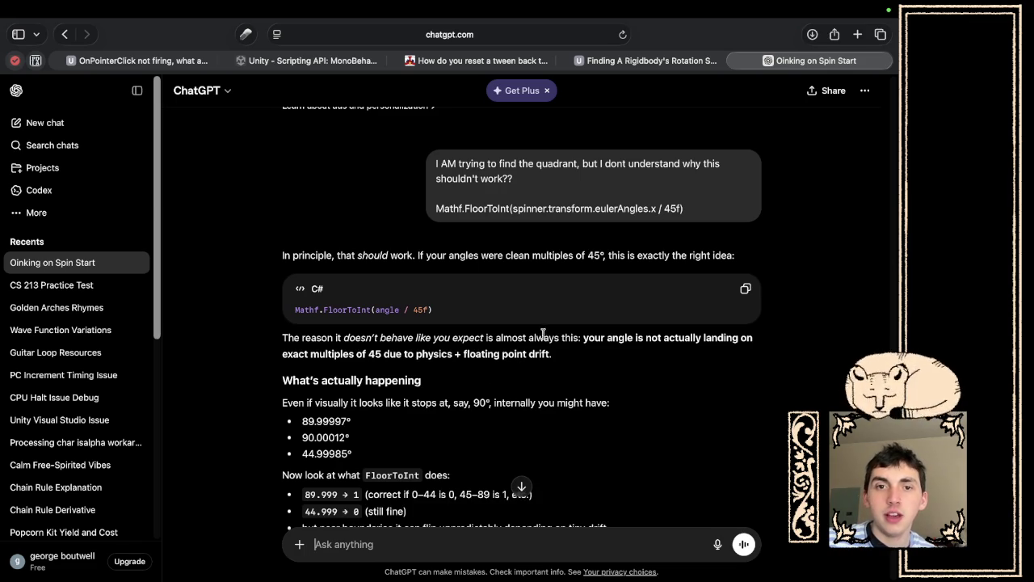
Read ChatGPT's reply and select its suggested Mathf.Repeat(angle, 360f) wrap fix.
scroll(556, 332, "down", 2)
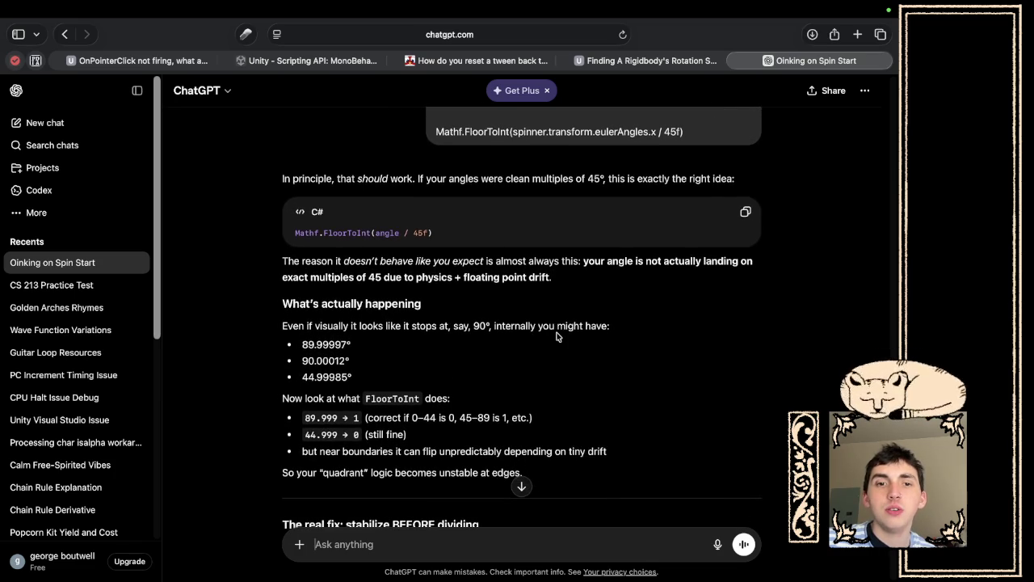
scroll(555, 332, "down", 2)
scroll(555, 336, "down", 1)
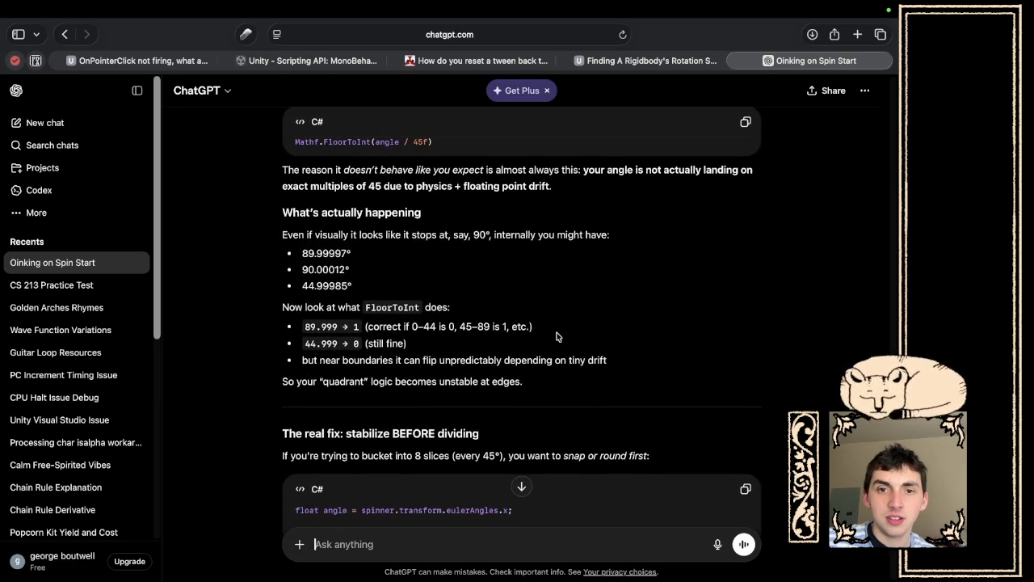
scroll(555, 336, "down", 5)
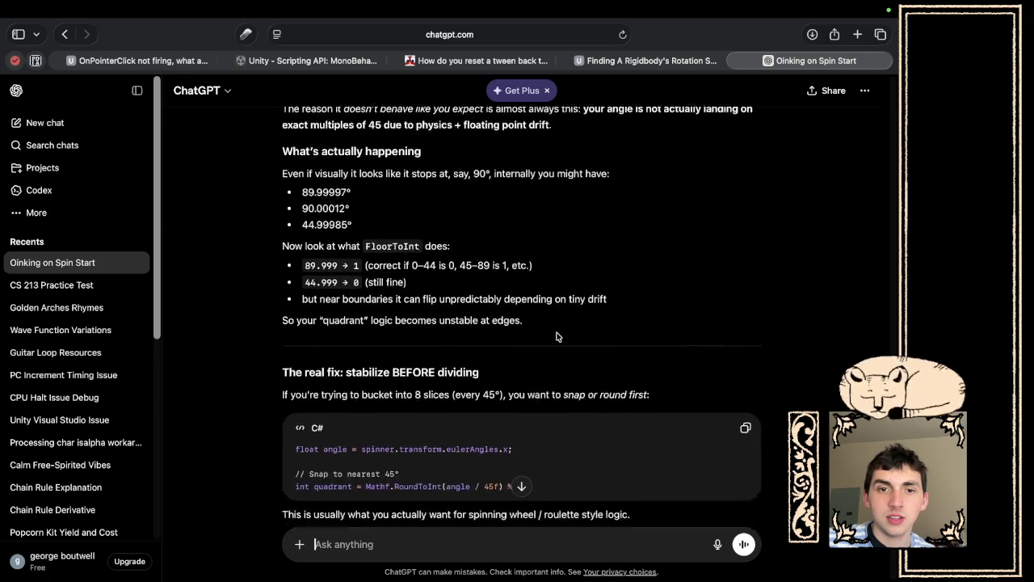
scroll(556, 336, "down", 2)
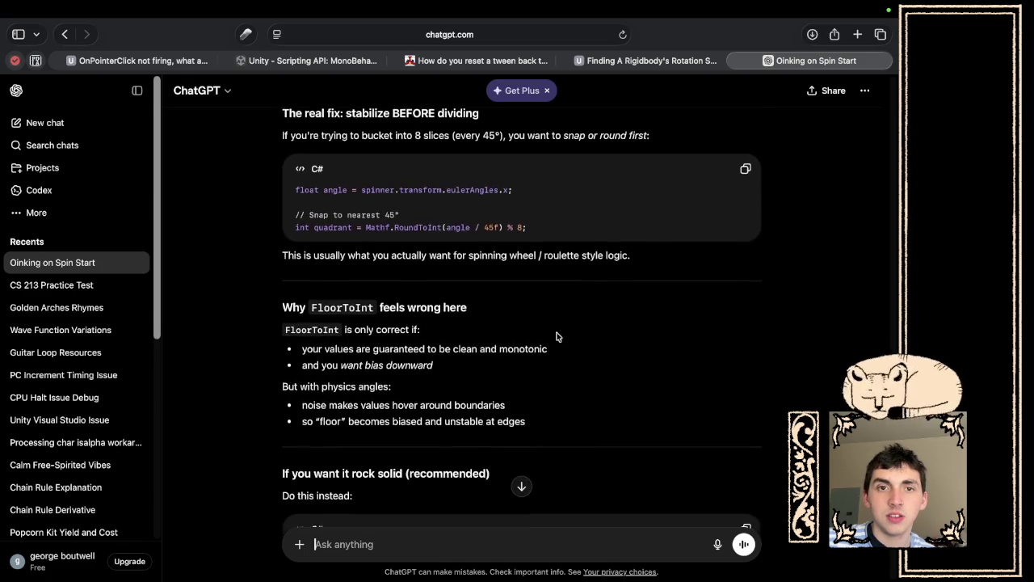
scroll(556, 336, "down", 1)
scroll(556, 336, "up", 1)
scroll(556, 336, "down", 1)
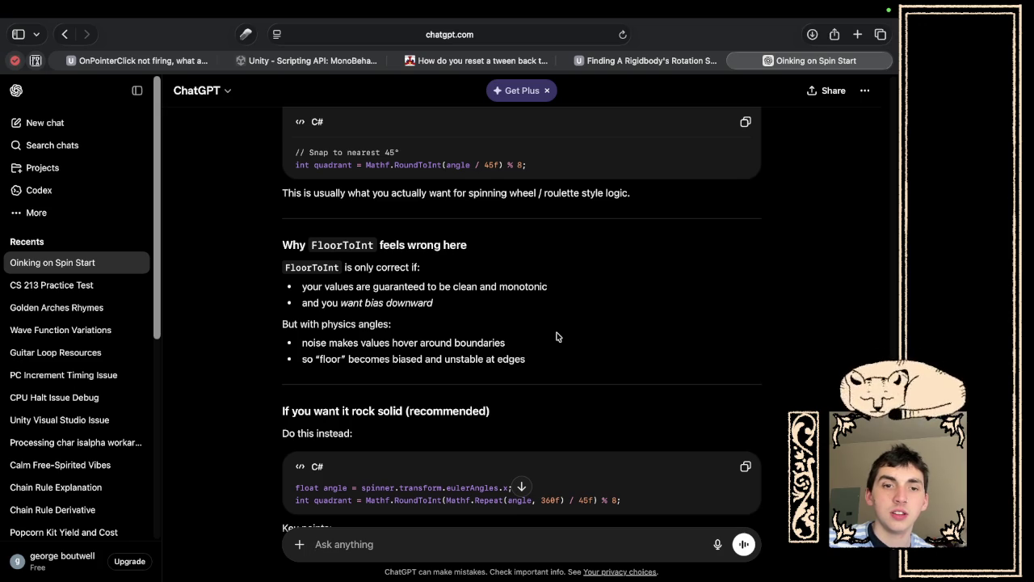
scroll(556, 336, "down", 5)
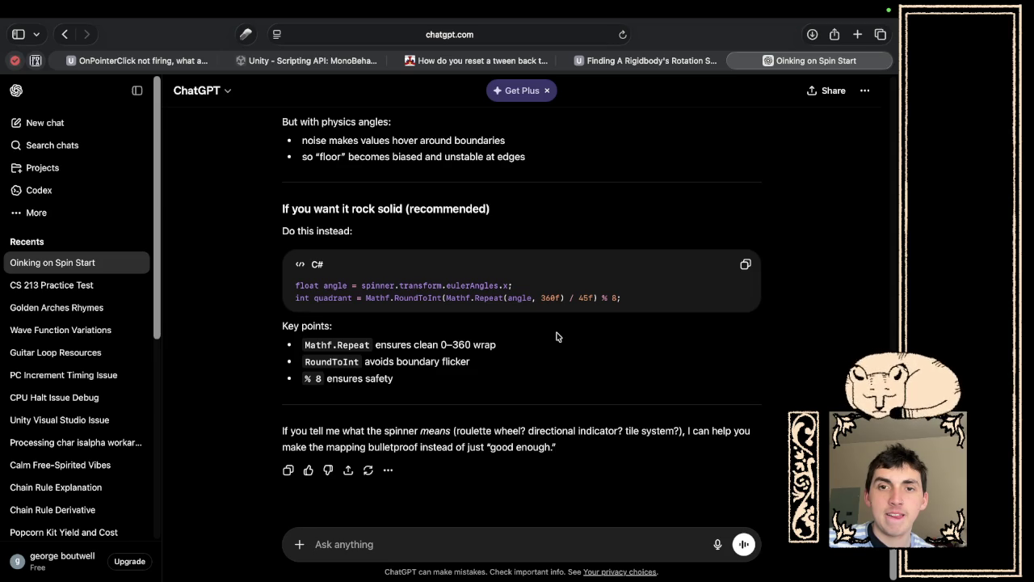
left_click_drag(565, 298, 445, 299)
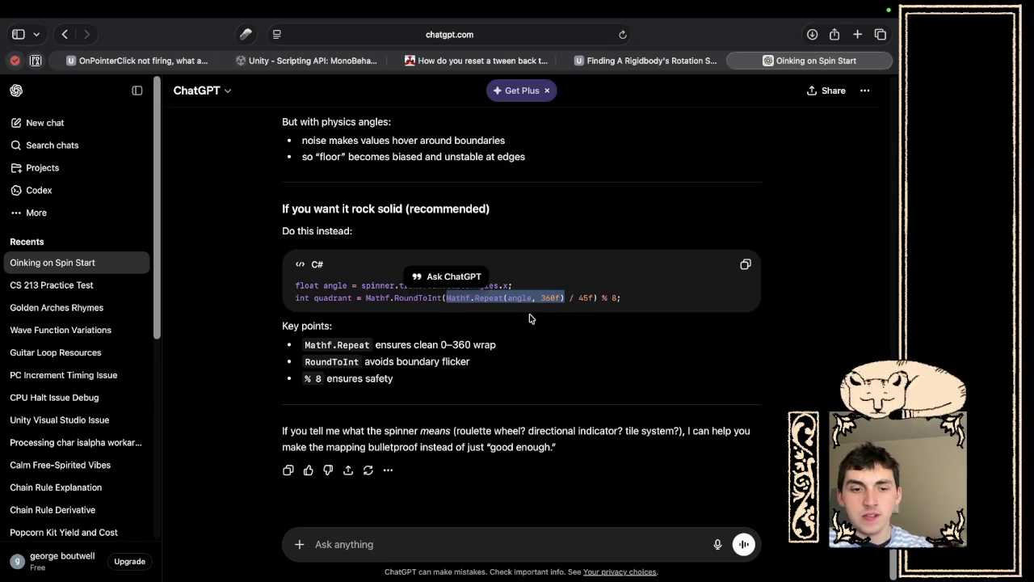
key("super+Tab")
left_click(491, 494)
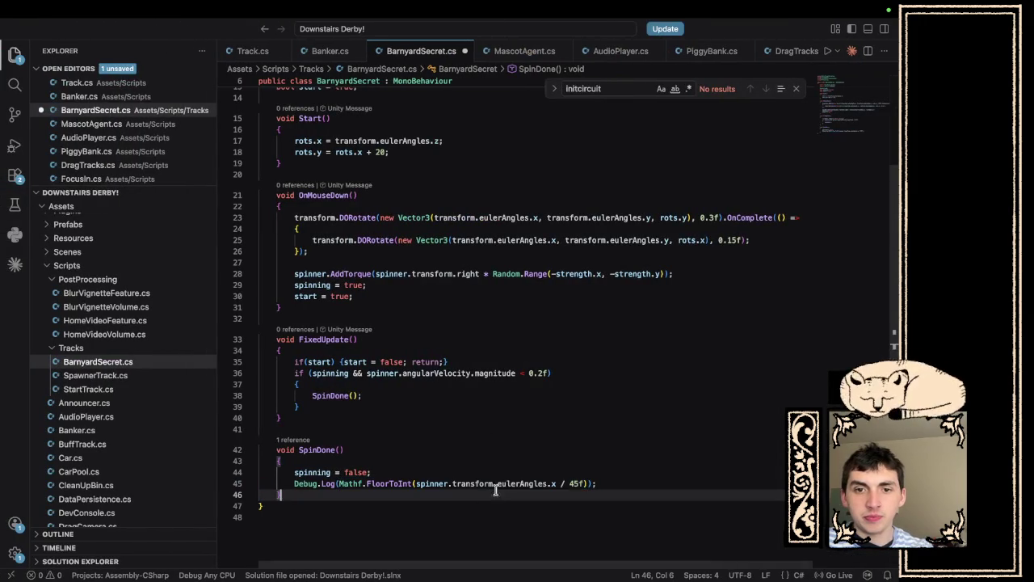
Add 'float angle = spinner.transform.eulerAngles.x;' on a new line after spinning = false;.
left_click(418, 472)
key("Return")
type("float angle = ")
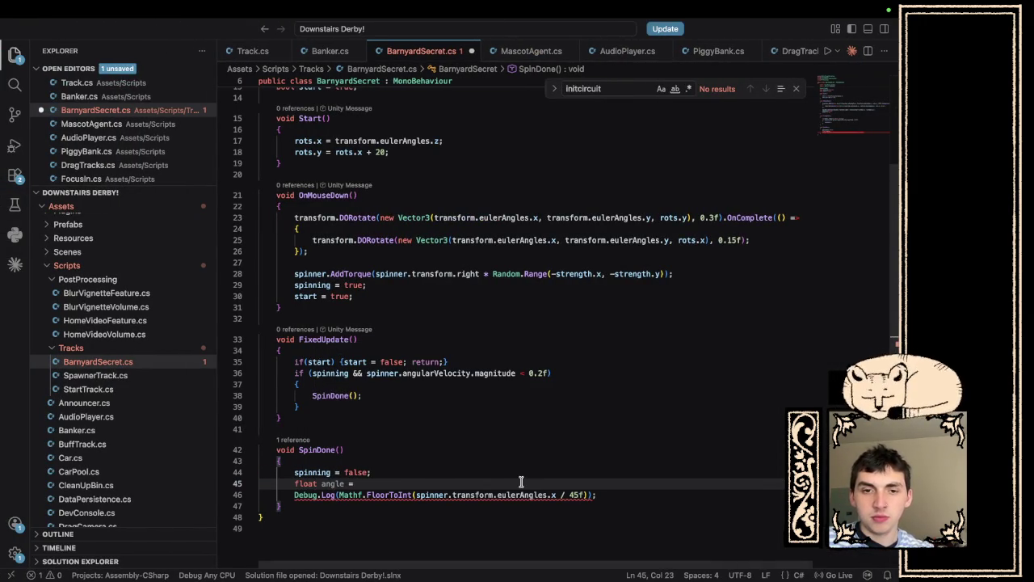
type("spi")
key("Tab")
type(".tr")
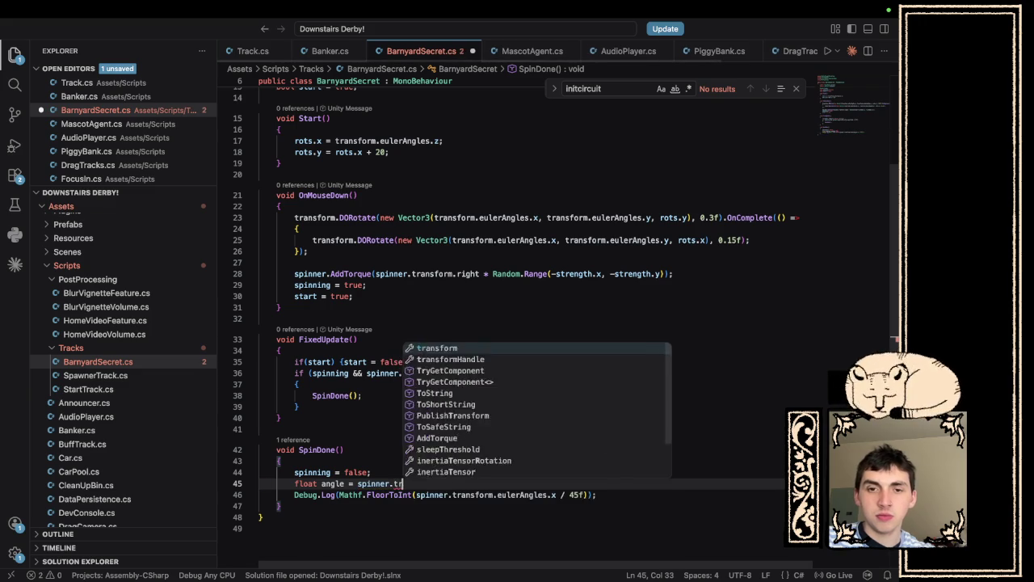
type("ansform.euler")
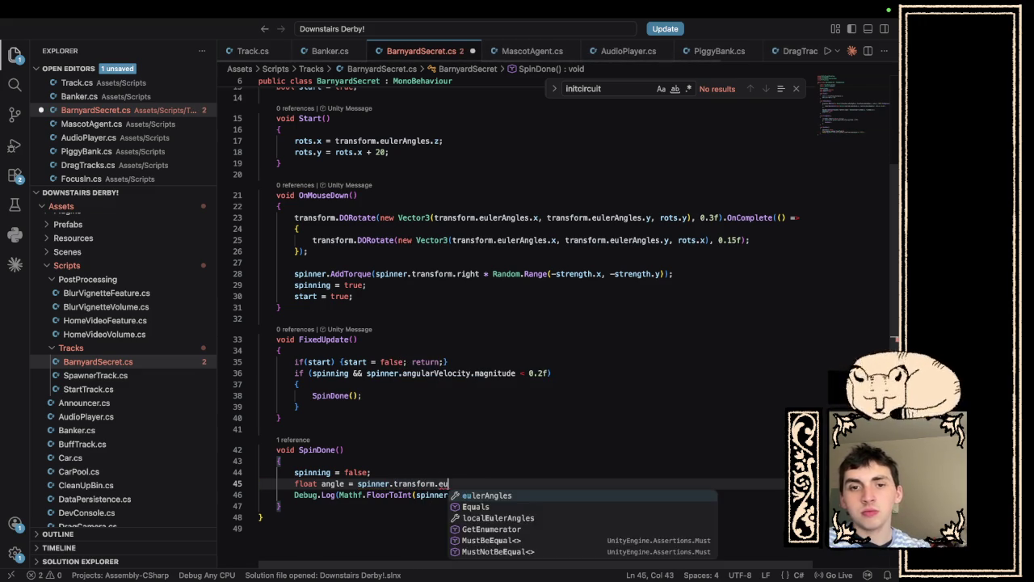
key("Tab")
type(".x;")
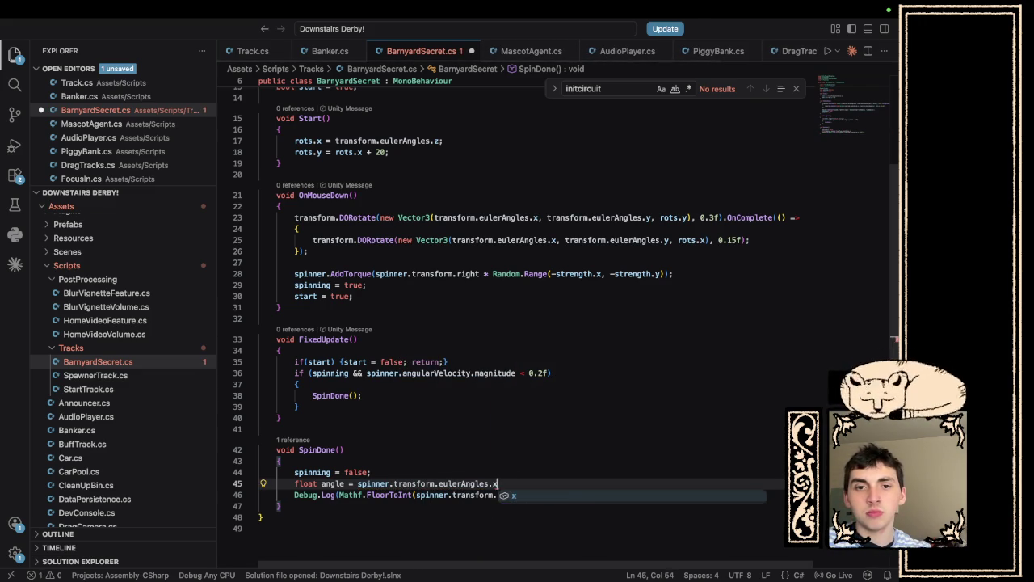
Replace the log's euler angle with Mathf.Repeat(angle, 360f) and save BarnyardSecret.cs.
mouse_move(556, 494)
left_mouse_down()
mouse_move(360, 495)
mouse_move(418, 495)
left_mouse_up()
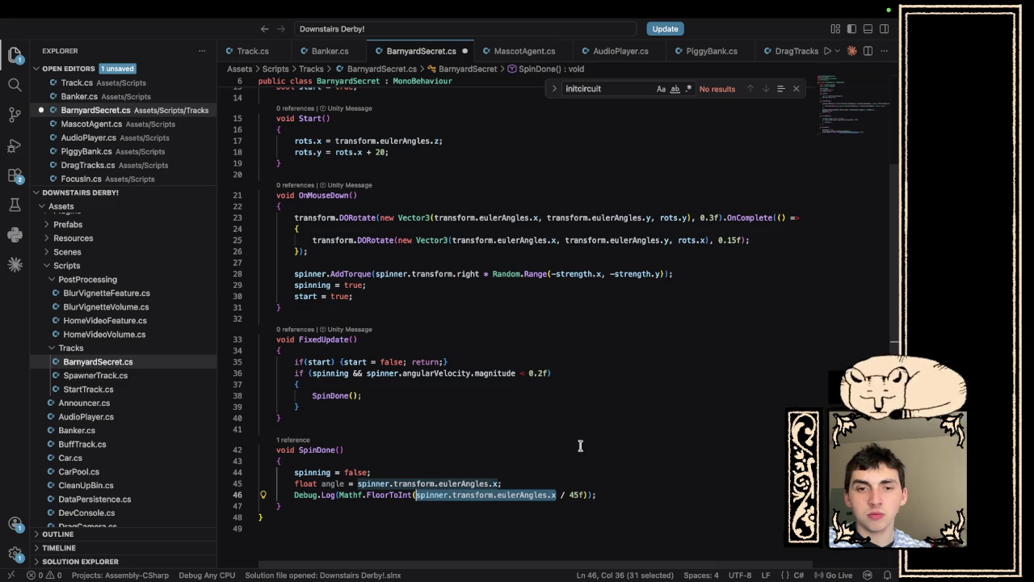
type("Mathf.Repeat(angle, 360f")
key("super+s")
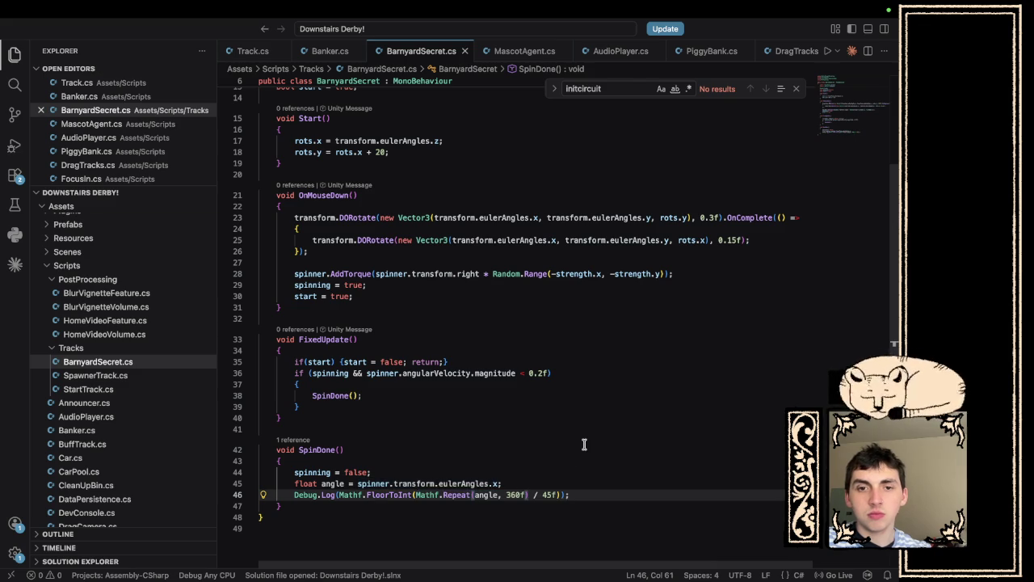
key("ctrl+Left")
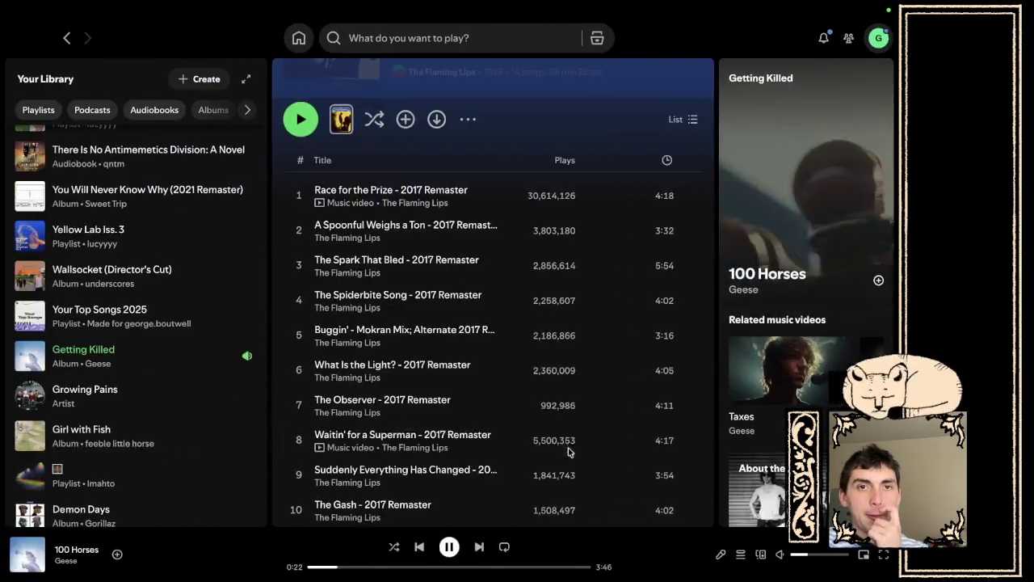
key("ctrl+Left")
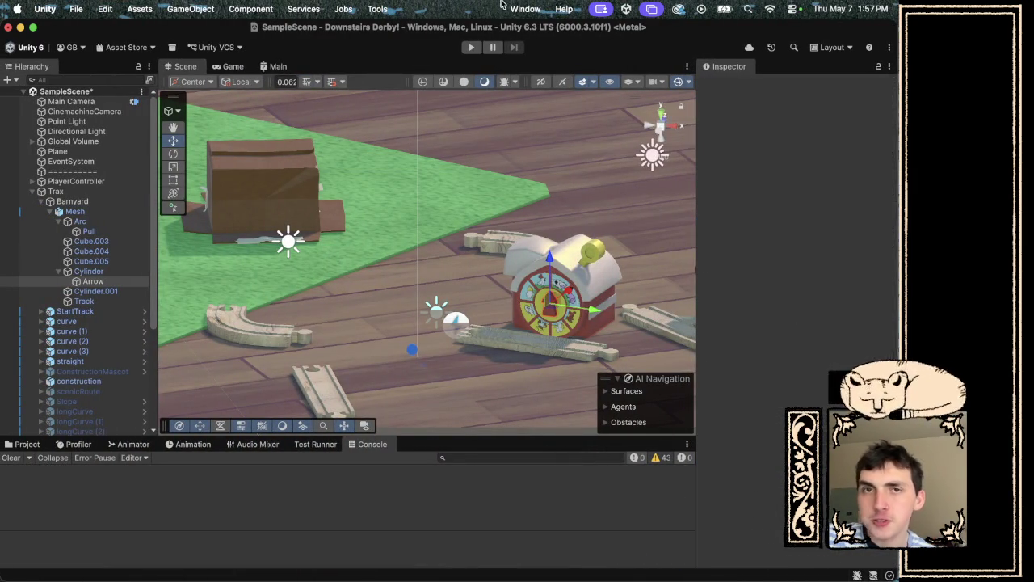
Play the game and spin the barnyard spinner while the Console logs quadrants 7 and 0.
left_click(472, 48)
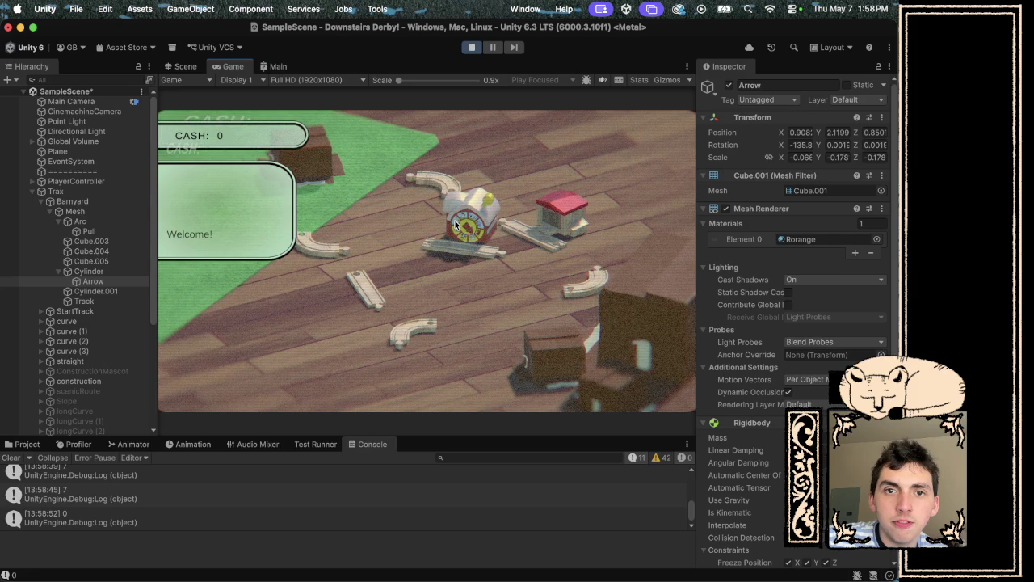
key("super+Tab")
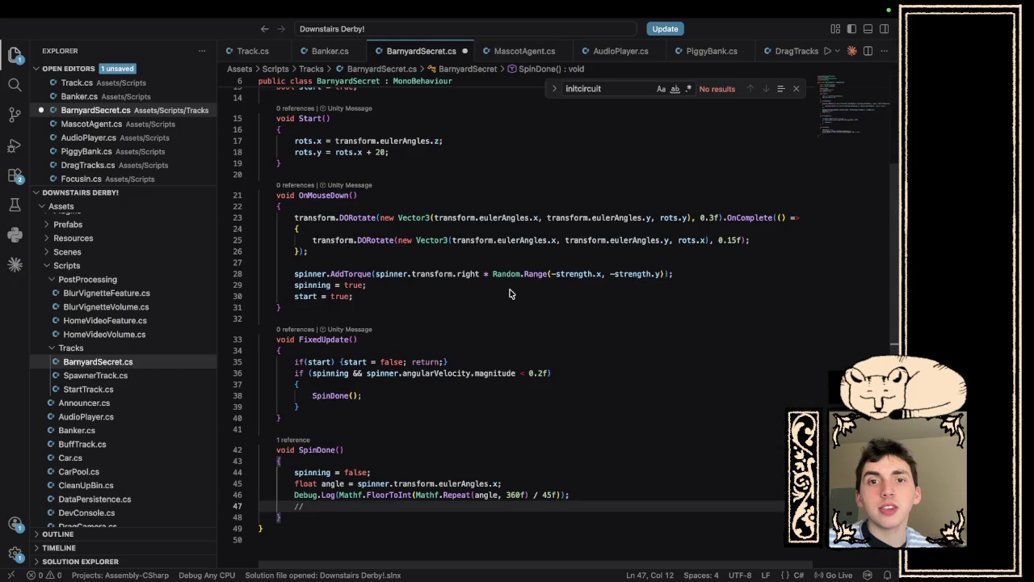
Write the comment '0 is the cat, 7 is the pig.' under the quadrant log.
type("0 is the ")
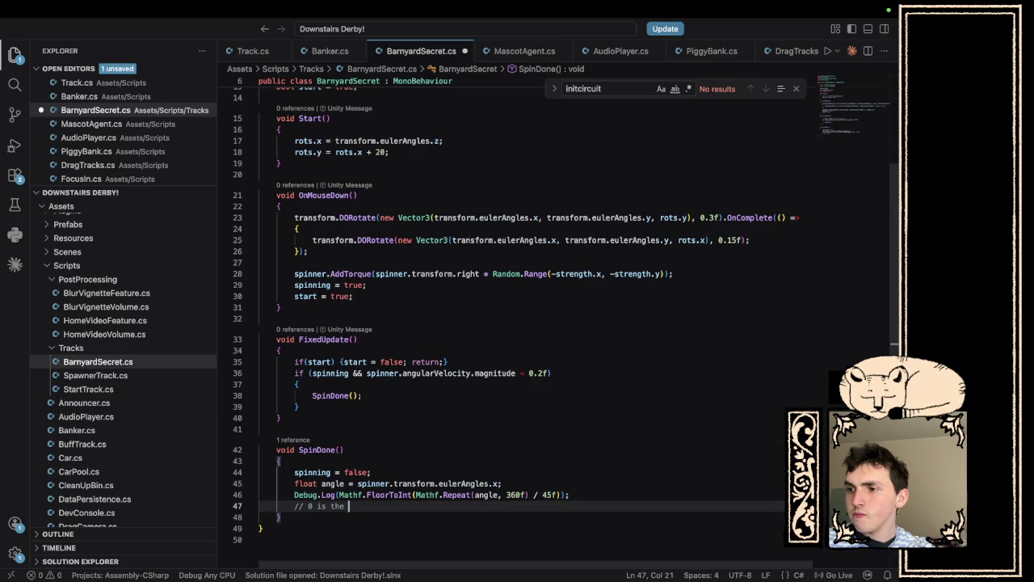
type("cat,")
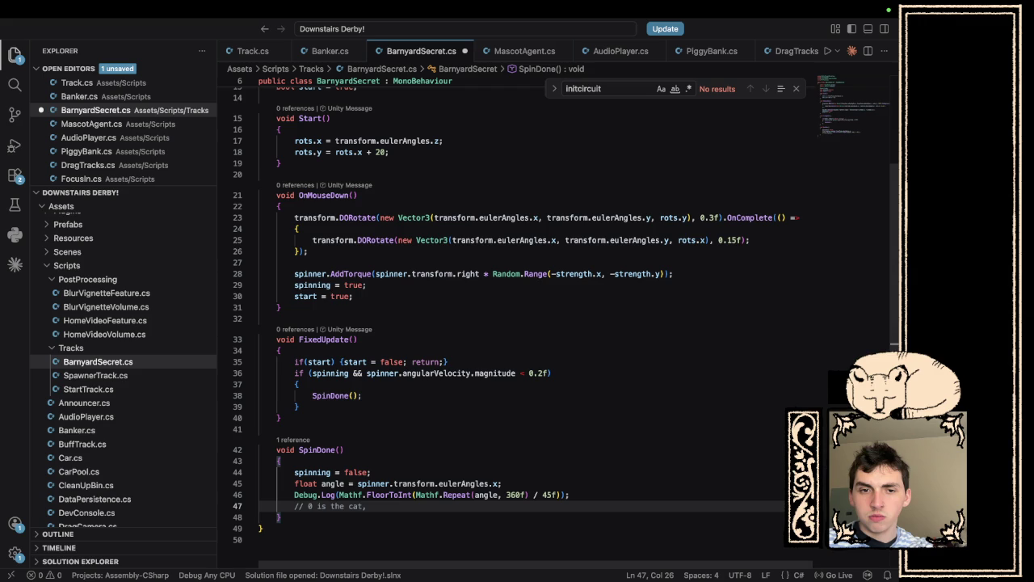
type("7 is the pig.")
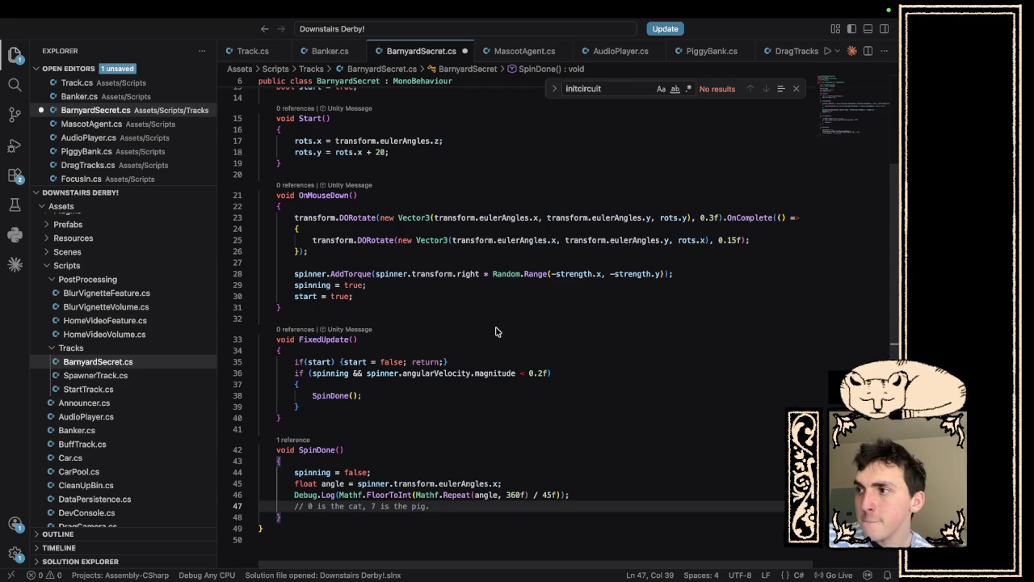
key("ctrl+Left")
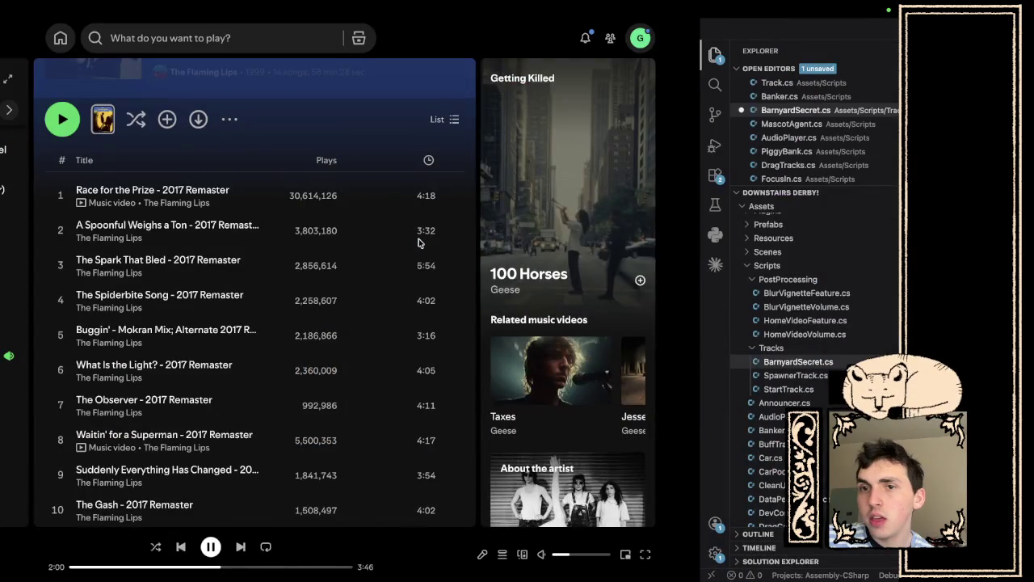
key("ctrl+Left")
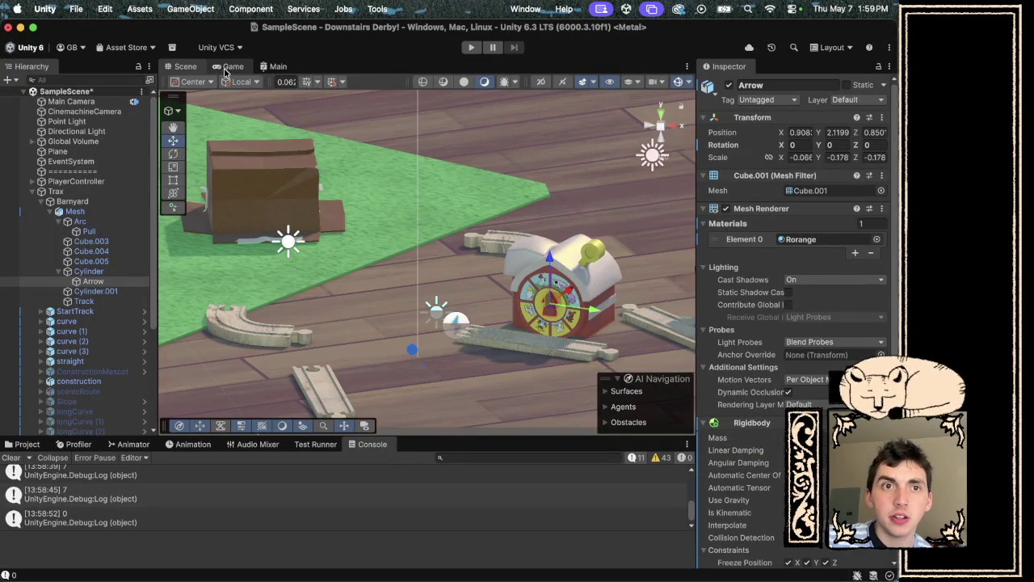
Show the Game view, collapse Barnyard in the Hierarchy, and switch to the Project assets.
left_click(226, 70)
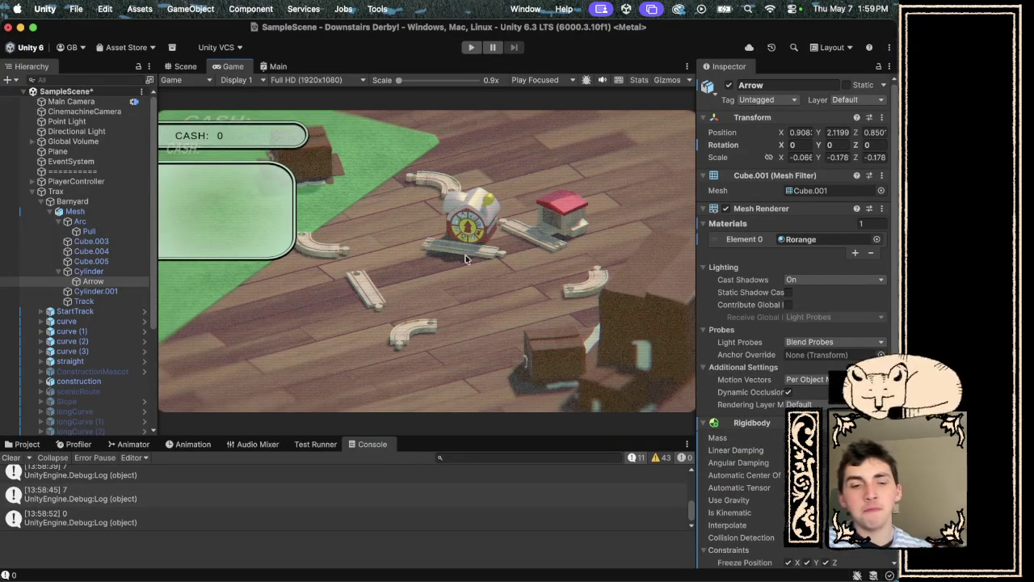
left_click(41, 201)
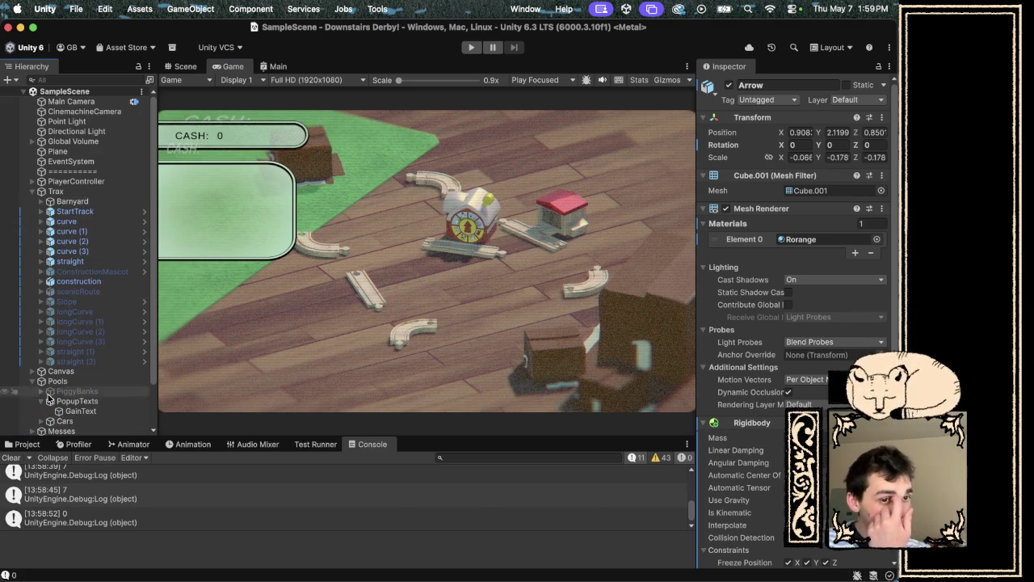
left_click(25, 443)
scroll(65, 509, "down", 5)
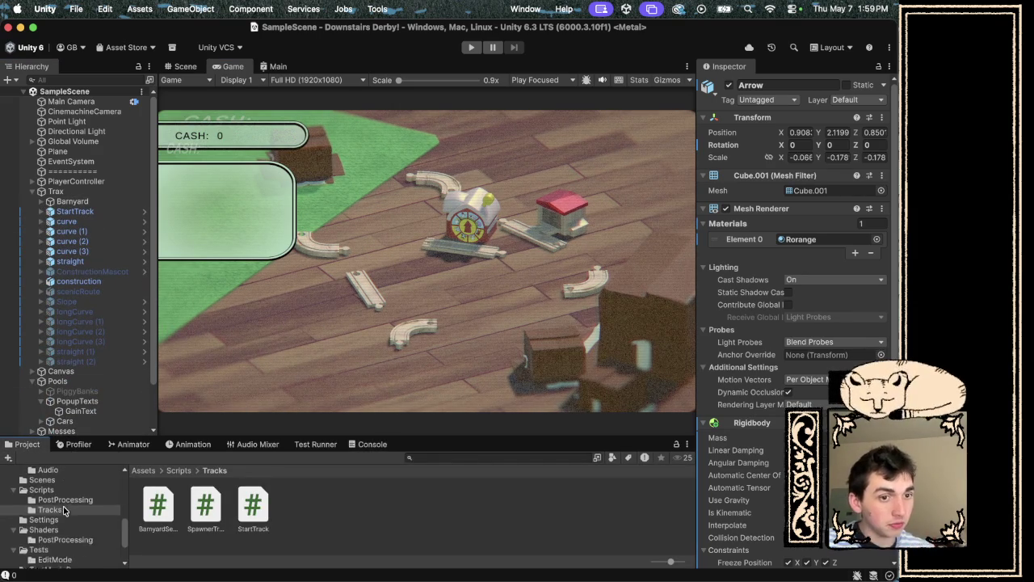
scroll(63, 506, "up", 4)
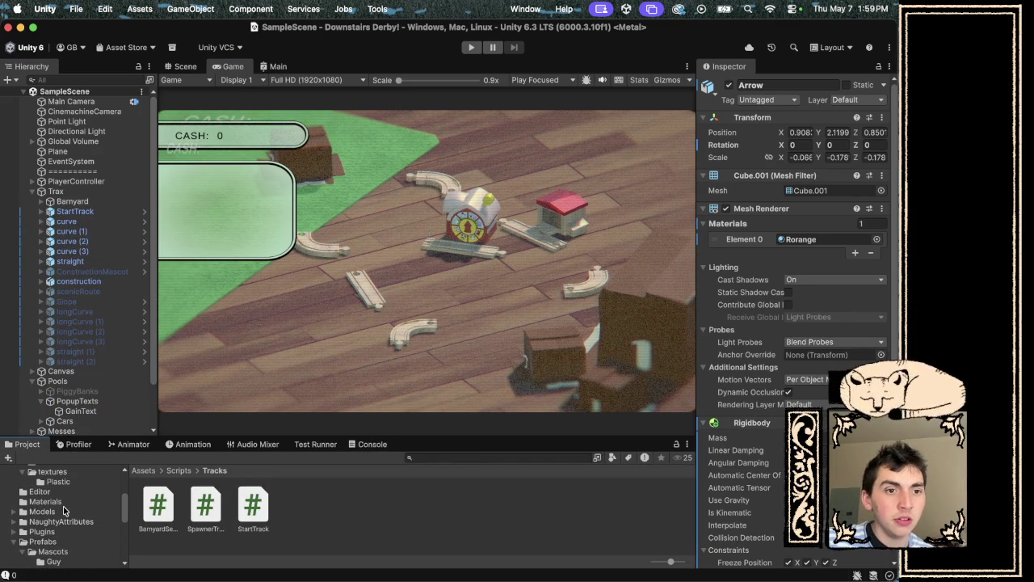
scroll(63, 506, "down", 3)
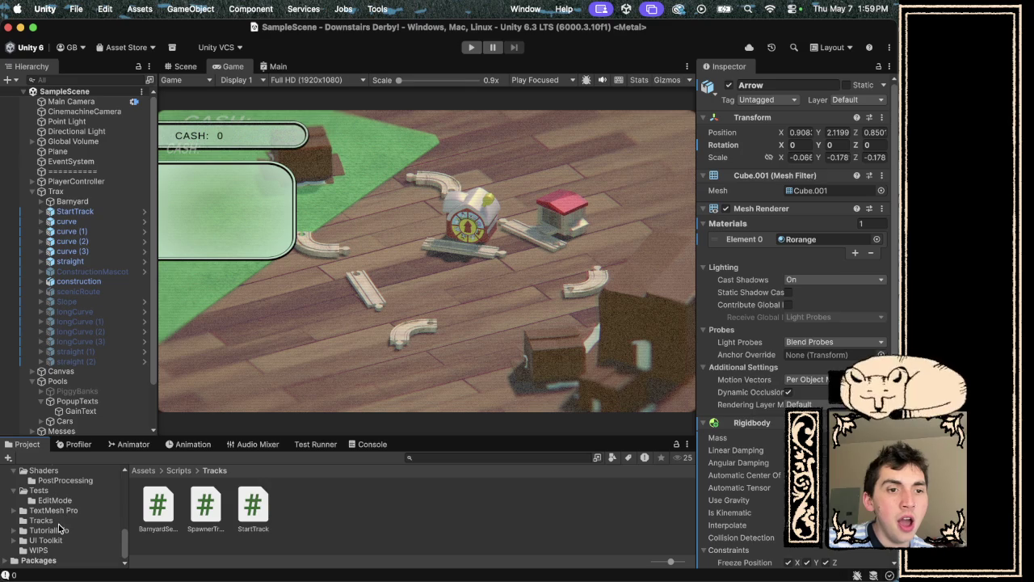
Open the Assets/Tracks folder and browse its Barnyard, PitStop, StartTrack and straight prefabs.
left_click(59, 522)
scroll(83, 379, "down", 3)
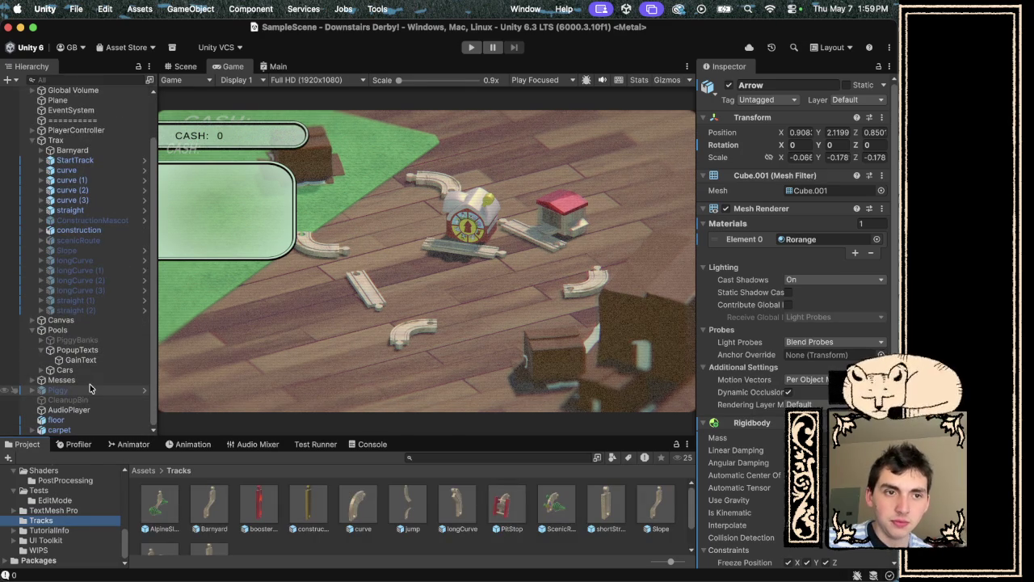
scroll(85, 340, "up", 3)
scroll(85, 335, "down", 3)
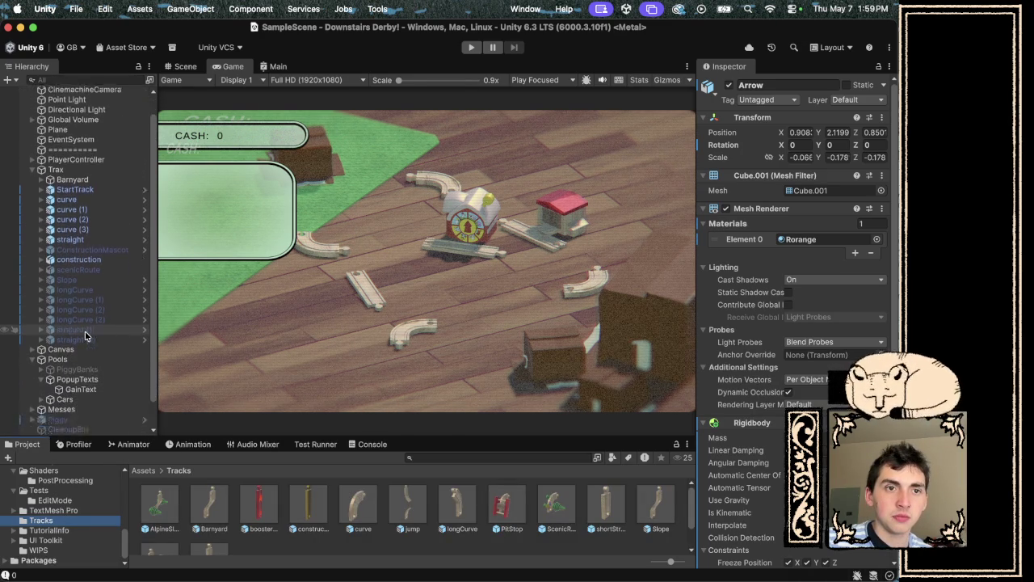
scroll(85, 332, "up", 3)
scroll(85, 331, "down", 3)
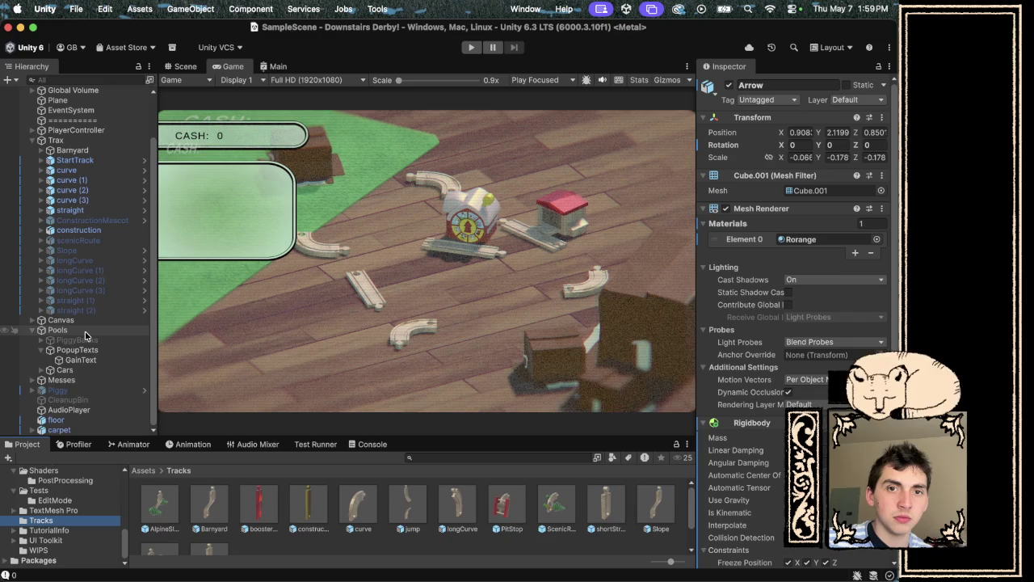
scroll(231, 496, "down", 2)
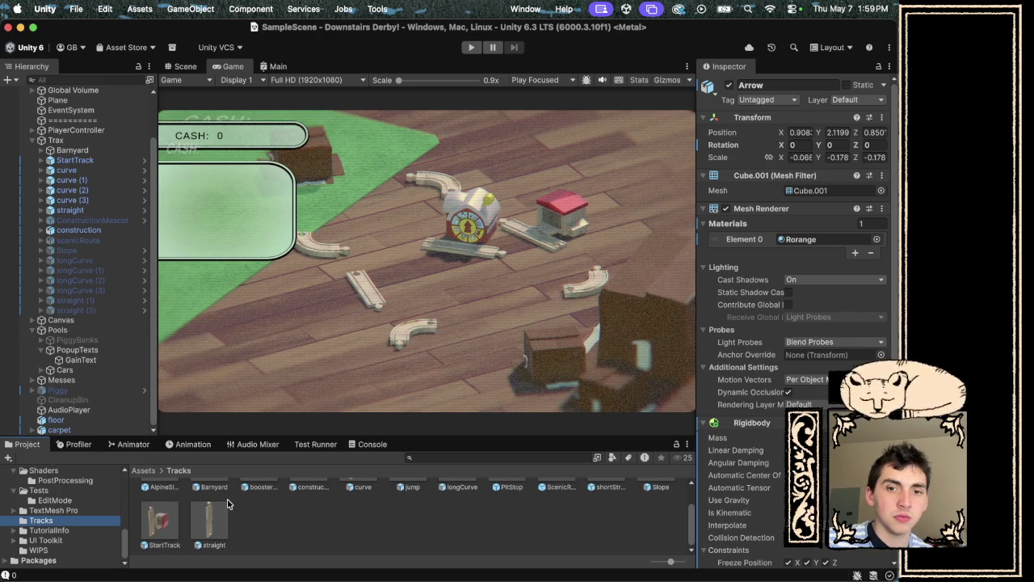
scroll(230, 496, "up", 2)
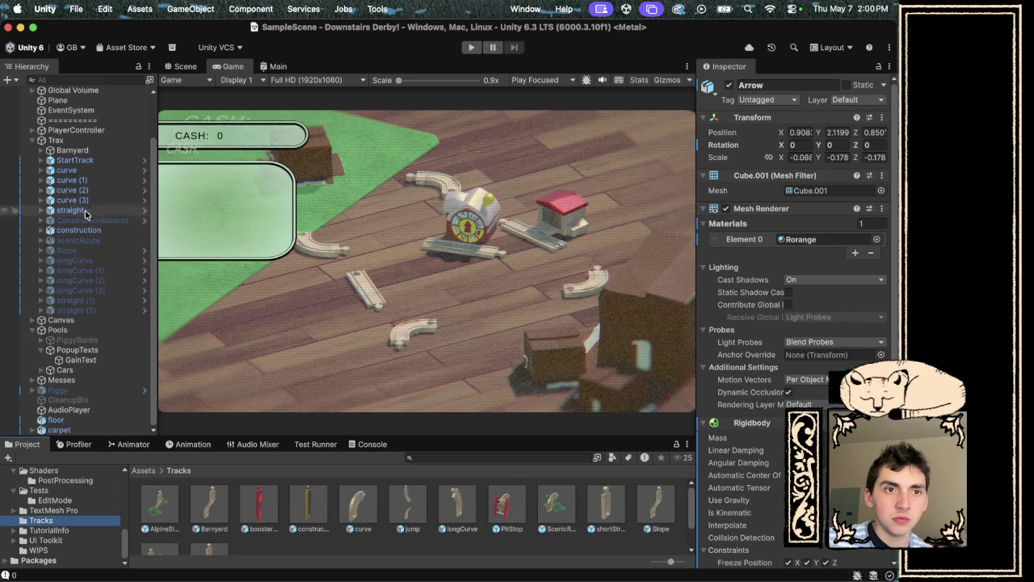
Save the scene's Barnyard object as a new prefab in Tracks and delete the old Barnyard prefab.
left_click(88, 152)
mouse_move(93, 164)
left_mouse_down()
mouse_move(288, 568)
mouse_move(277, 539)
left_mouse_up()
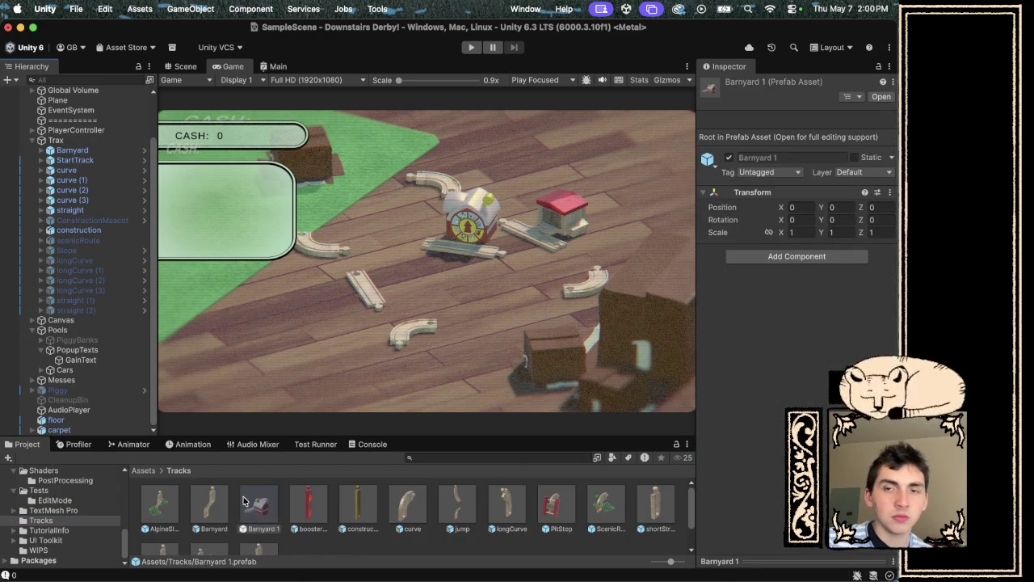
right_click(202, 517)
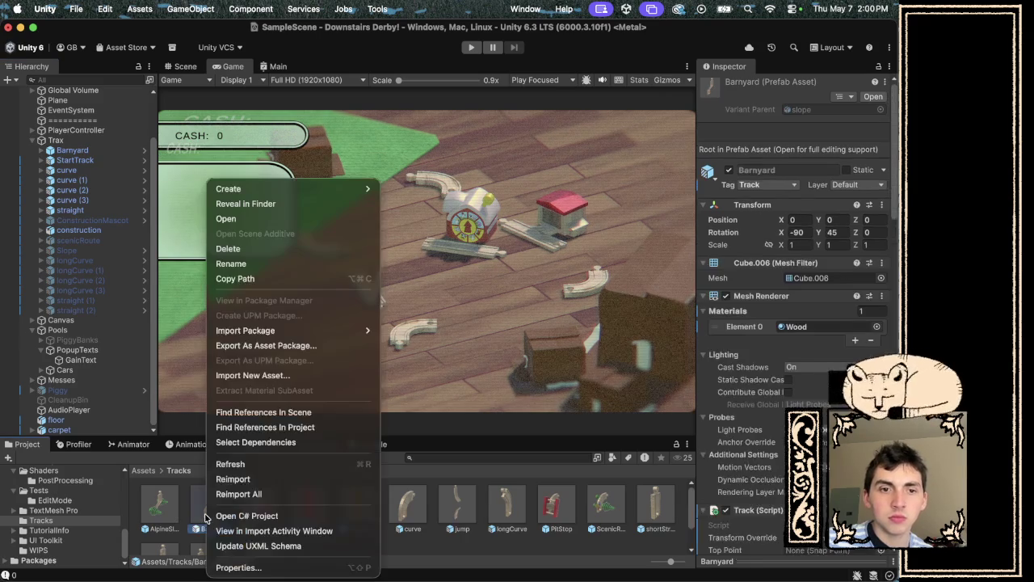
left_click(242, 248)
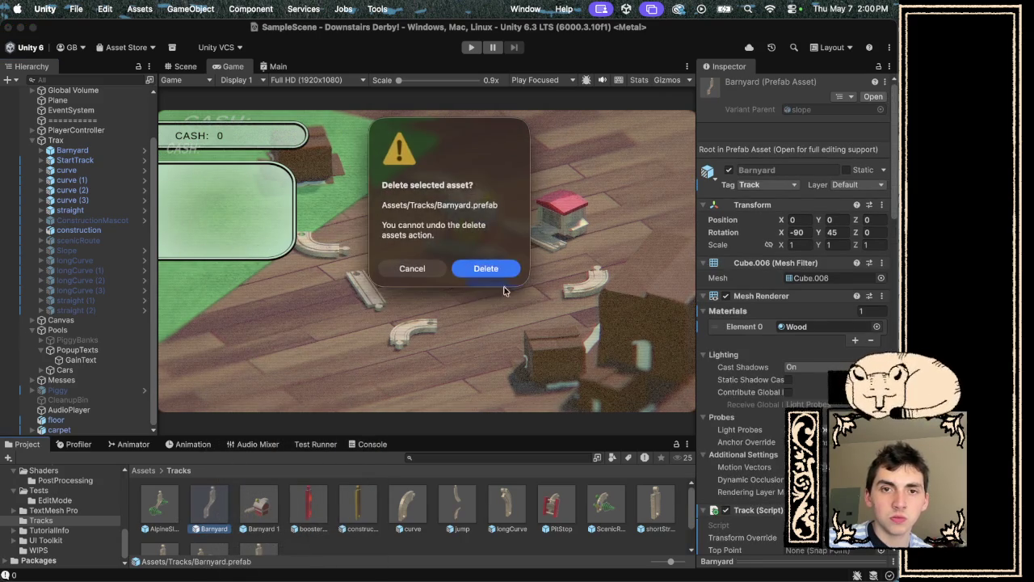
left_click(482, 267)
Rename the Barnyard 1 prefab to Barnyard.
right_click(215, 501)
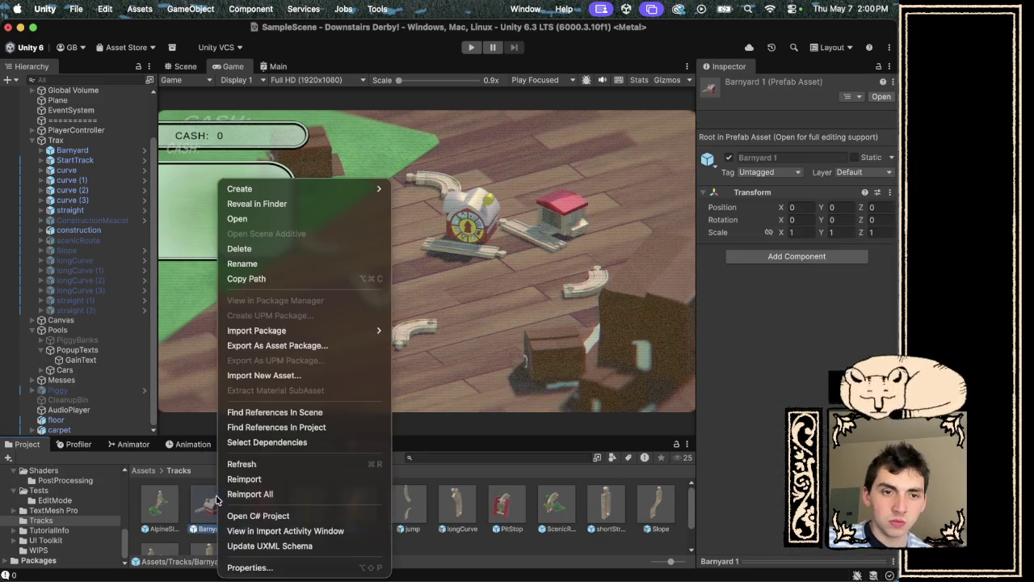
left_click(282, 262)
type("V")
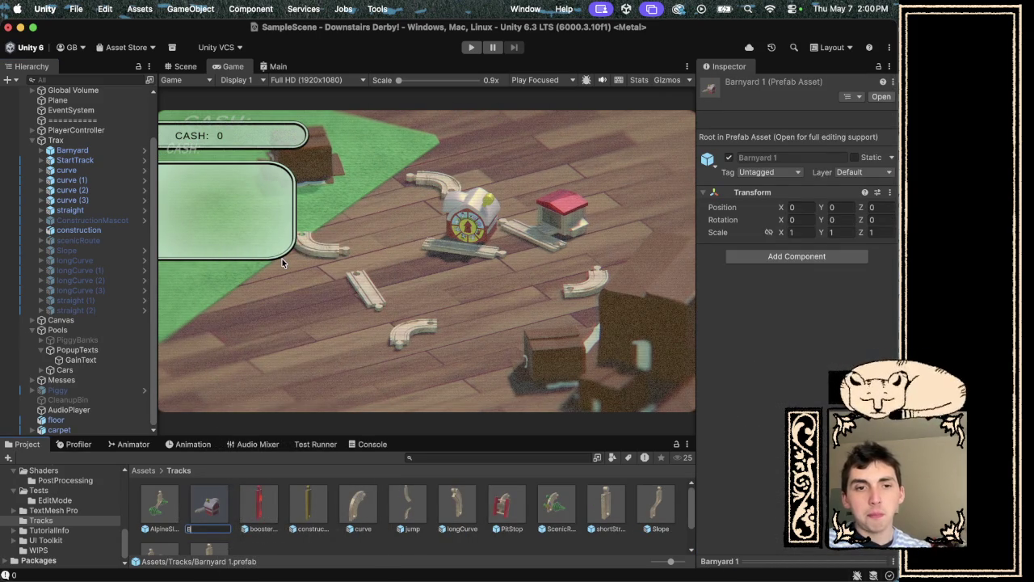
key("Return")
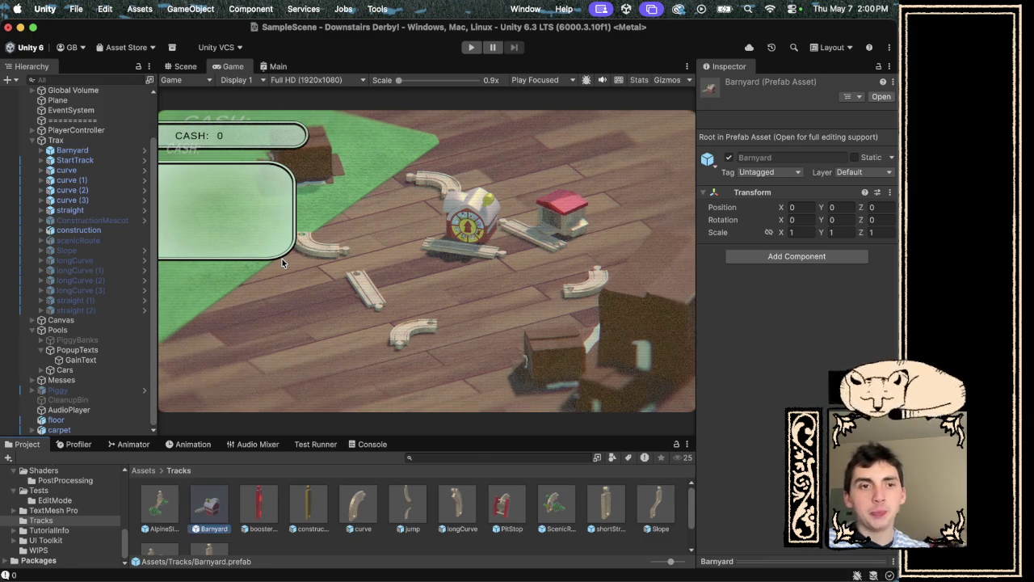
Delete the Barnyard object from the scene and open the Barnyard prefab for editing.
left_click(77, 151)
right_click(77, 154)
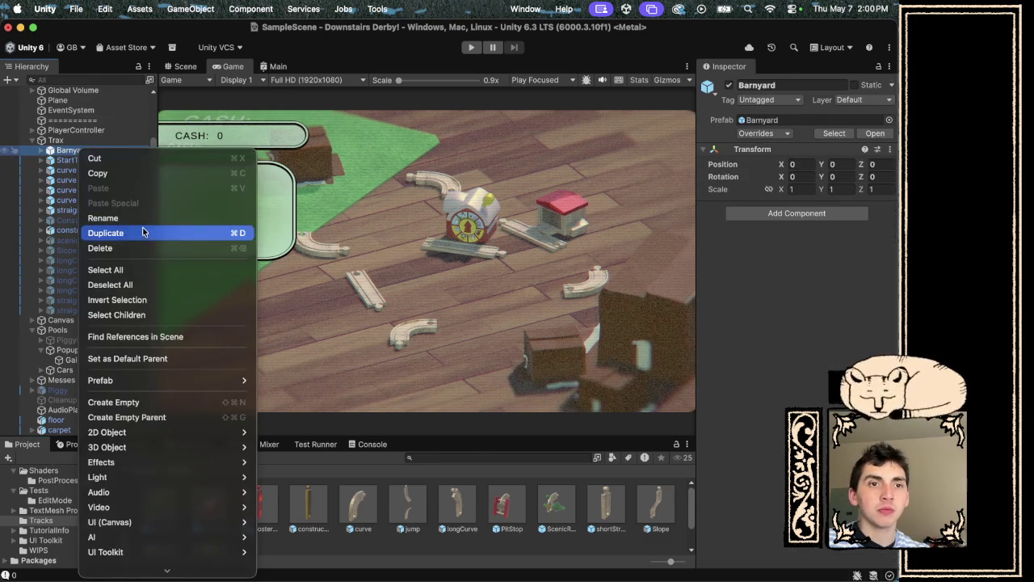
left_click(134, 247)
double_click(209, 505)
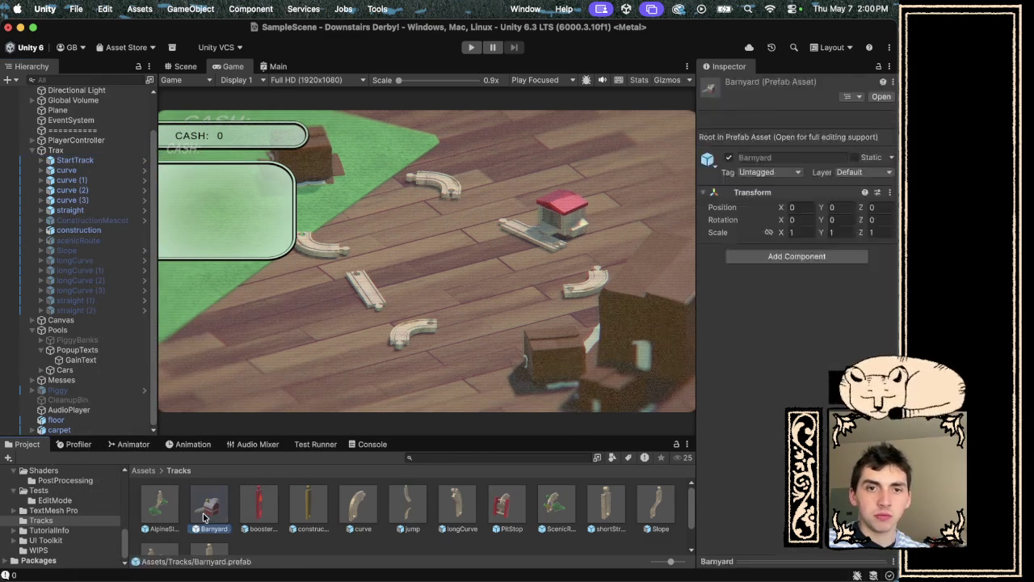
left_click(185, 66)
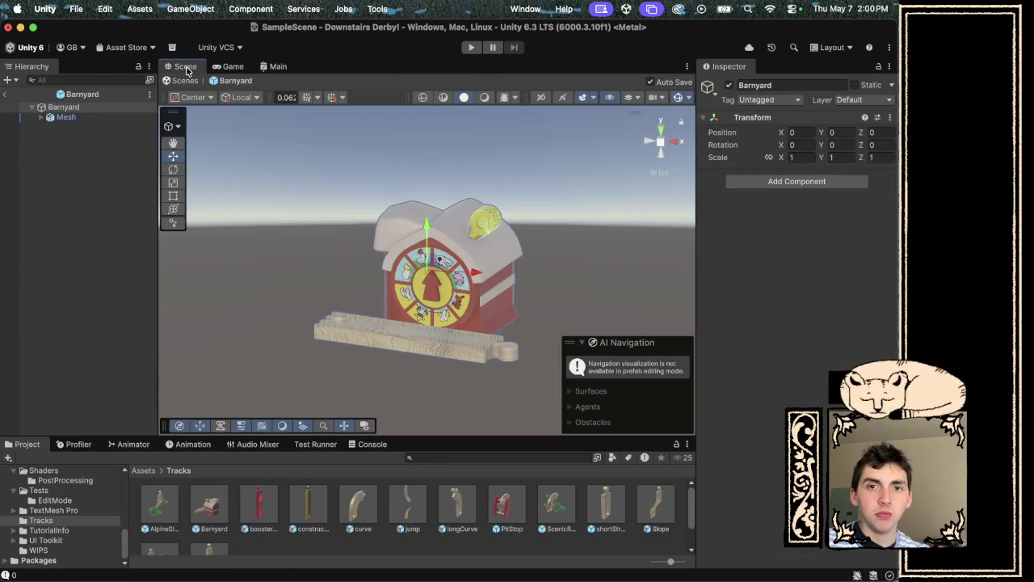
Select the prefab's Mesh, expand it to show Arc, Cube, Cylinder and Track, and select Track.
left_click(366, 251)
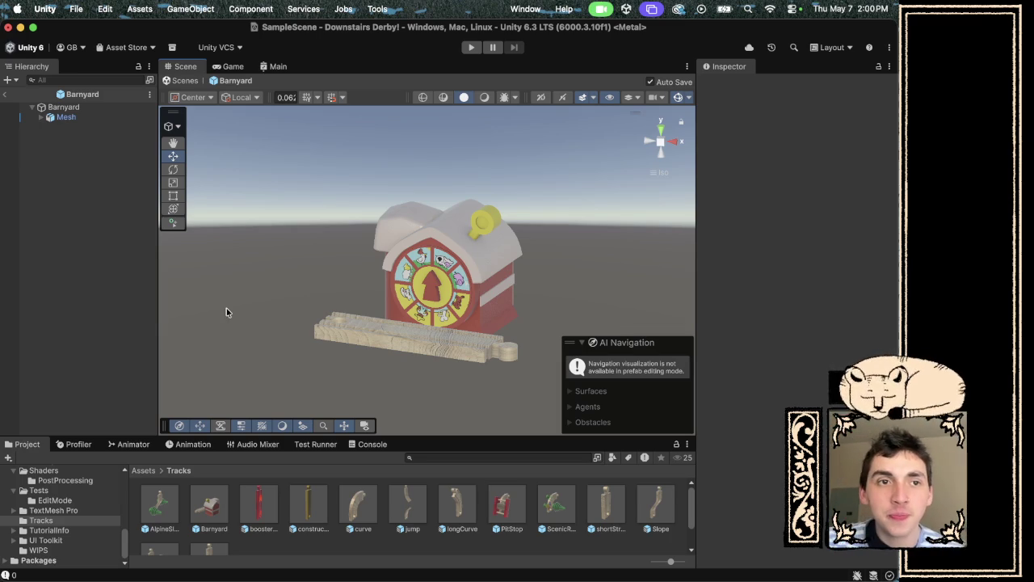
left_click(102, 118)
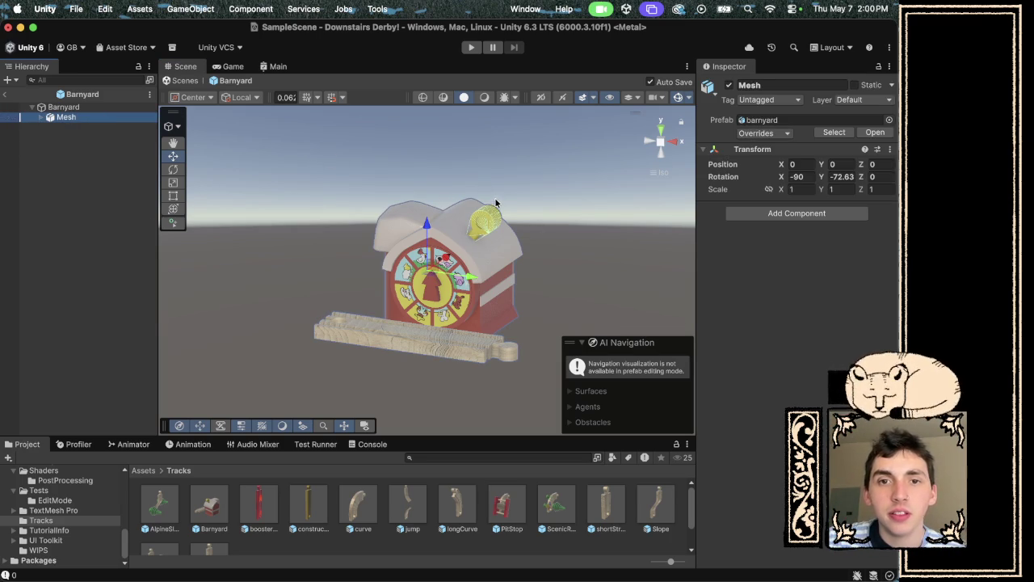
left_click(43, 118)
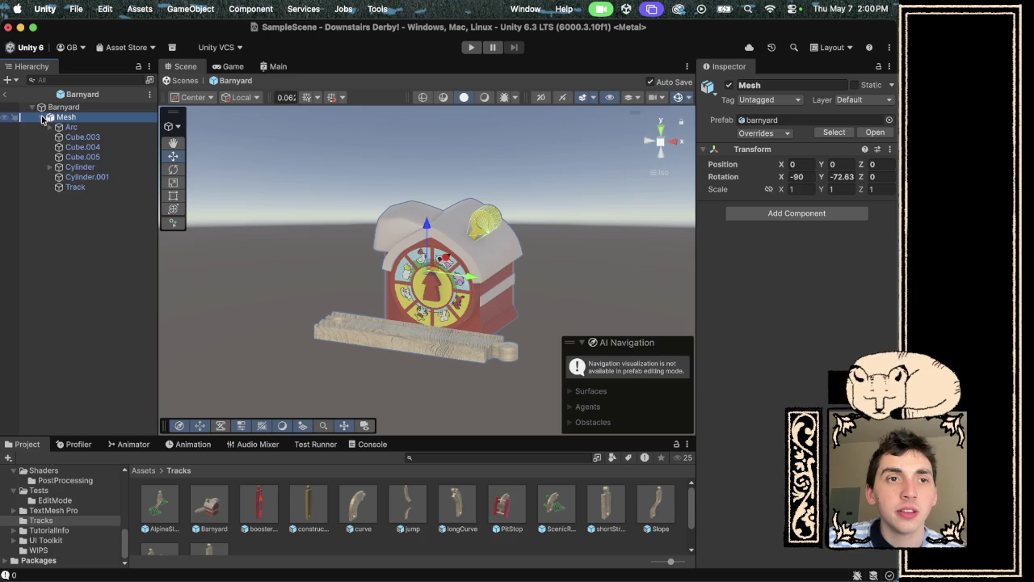
left_click(81, 187)
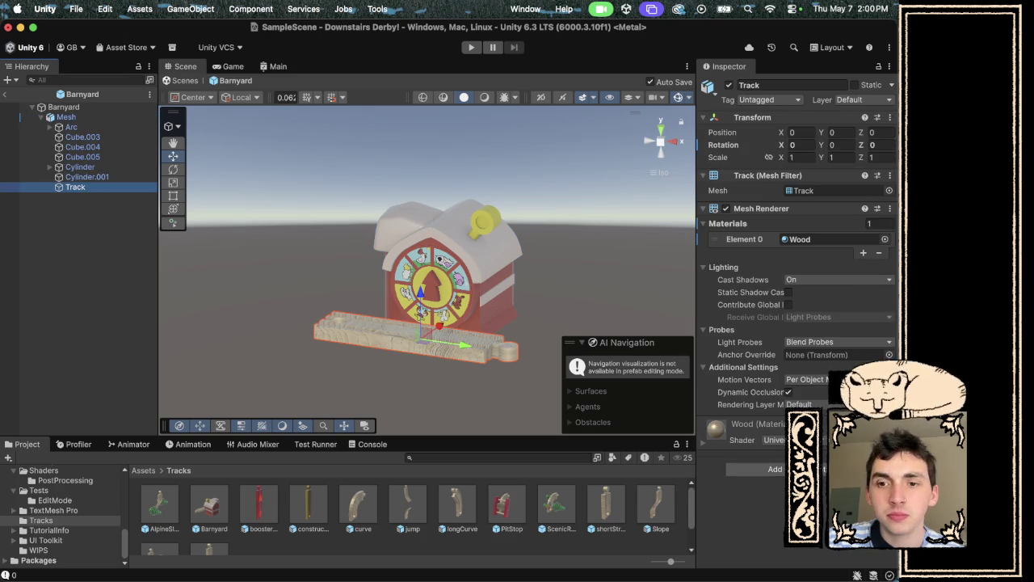
Add a Mesh Collider to the Track piece and tag it Track.
left_click(775, 468)
type("rigi")
key("BackSpace")
key("BackSpace")
key("BackSpace")
type("mesh")
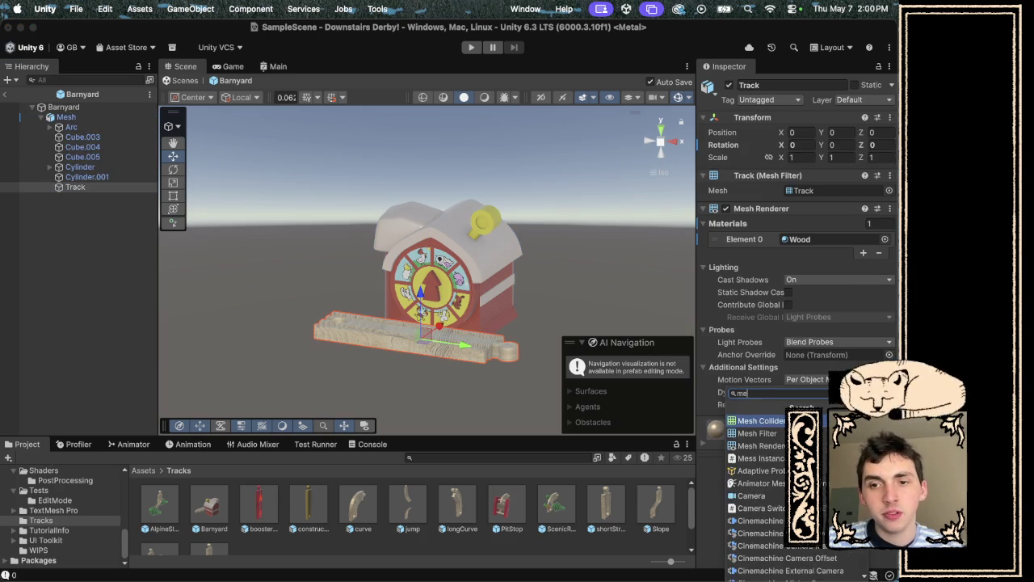
key("Return")
left_click(766, 100)
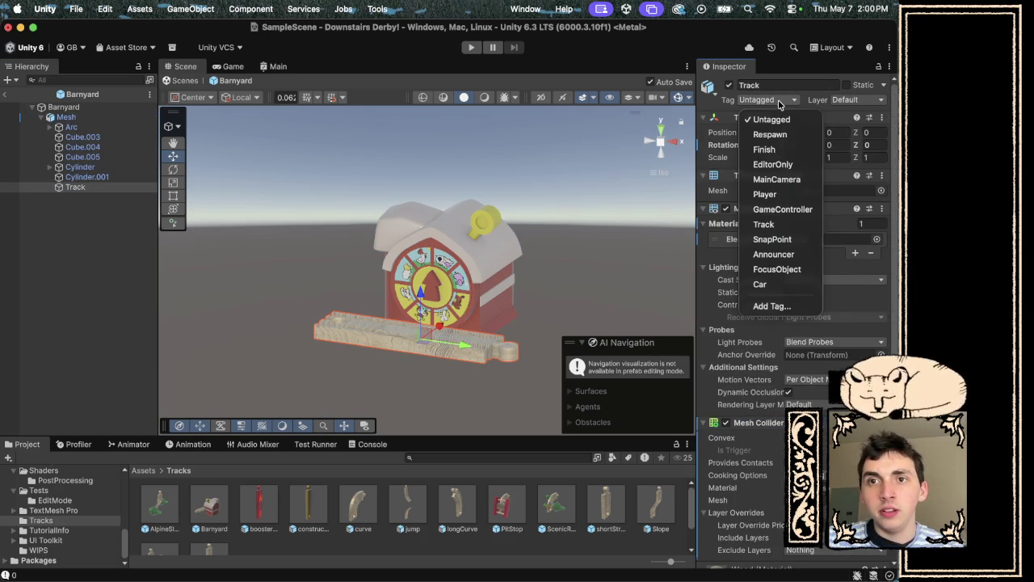
left_click(763, 225)
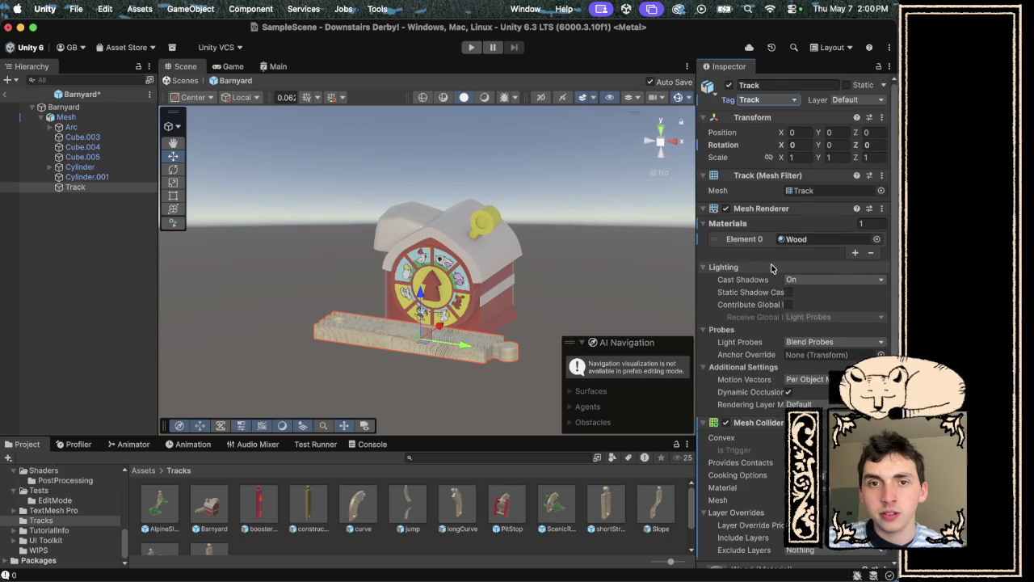
Add a Box Collider to Track and start editing its collider bounds.
scroll(788, 364, "down", 2)
left_click(788, 554)
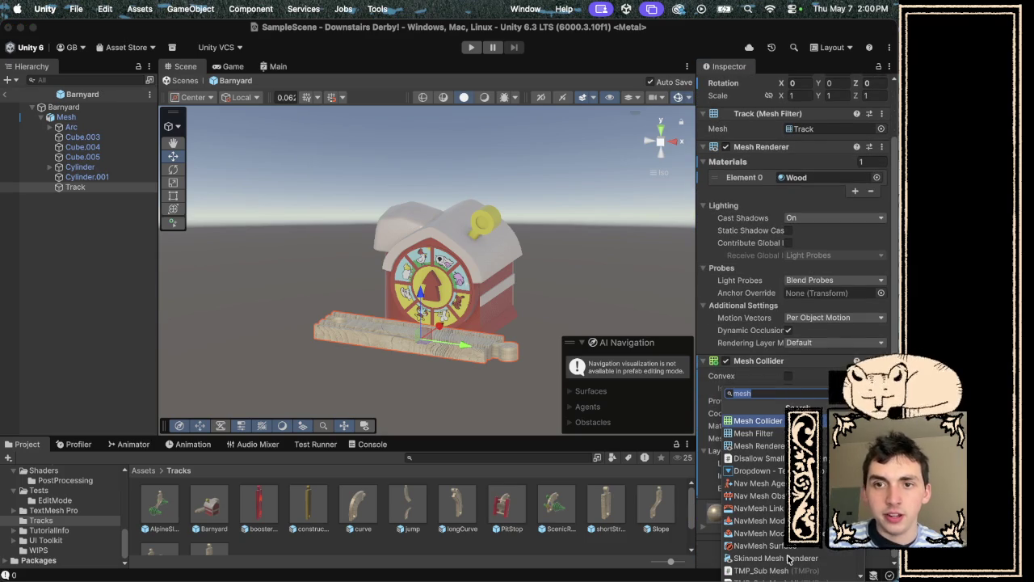
key("Escape")
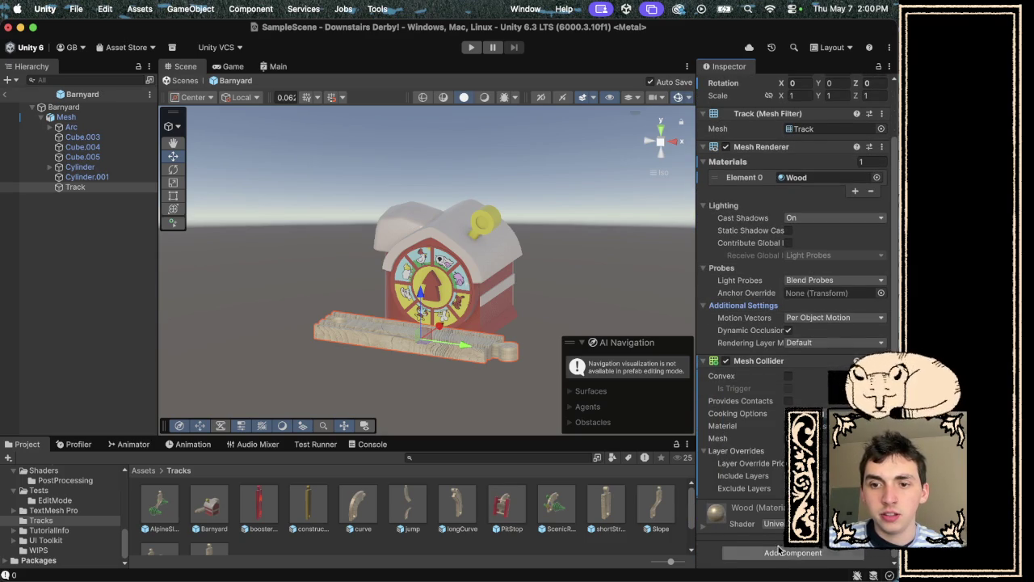
left_click(778, 552)
type("box")
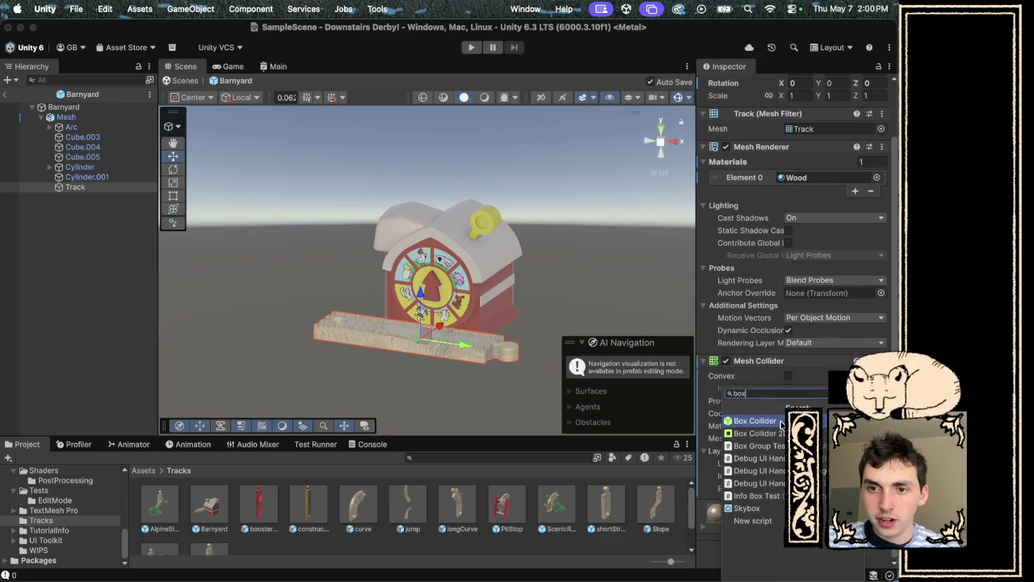
left_click(778, 420)
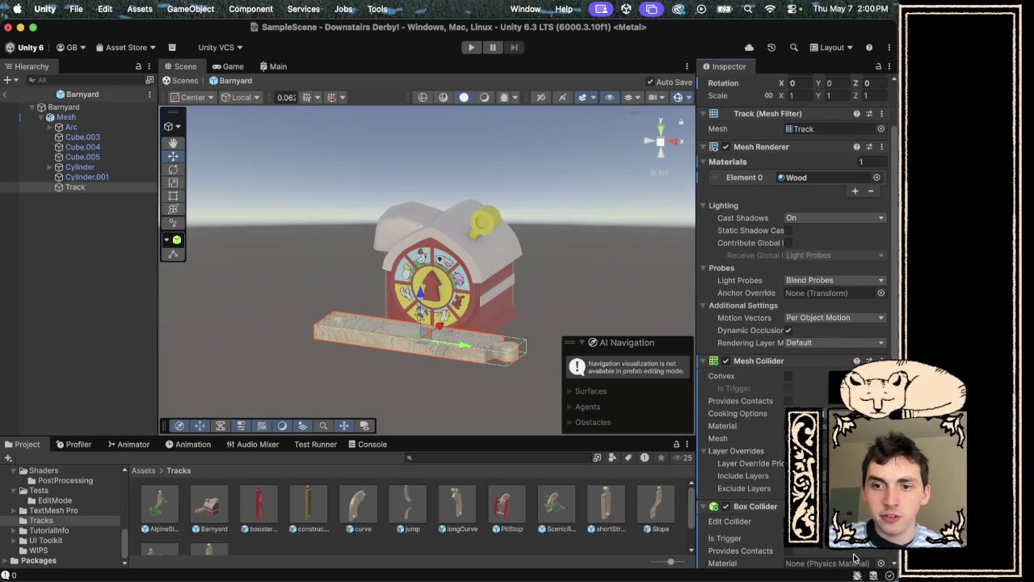
left_click(788, 522)
mouse_move(670, 205)
left_mouse_down()
mouse_move(374, 316)
mouse_move(490, 329)
left_mouse_up()
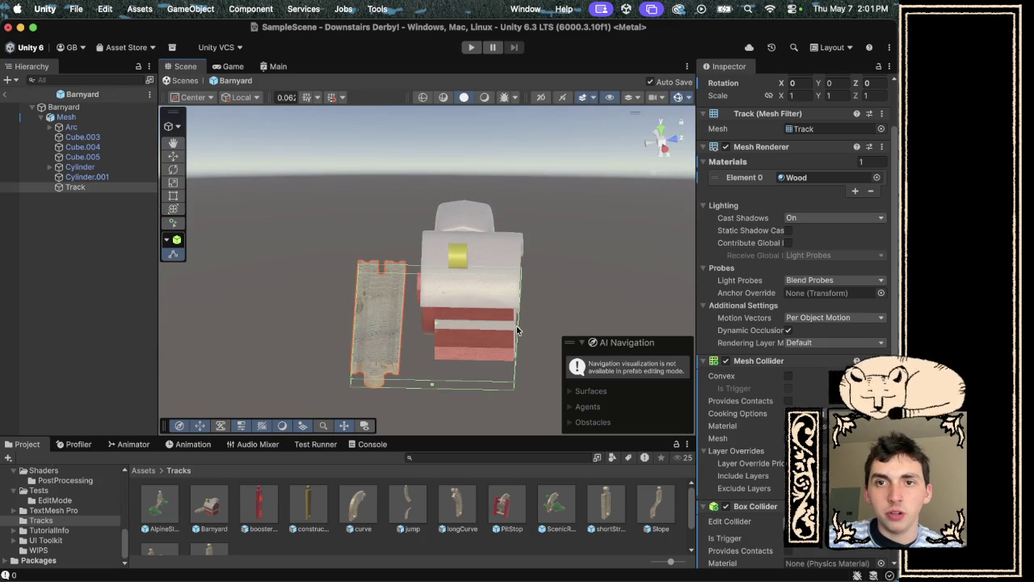
Pull the box collider's edges in around the barn from Top view, then raise its top from Right view.
left_click(660, 131)
left_click_drag(476, 189, 469, 185)
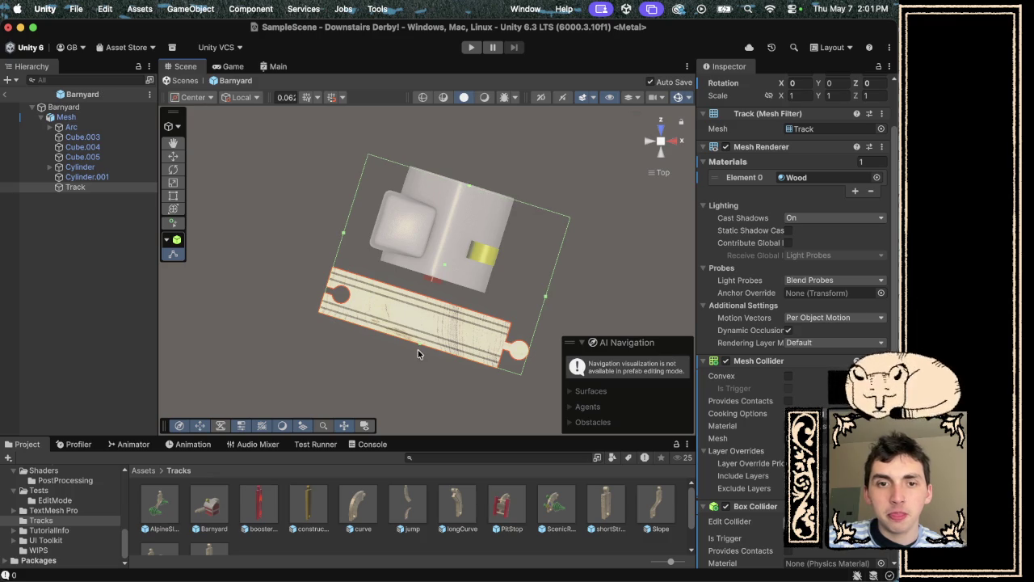
left_click_drag(419, 344, 455, 284)
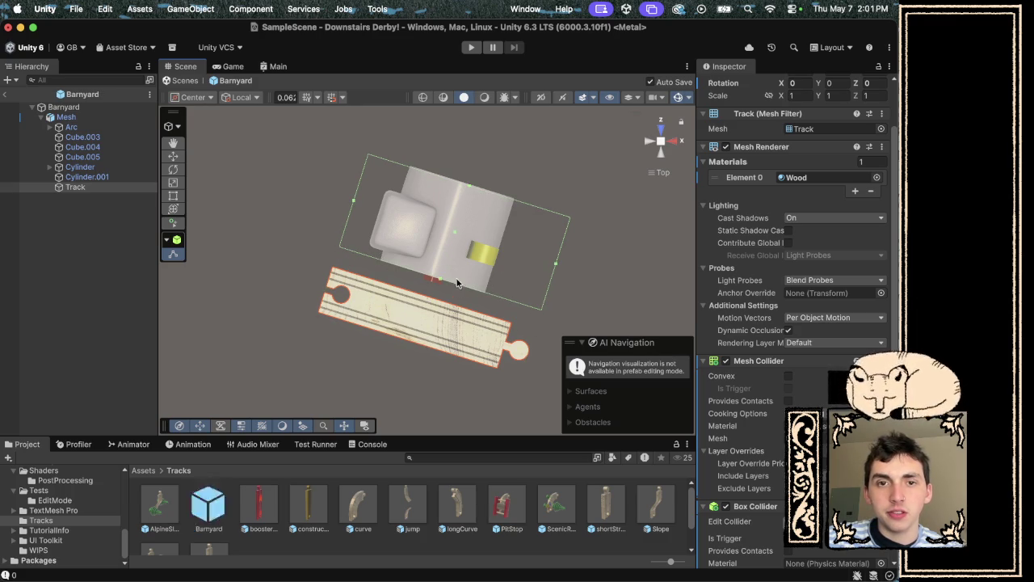
left_click_drag(556, 268, 492, 269)
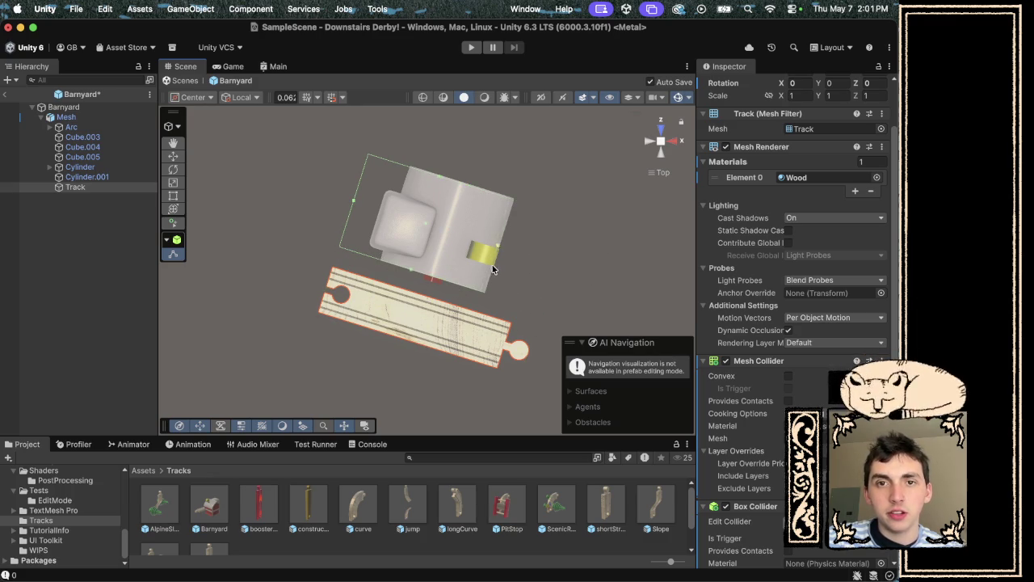
left_click_drag(352, 203, 393, 216)
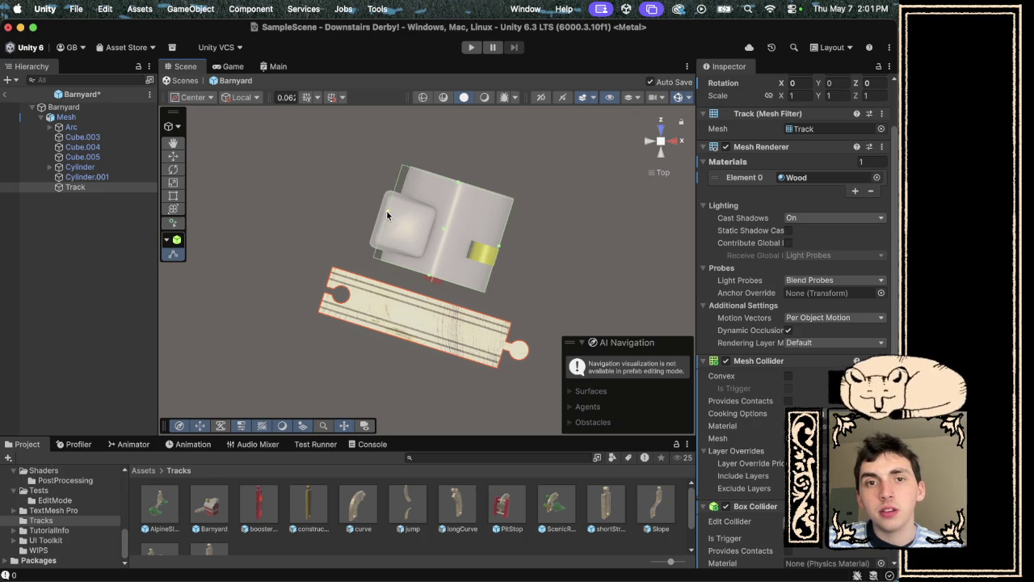
left_click(672, 142)
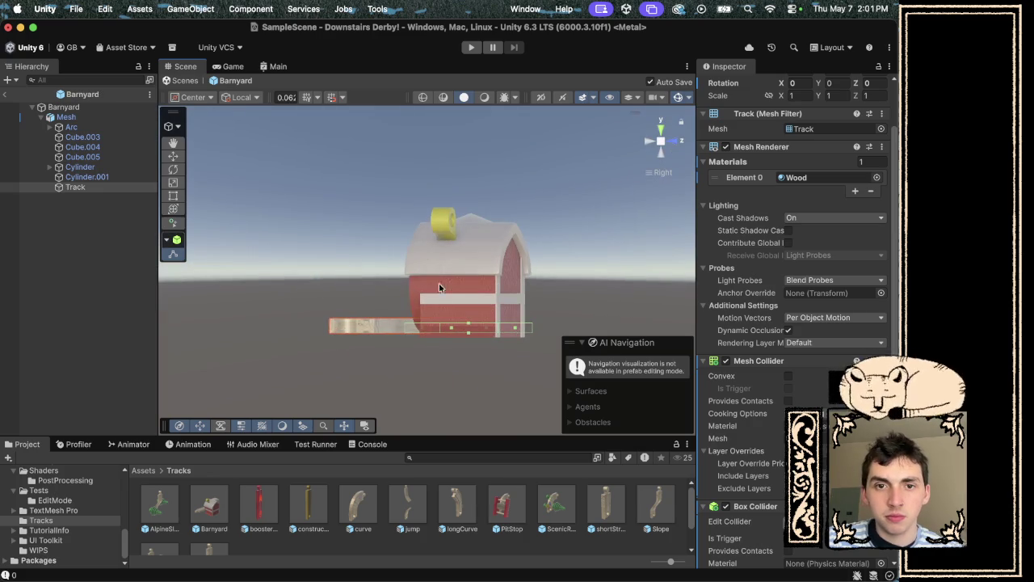
mouse_move(467, 321)
left_mouse_down()
mouse_move(476, 230)
mouse_move(471, 240)
mouse_move(618, 247)
left_mouse_up()
left_click(618, 252)
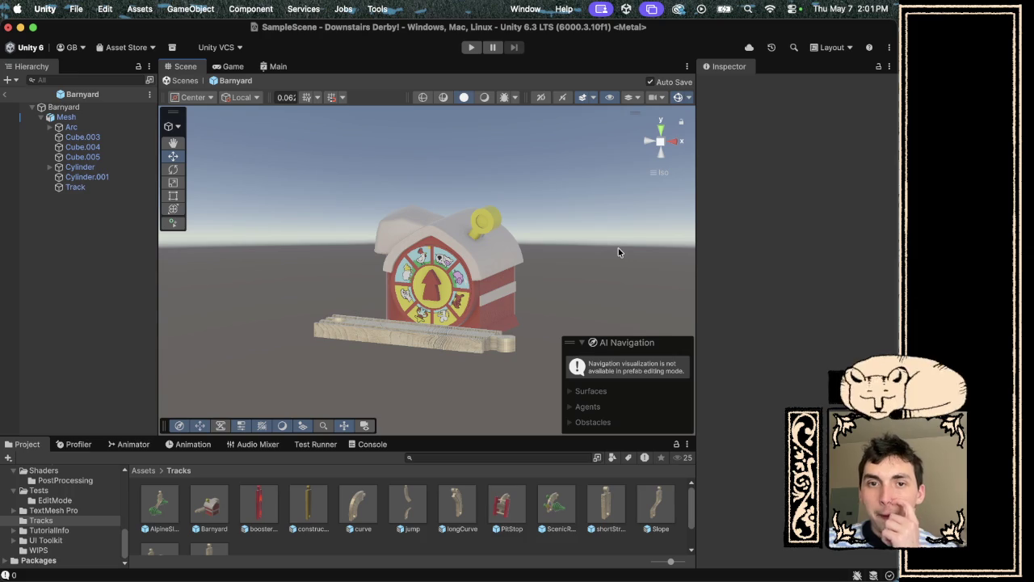
Orbit the Scene view higher over the barn and reselect the Track piece.
left_click(460, 352)
left_click(550, 299)
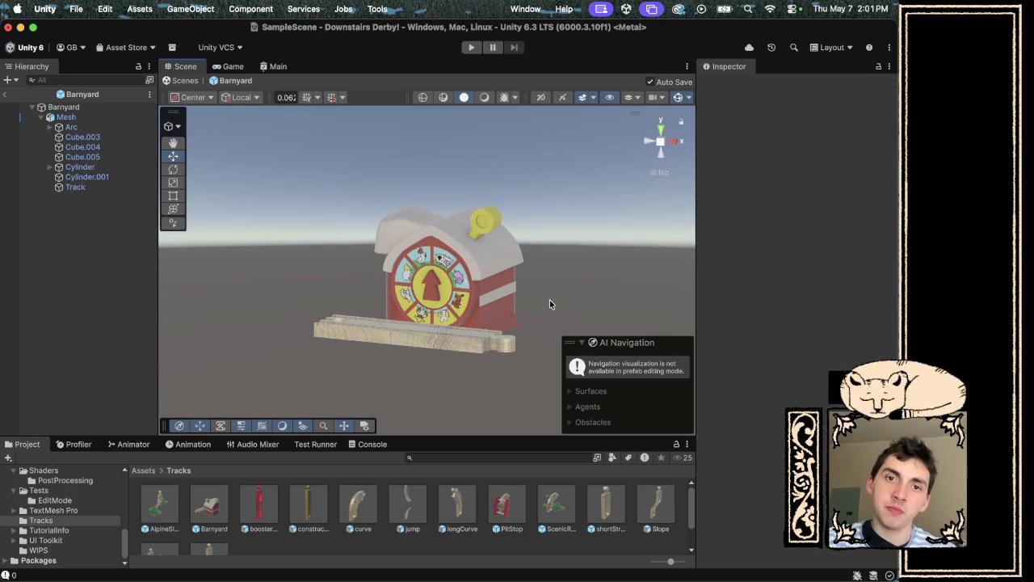
mouse_move(549, 299)
left_mouse_down()
mouse_move(553, 425)
mouse_move(649, 296)
mouse_move(676, 286)
mouse_move(646, 317)
mouse_move(645, 285)
left_mouse_up()
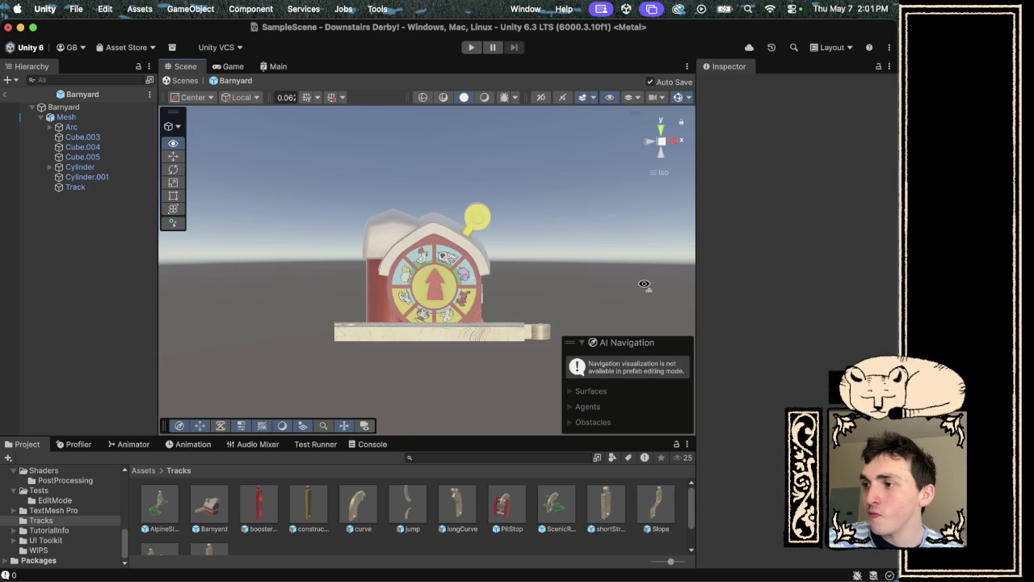
left_click_drag(644, 285, 644, 289)
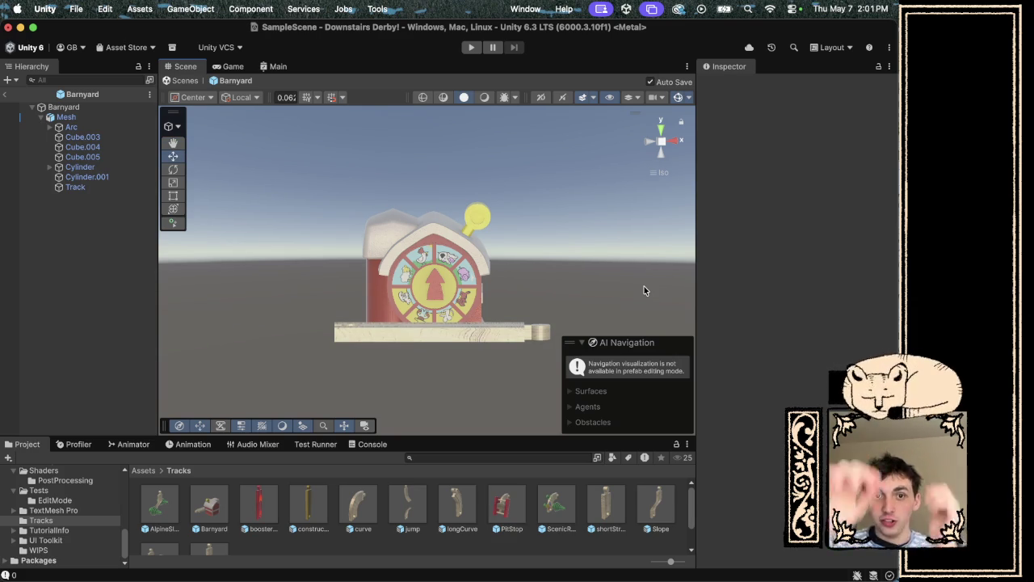
left_click_drag(601, 282, 604, 322)
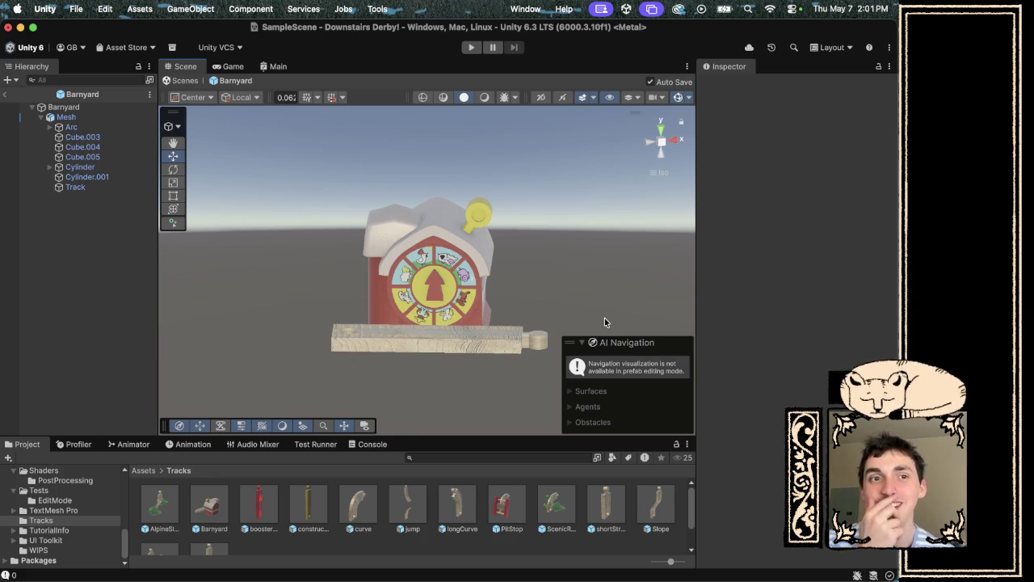
left_click(454, 330)
left_click(459, 329)
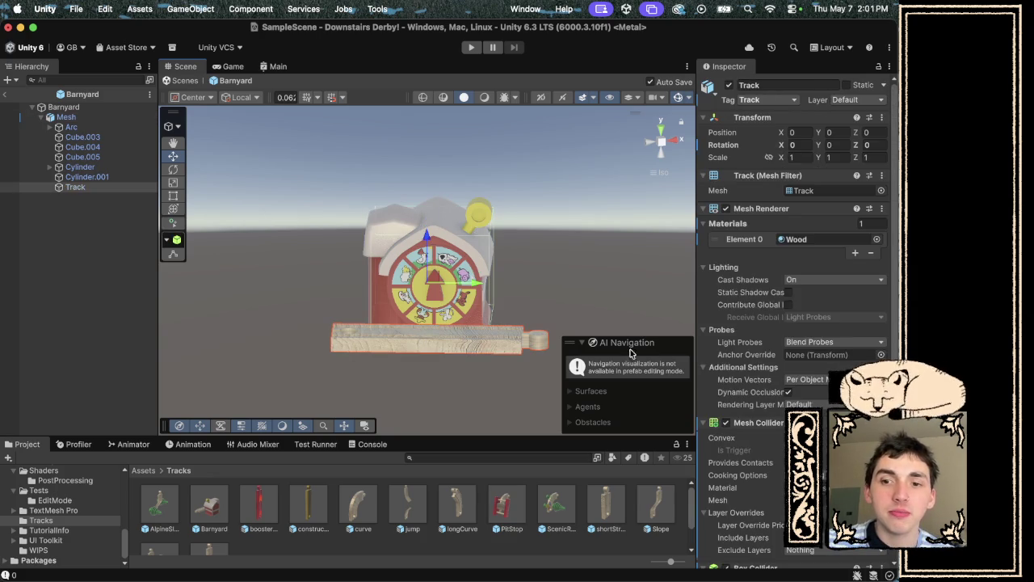
Add the Track script component to the Track piece.
scroll(795, 404, "down", 5)
left_click(791, 553)
key("BackSpace")
key("BackSpace")
key("BackSpace")
type("track")
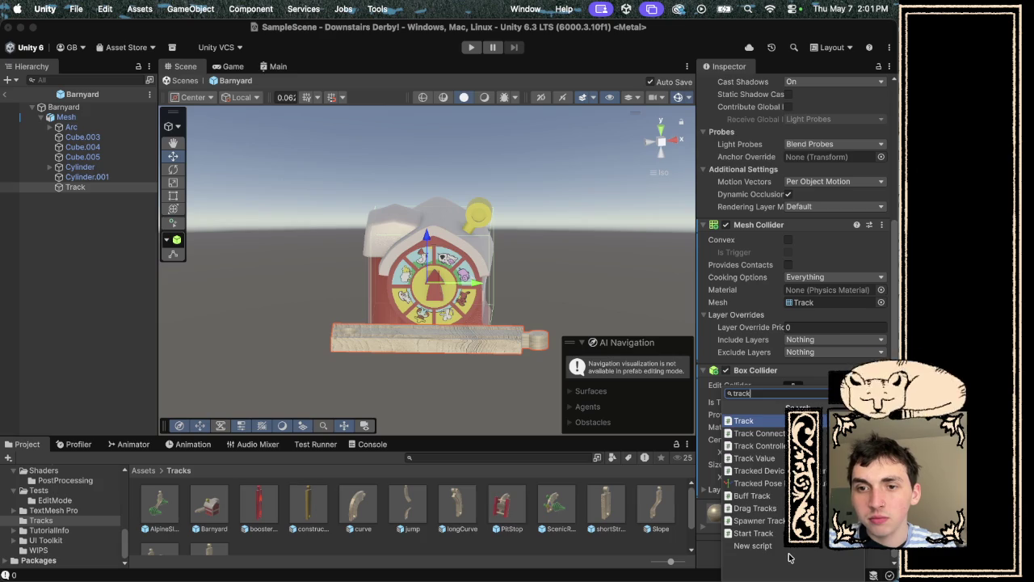
key("Return")
Add the UI Shop script component to the Track piece.
scroll(790, 485, "down", 5)
left_click(788, 554)
type("ui")
key("Down")
key("Return")
Browse the object picker for a UI Shop field and close it without choosing anything.
scroll(790, 484, "down", 3)
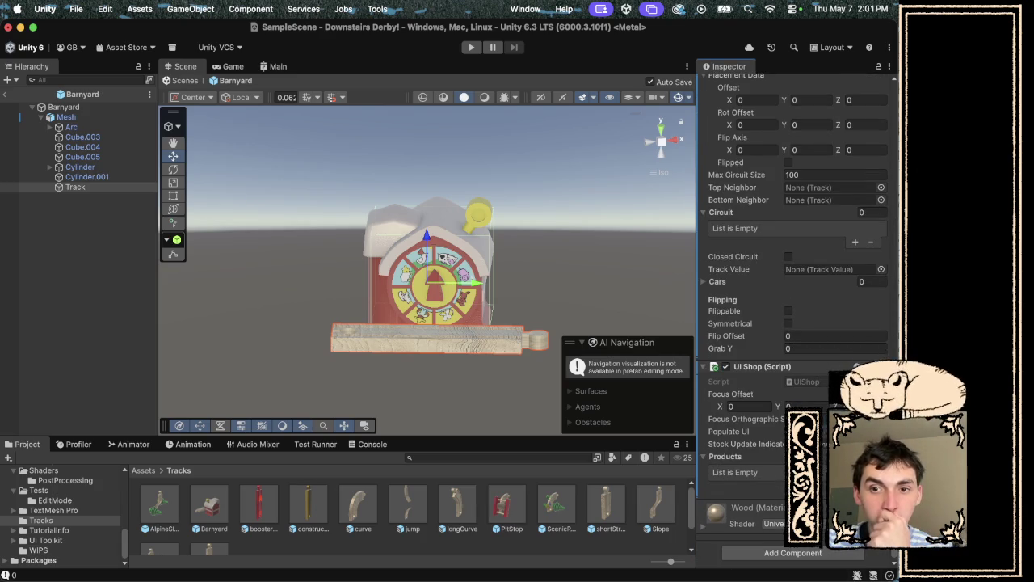
scroll(796, 311, "up", 2)
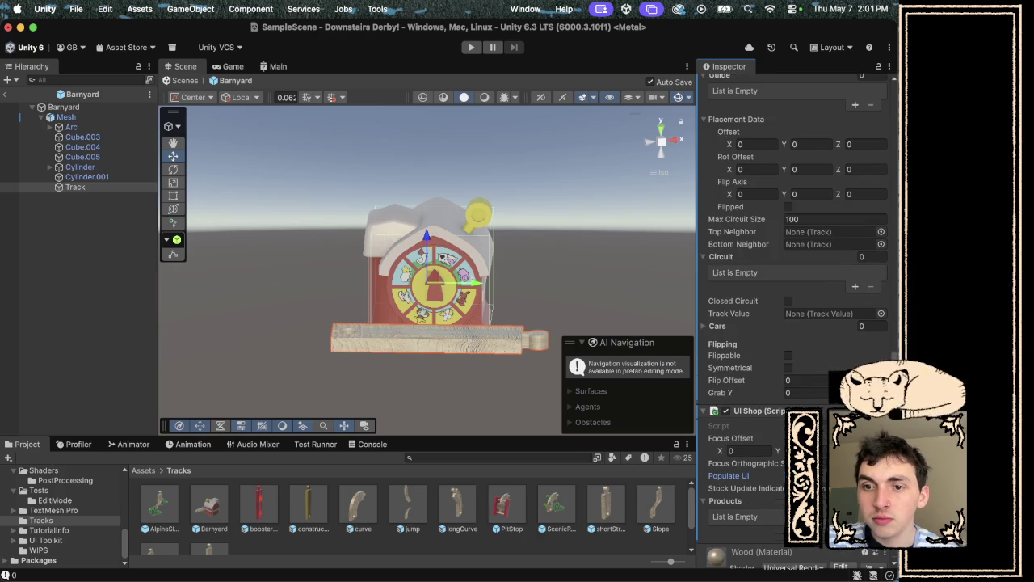
left_click(880, 444)
left_click(416, 323)
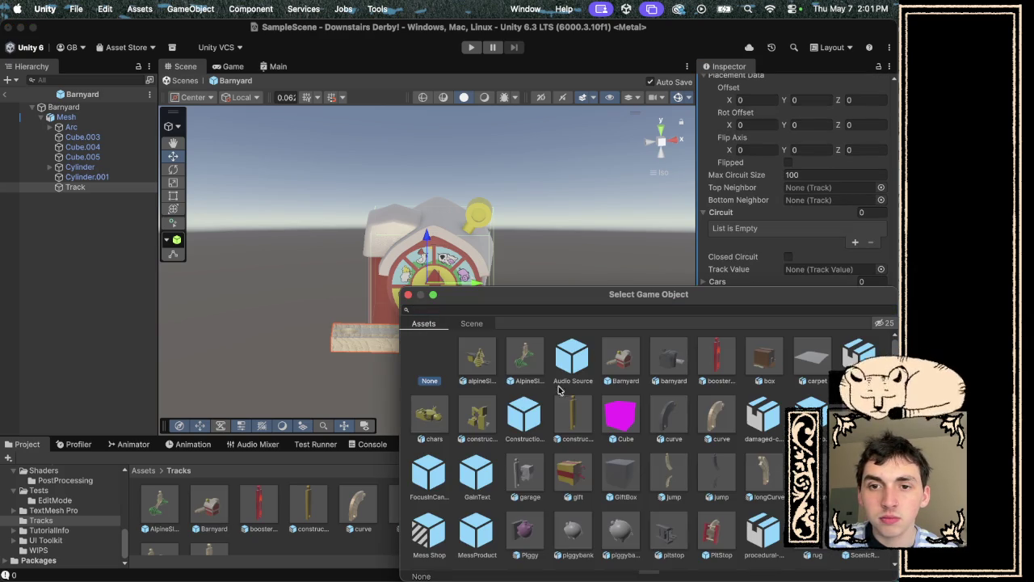
scroll(578, 444, "down", 3)
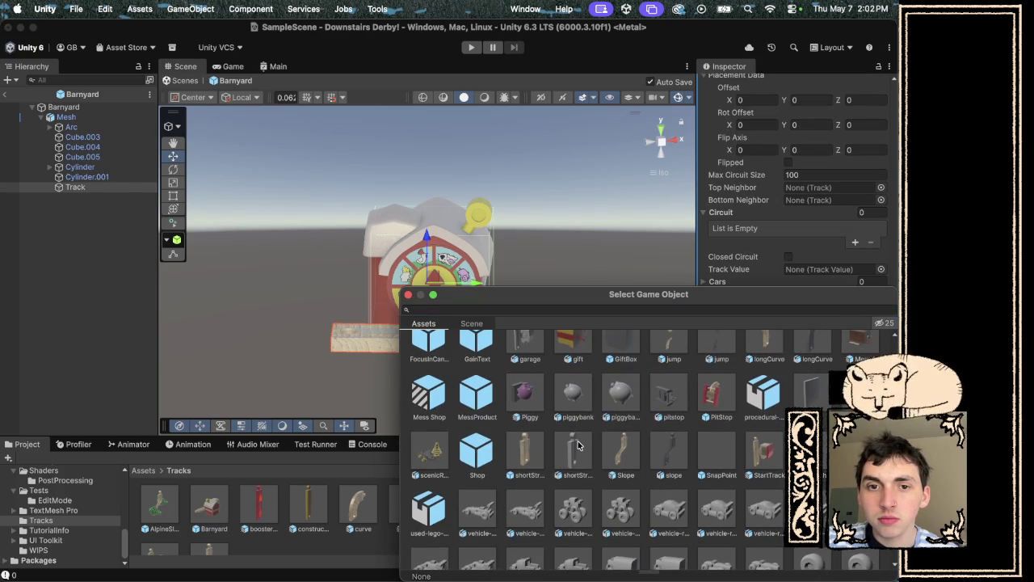
scroll(577, 445, "down", 3)
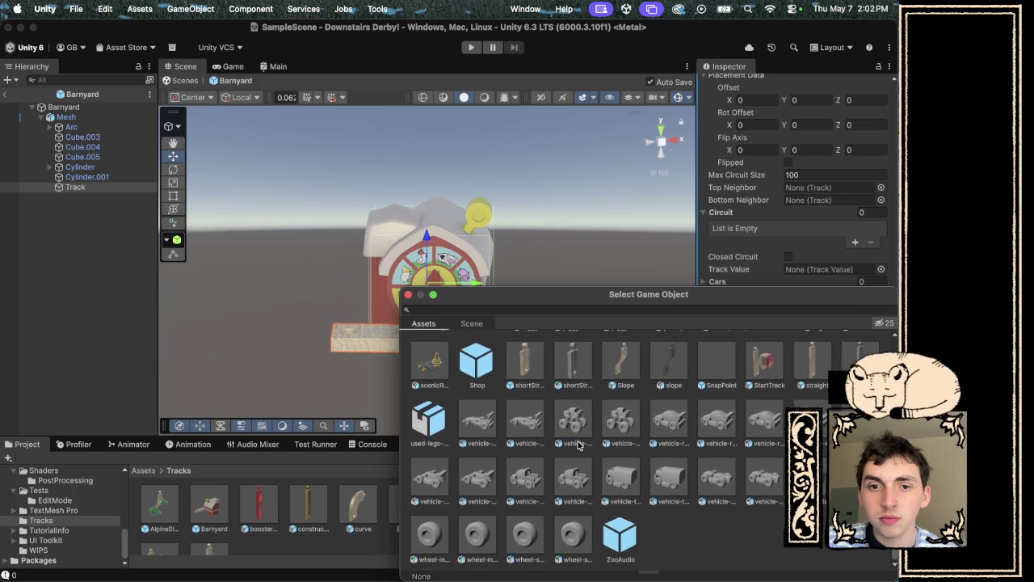
scroll(579, 444, "up", 6)
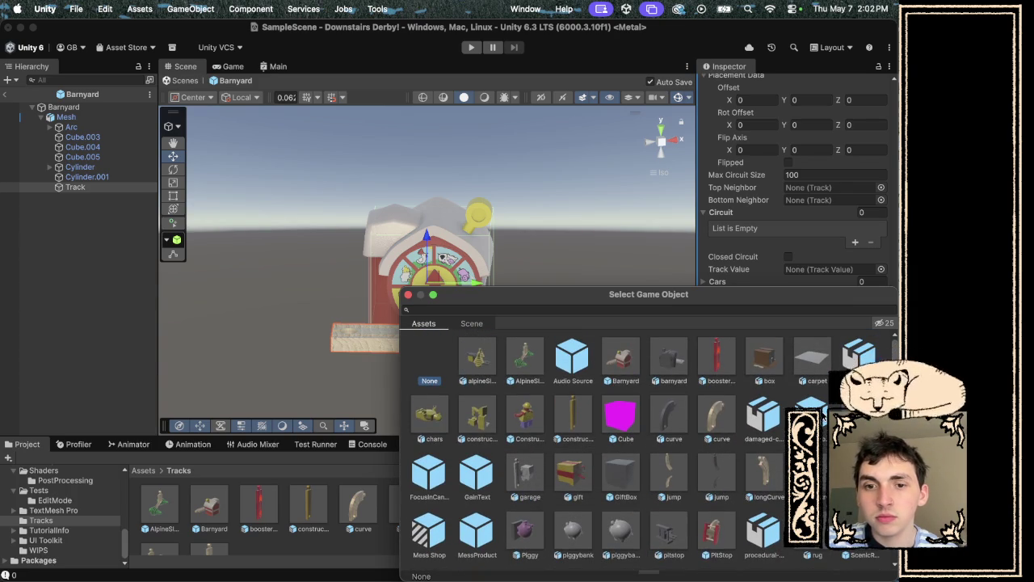
scroll(772, 464, "down", 5)
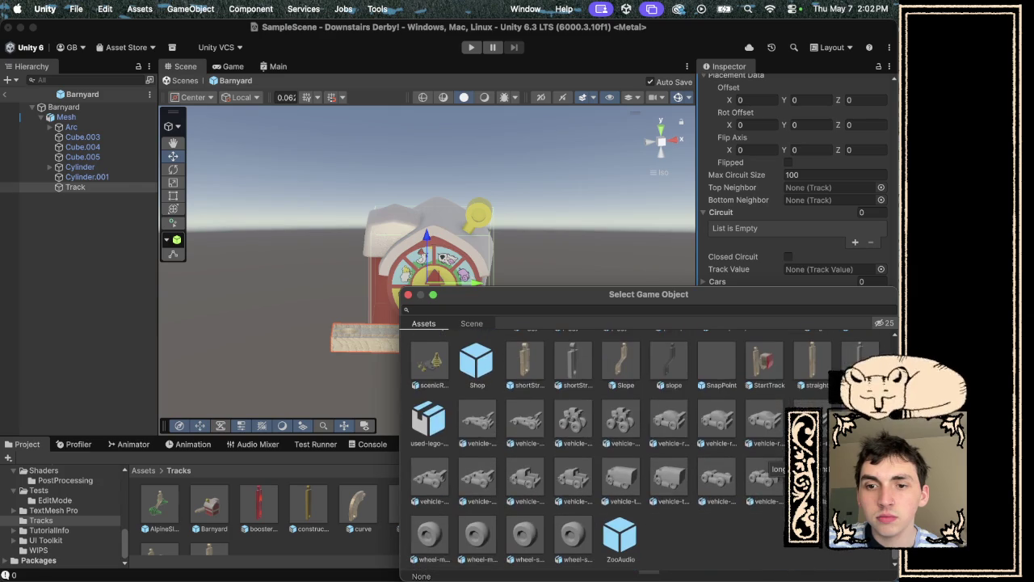
left_click(408, 294)
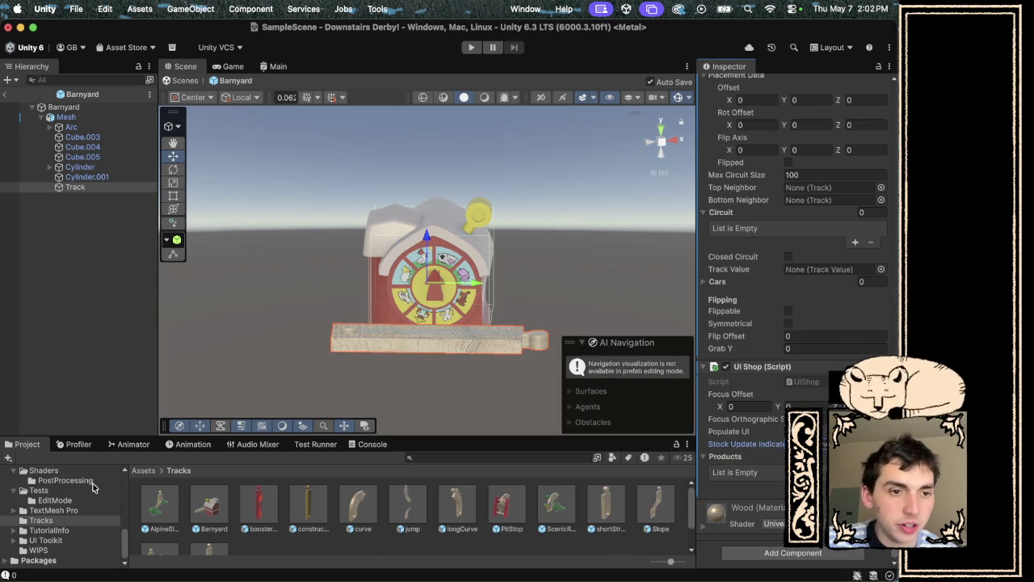
Show the Prefabs folder contents and look inside the ProductCards folder.
scroll(92, 488, "up", 3)
scroll(92, 488, "up", 5)
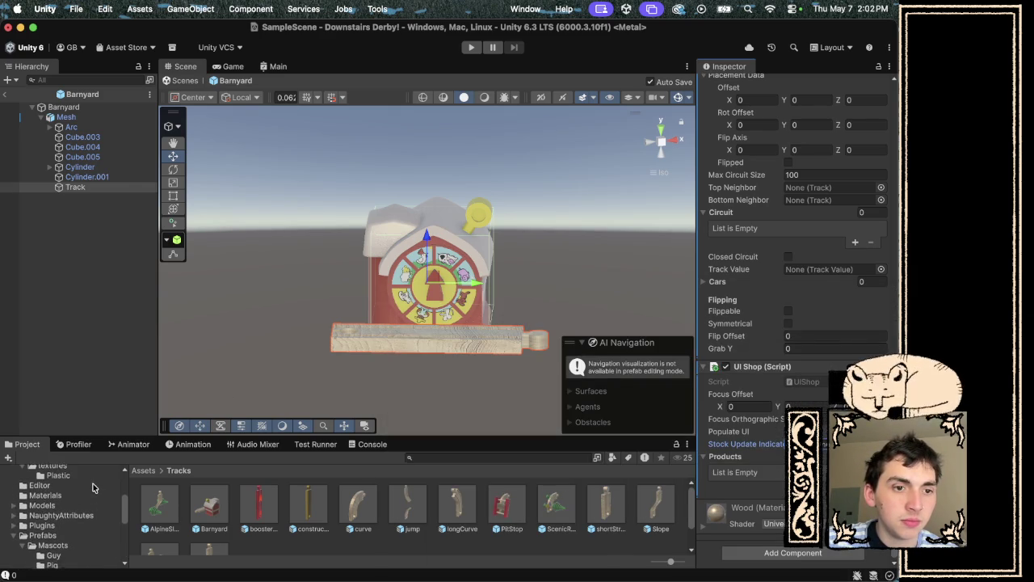
left_click(44, 540)
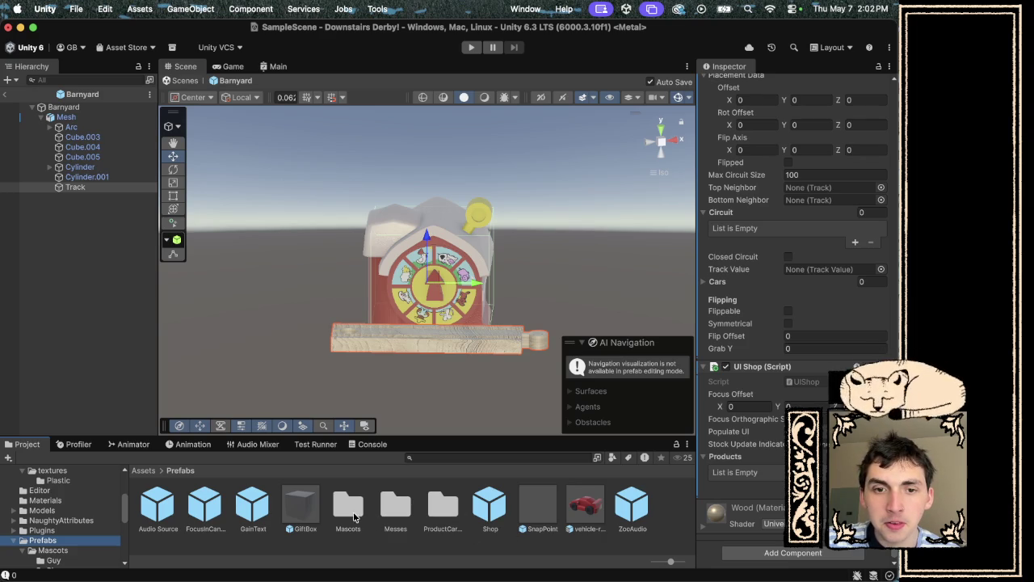
double_click(428, 518)
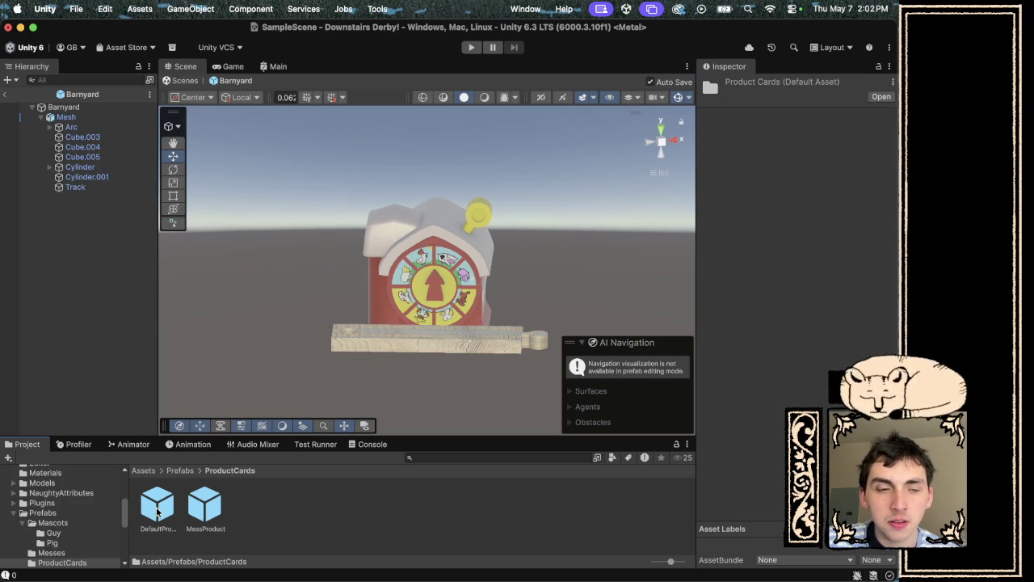
left_click(77, 117)
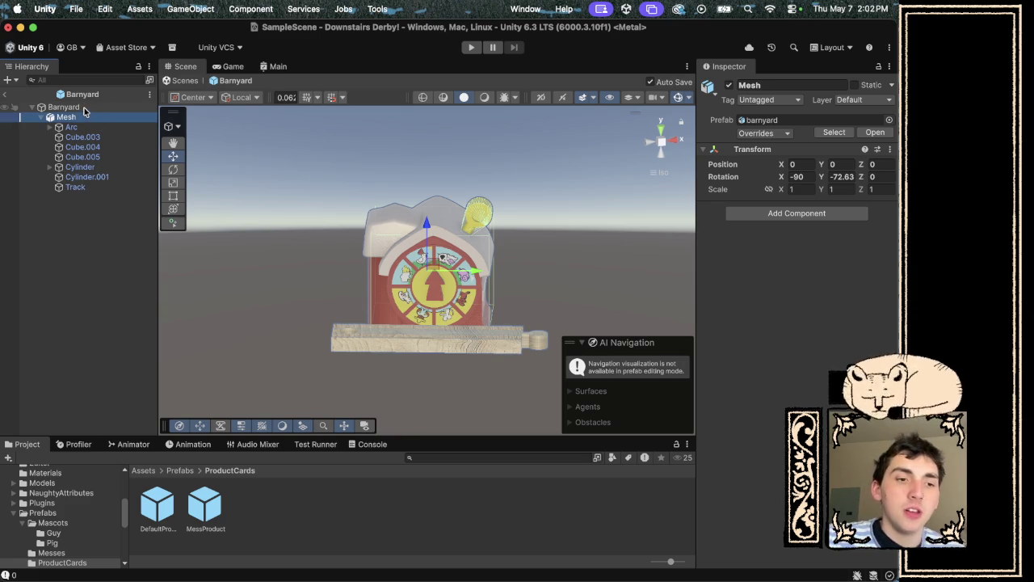
Return to Prefabs, inspect the FocusInCanvas prefab, and select the Barnyard root.
left_click(77, 512)
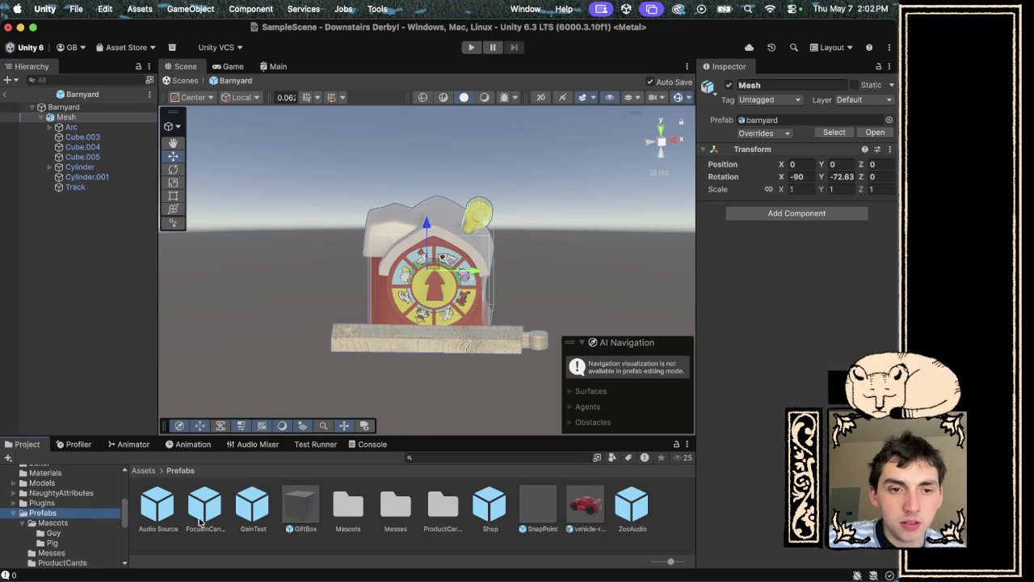
left_click(204, 521)
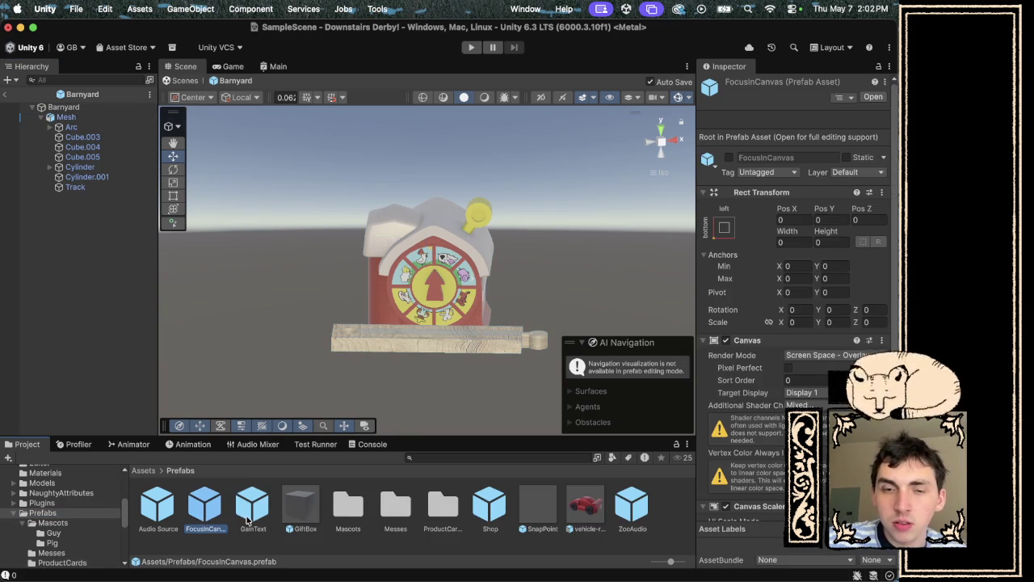
left_click(55, 107)
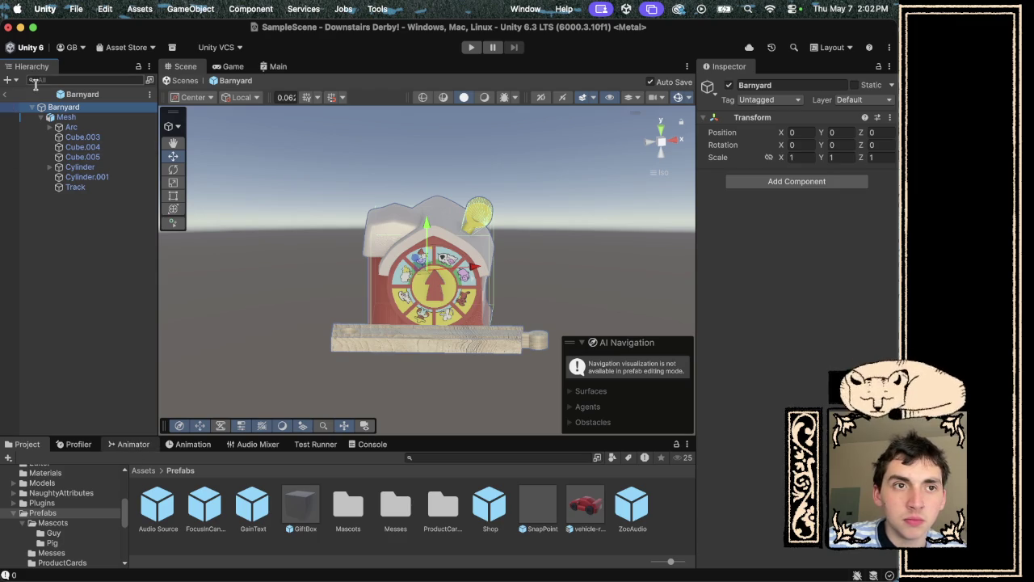
left_click(41, 117)
Add a FocusInCanvas prefab instance as a child of Barnyard and expand it.
mouse_move(204, 509)
left_mouse_down()
mouse_move(161, 103)
mouse_move(86, 111)
left_mouse_up()
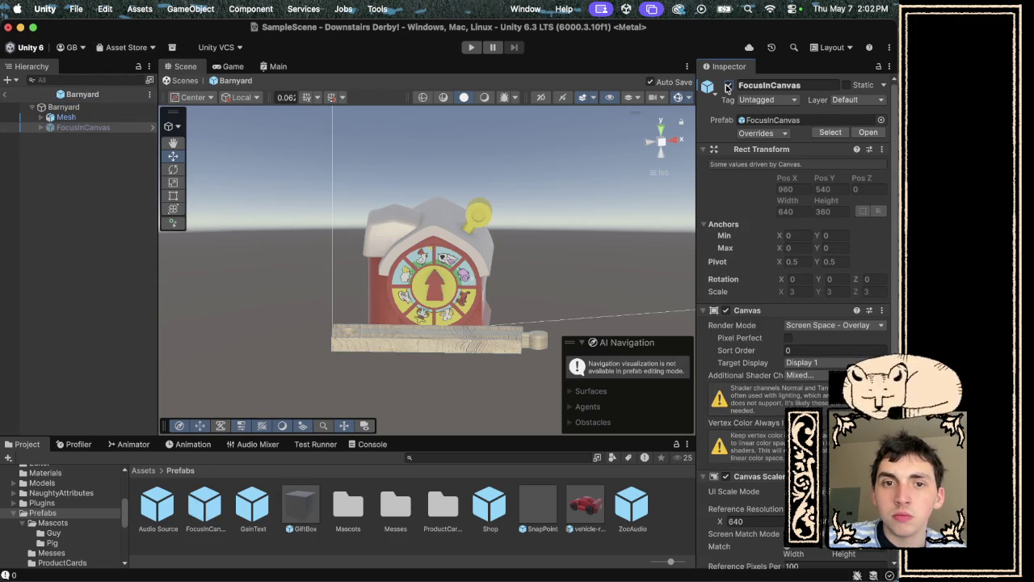
scroll(760, 404, "down", 1)
scroll(759, 402, "down", 4)
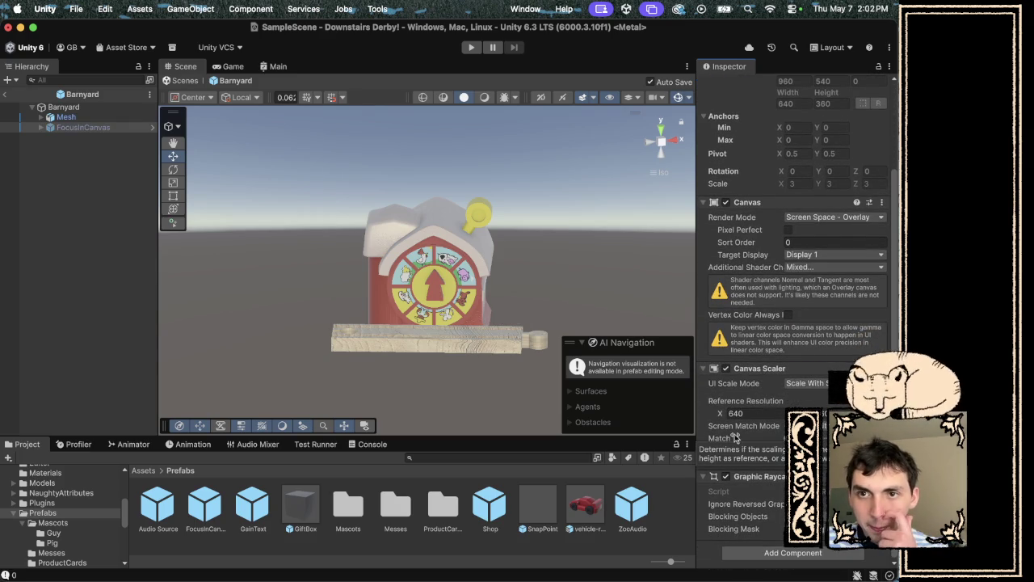
left_click(50, 127)
left_click(42, 128)
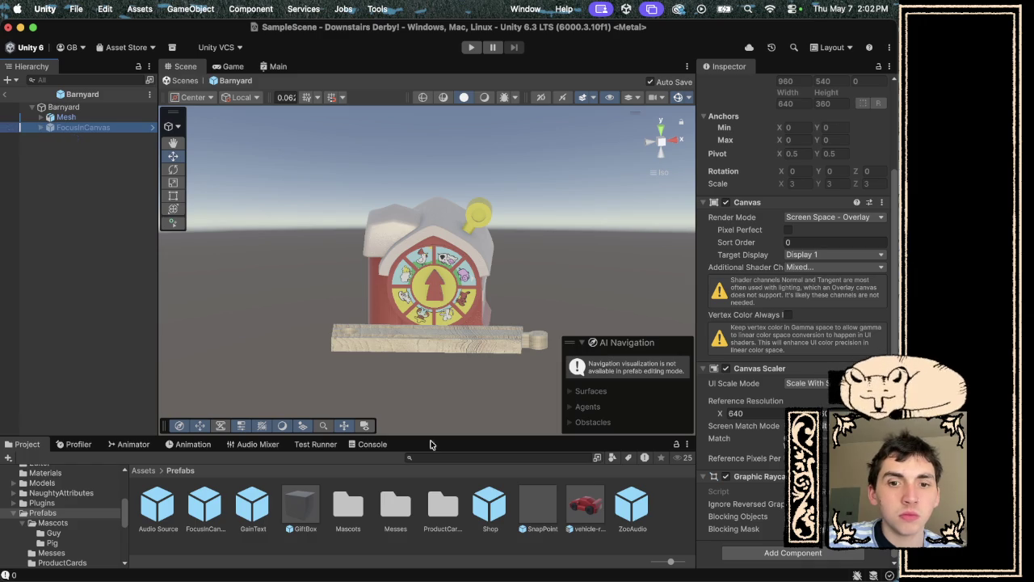
Drop a Shop prefab instance under FocusInCanvas beside Exit, then frame FocusInCanvas in the scene.
left_click(490, 510)
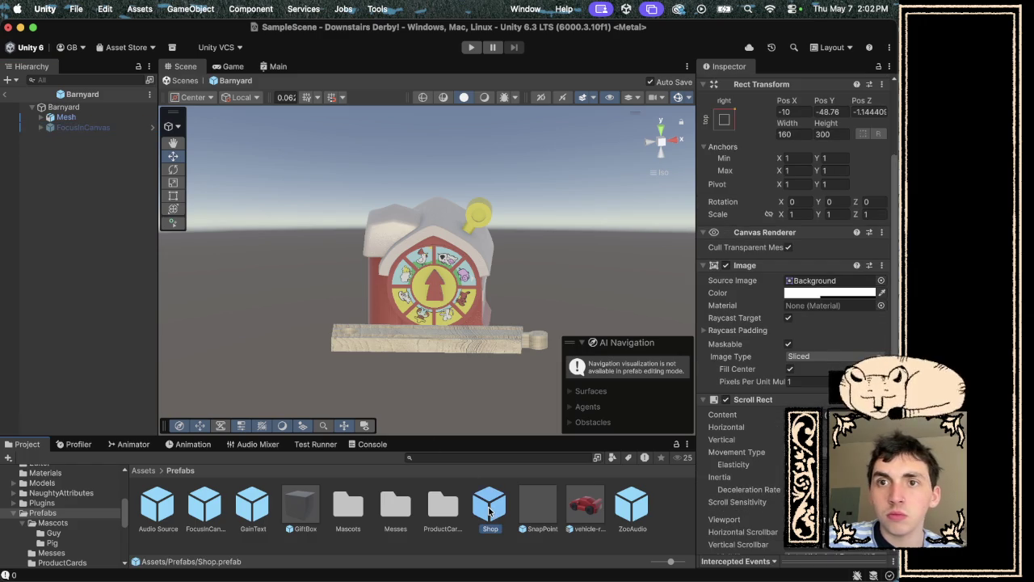
left_click(61, 107)
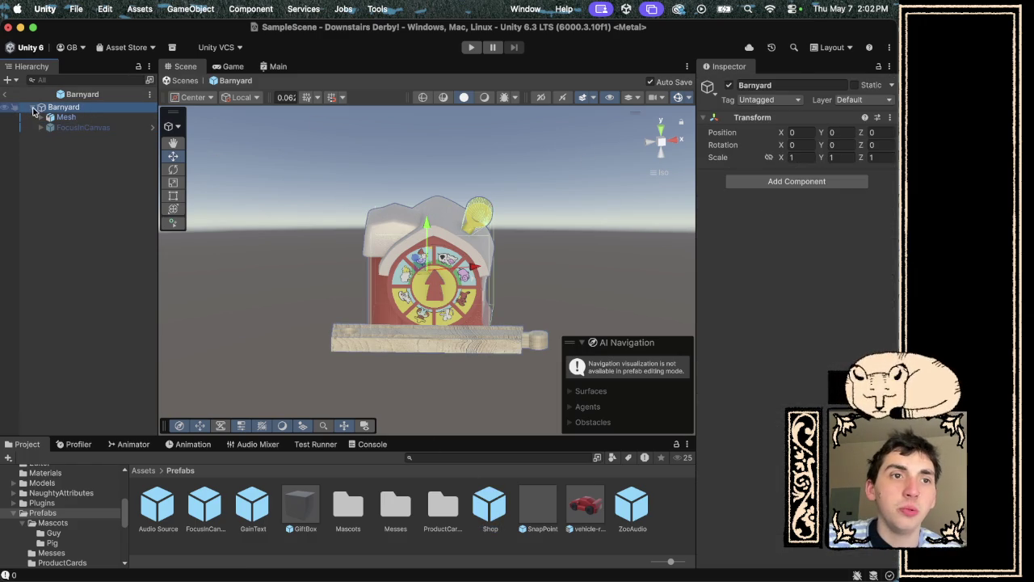
left_click(41, 117)
left_click(75, 186)
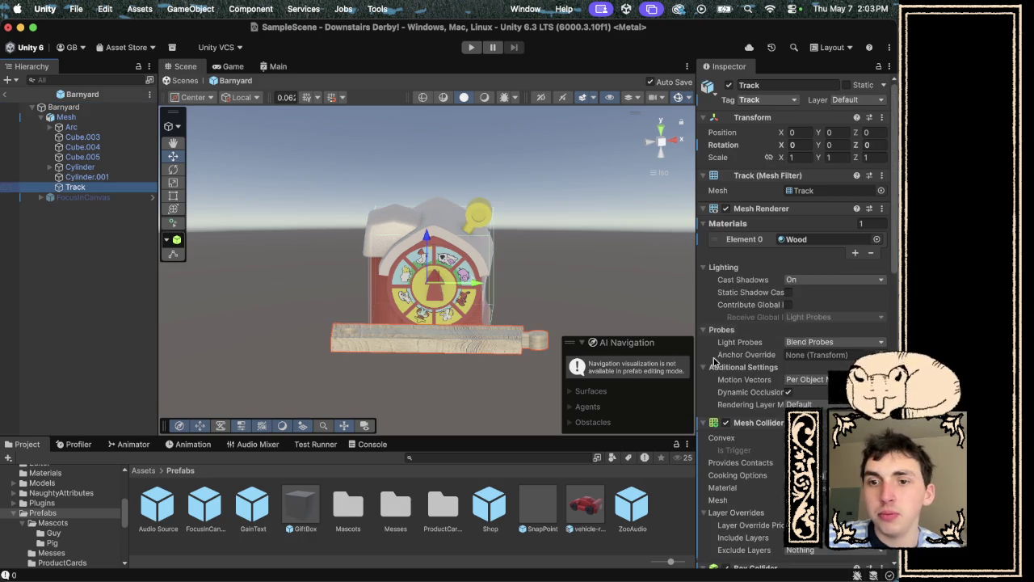
scroll(753, 455, "down", 10)
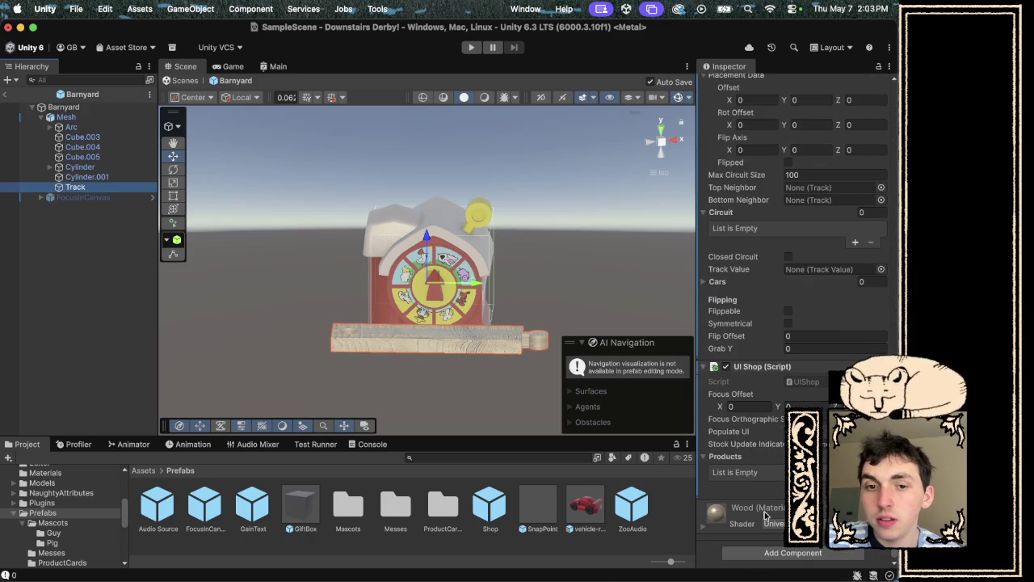
mouse_move(490, 505)
left_mouse_down()
mouse_move(307, 291)
mouse_move(114, 198)
left_mouse_up()
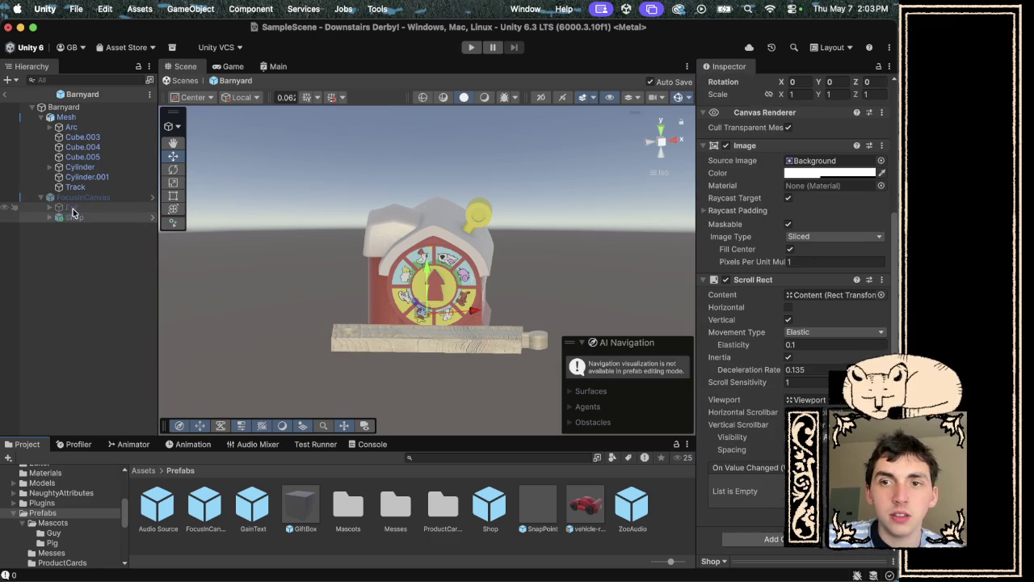
left_click(232, 66)
left_click(181, 69)
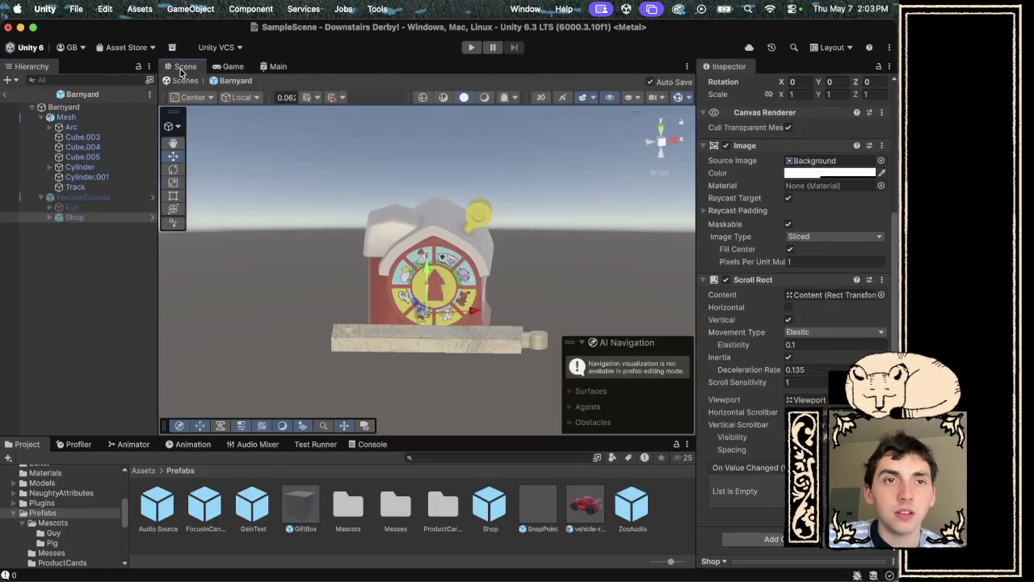
double_click(87, 197)
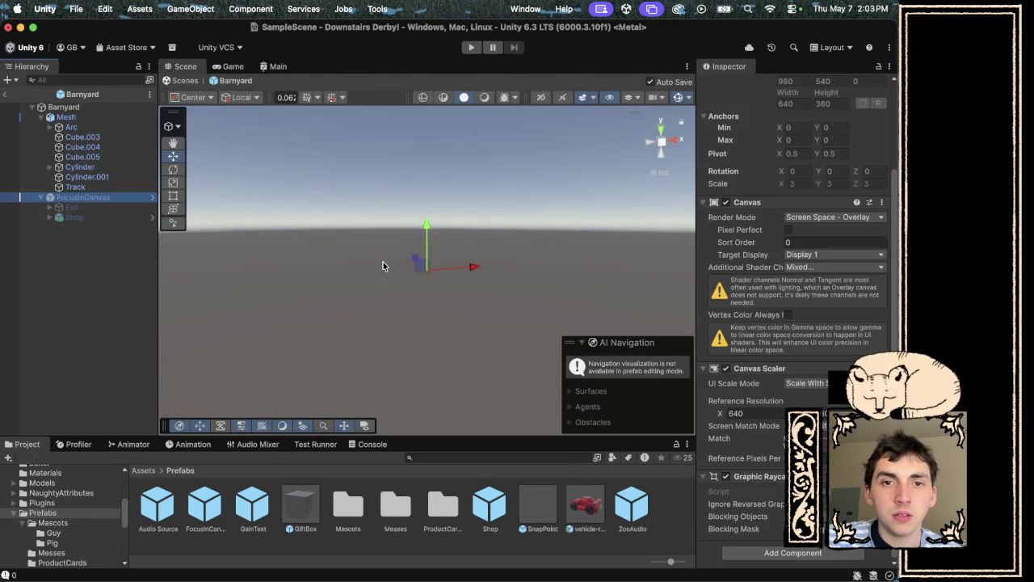
Make FocusInCanvas active and select its nested Shop panel.
scroll(777, 128, "up", 3)
left_click(727, 85)
left_click(72, 207)
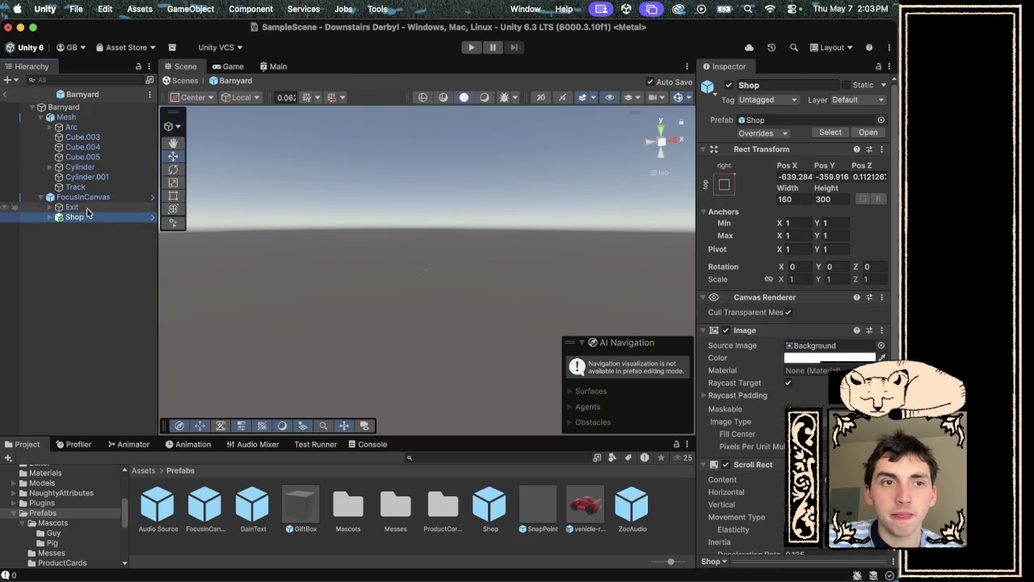
left_click(85, 198)
left_click(91, 219)
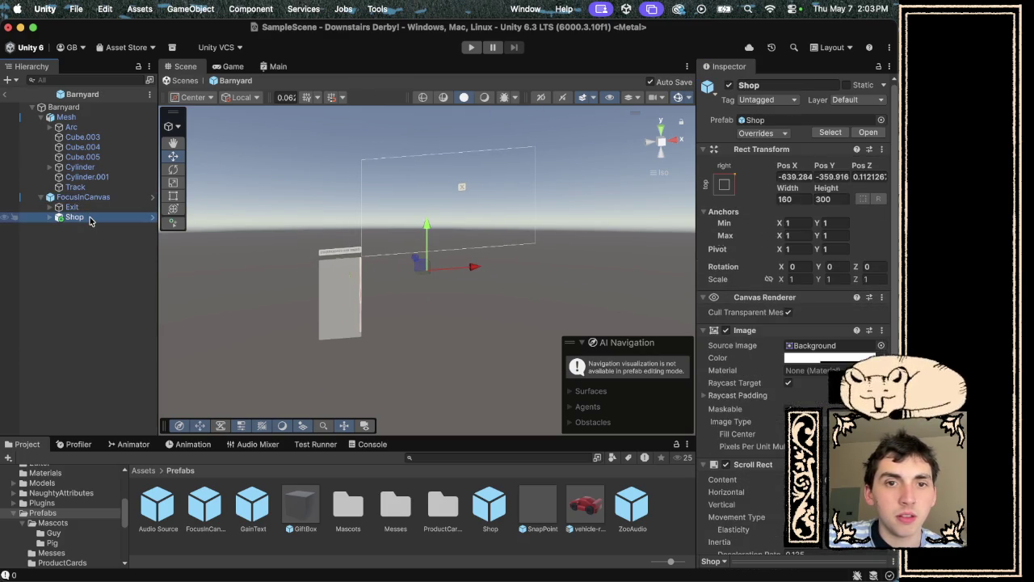
Set the Shop panel's Rect Transform Pos X and Pos Y to 0.
scroll(315, 208, "down", 5)
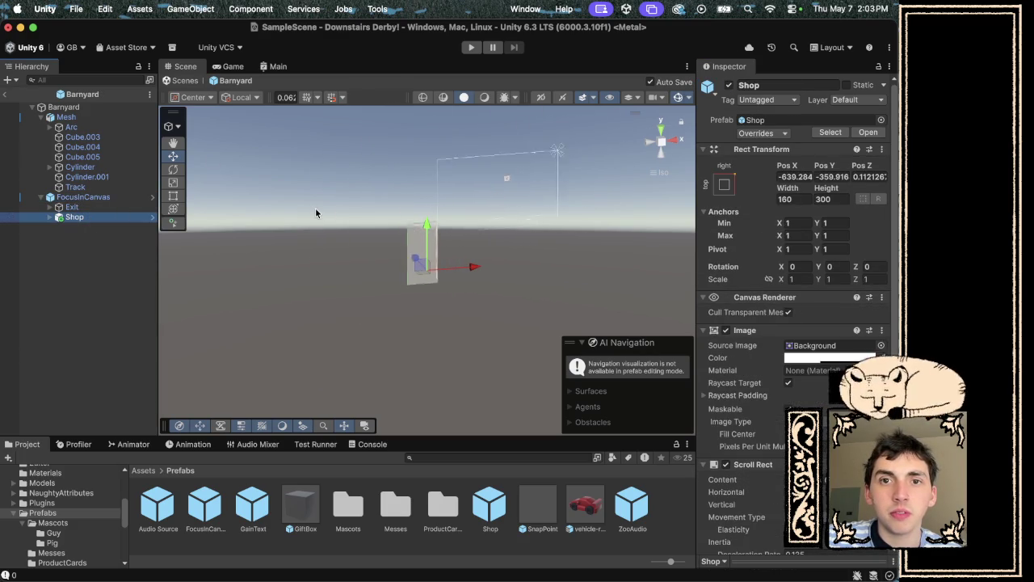
left_click(676, 146)
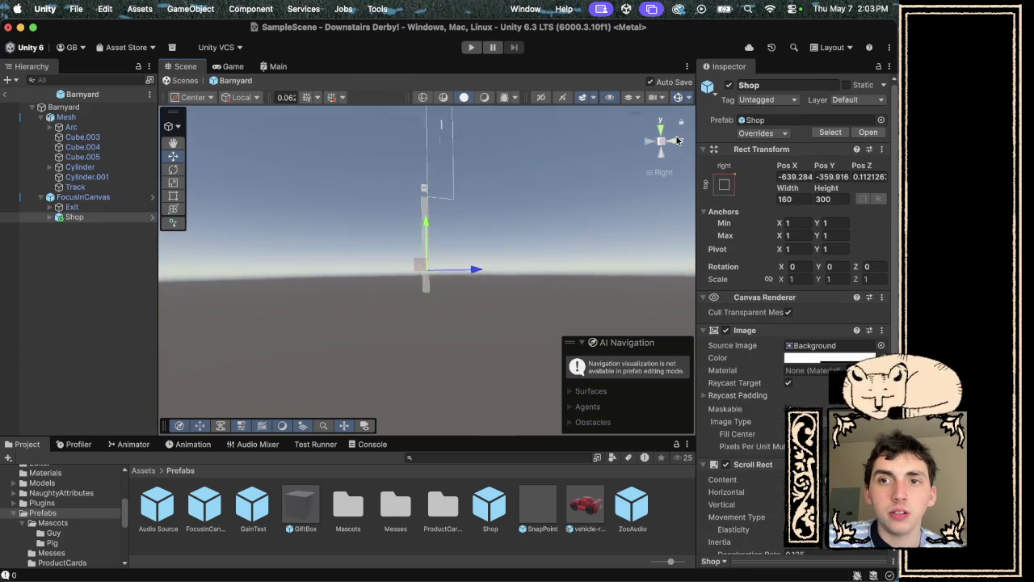
left_click(676, 143)
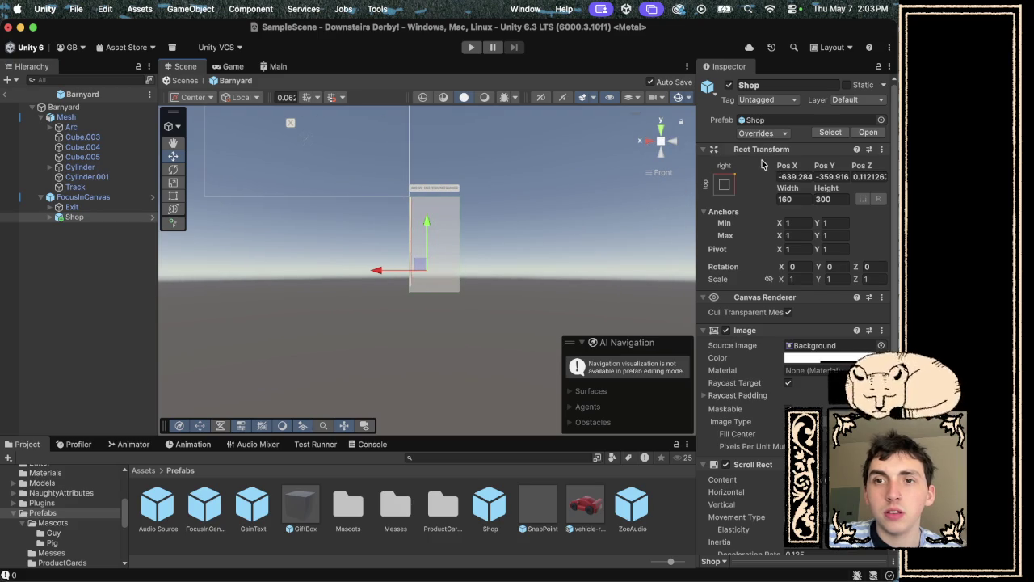
left_click(676, 142)
left_click(675, 142)
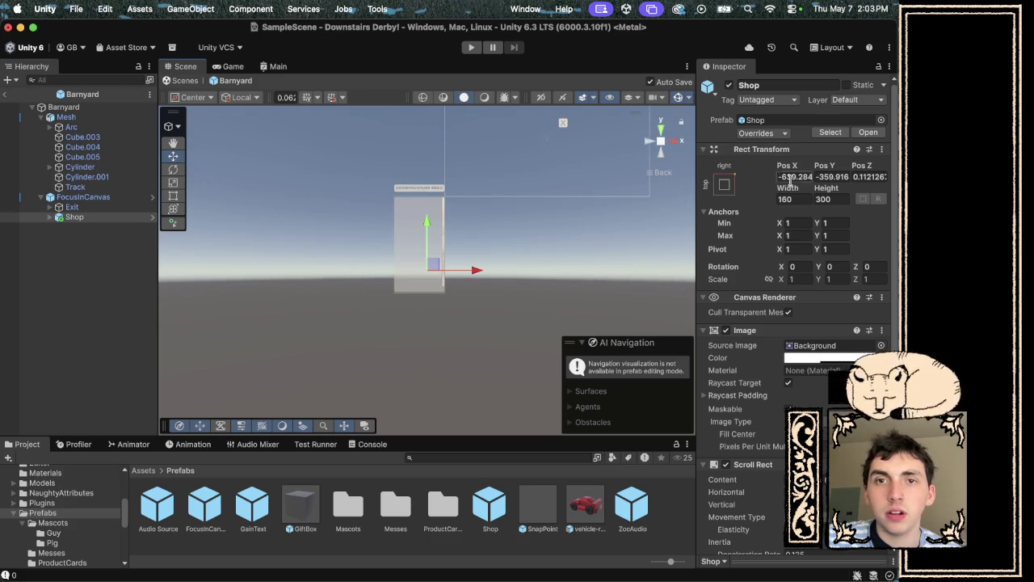
left_click(799, 176)
type("0")
left_click(846, 176)
type("0")
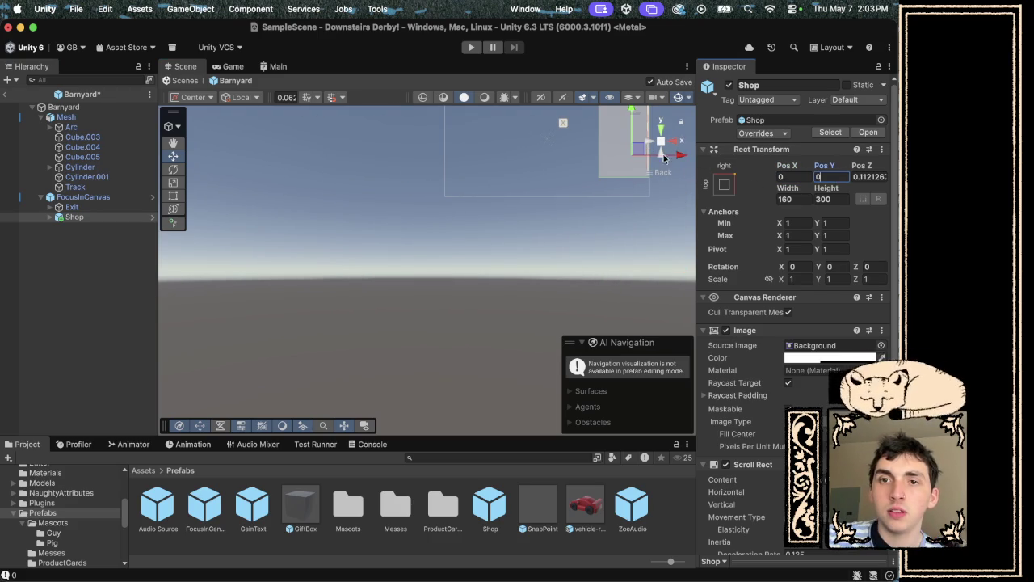
Adjust the Shop panel's Pos Y to -41.02 and frame it in the scene view.
left_click(172, 142)
mouse_move(385, 178)
left_mouse_down()
mouse_move(240, 355)
mouse_move(231, 300)
left_mouse_up()
mouse_move(819, 168)
left_mouse_down()
mouse_move(626, 197)
mouse_move(282, 305)
mouse_move(4, 349)
left_mouse_up()
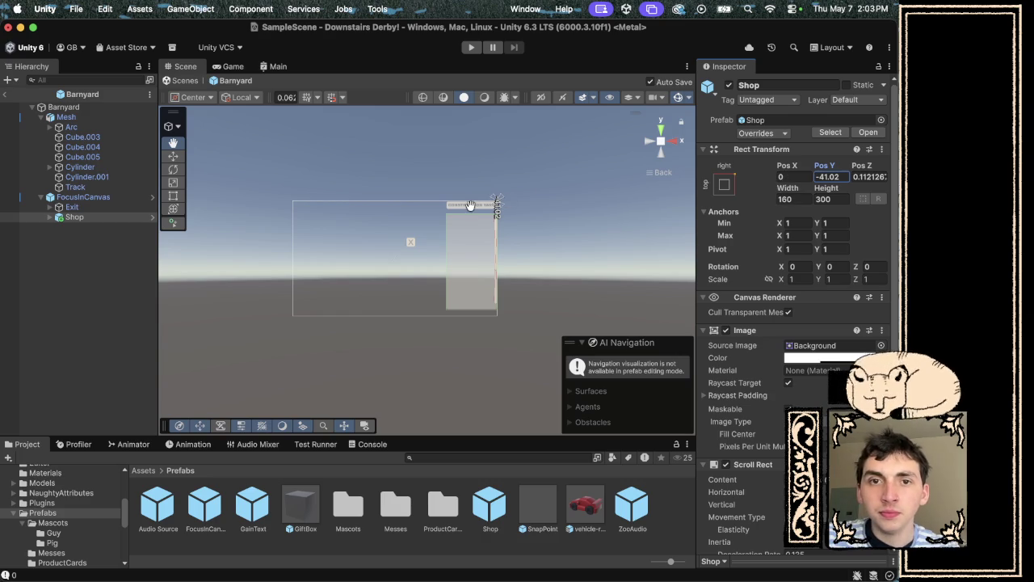
scroll(473, 203, "up", 5)
mouse_move(474, 203)
left_mouse_down()
mouse_move(555, 121)
mouse_move(427, 261)
left_mouse_up()
mouse_move(526, 309)
left_mouse_down()
mouse_move(631, 140)
mouse_move(604, 148)
left_mouse_up()
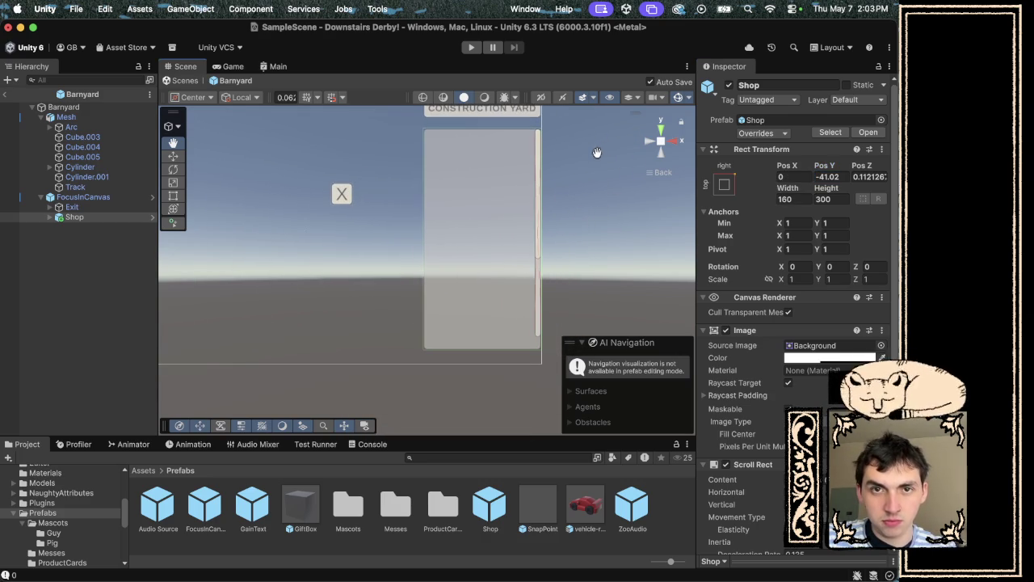
scroll(539, 217, "down", 2)
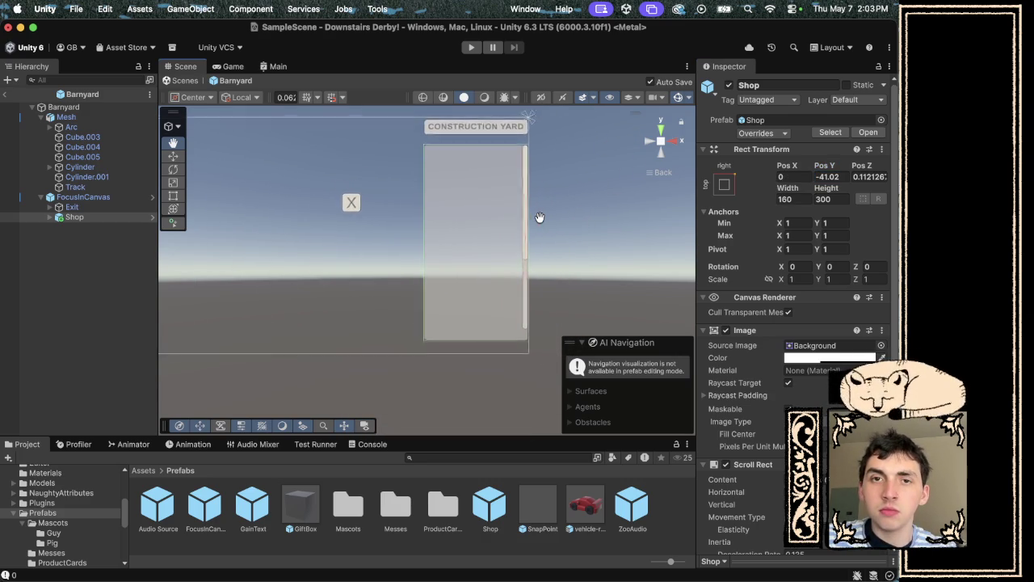
Expand Shop and inspect its Label, Viewport and Scrollbar Vertical children.
left_click(94, 210)
left_click(94, 217)
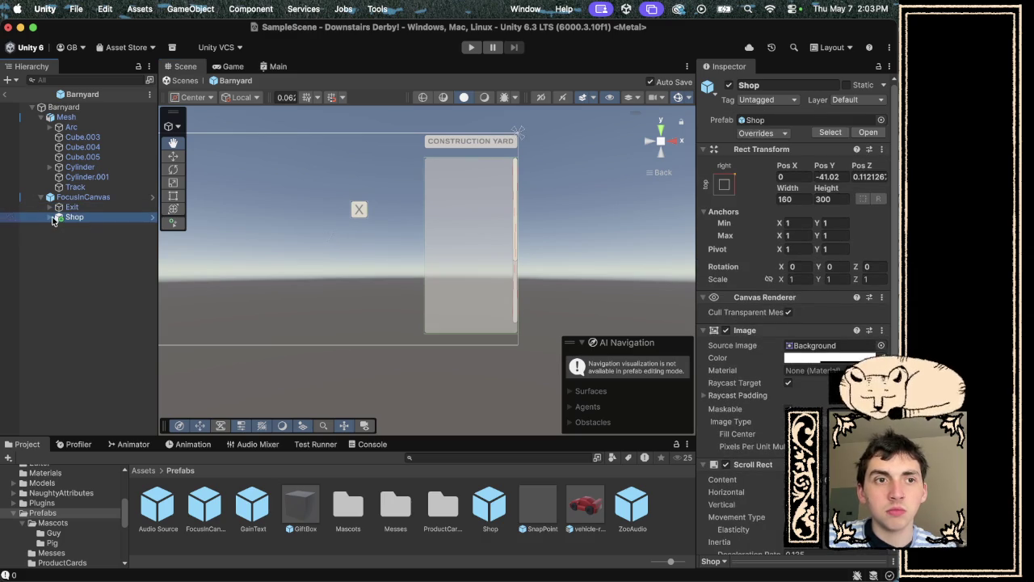
left_click(51, 217)
left_click(85, 228)
left_click(101, 247)
left_click(76, 217)
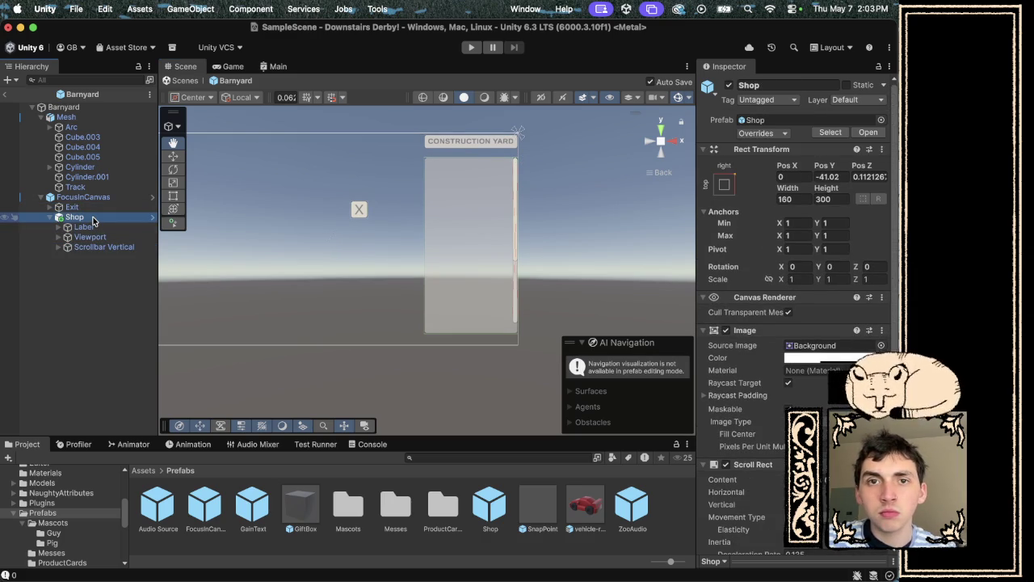
left_click_drag(469, 161, 466, 178)
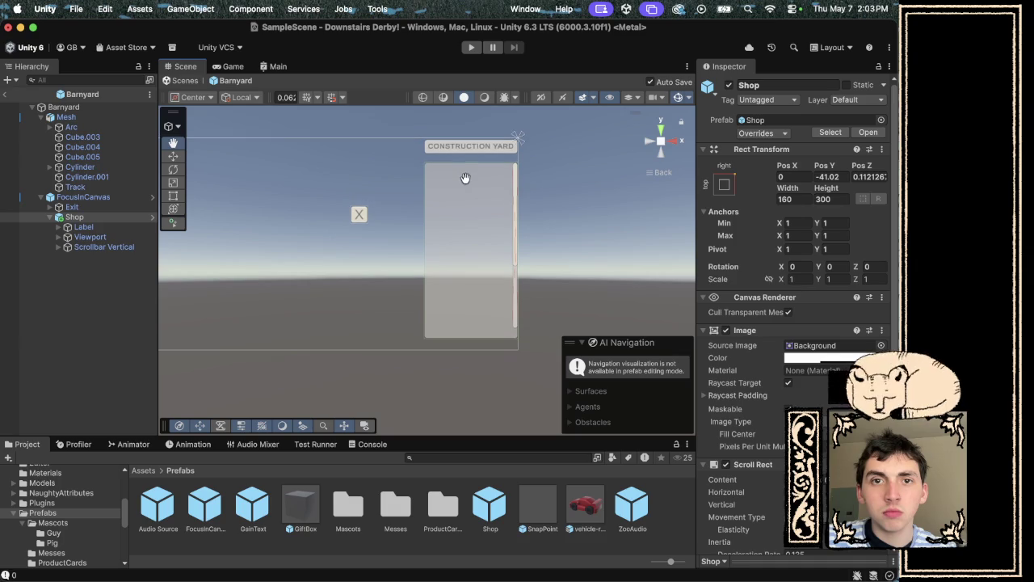
left_click(465, 178)
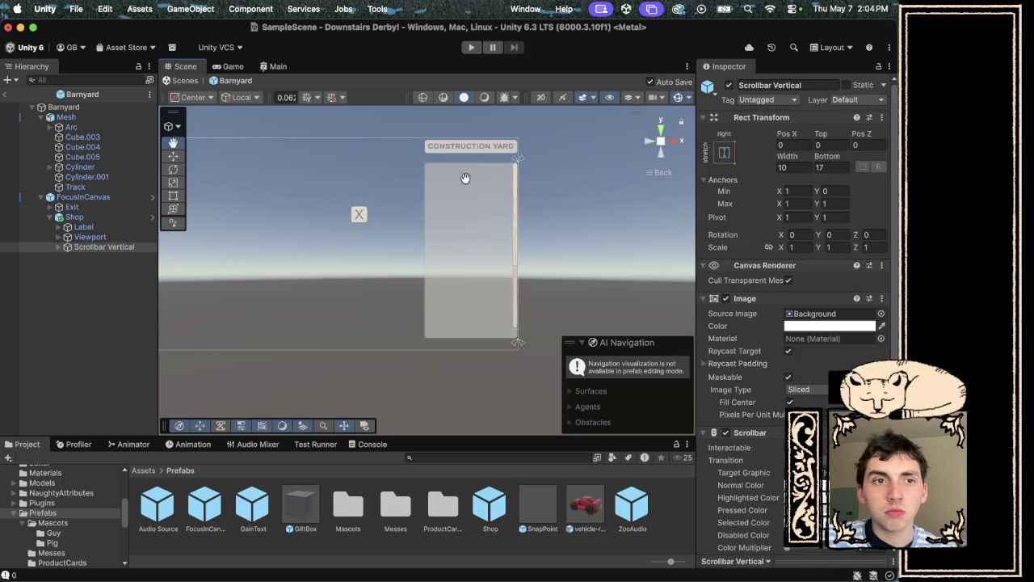
left_click(465, 178)
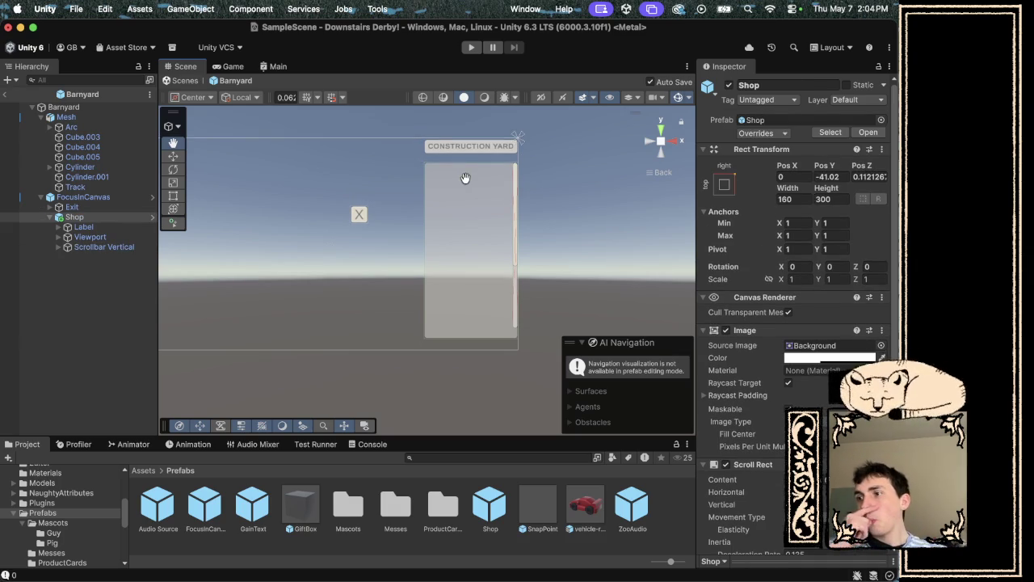
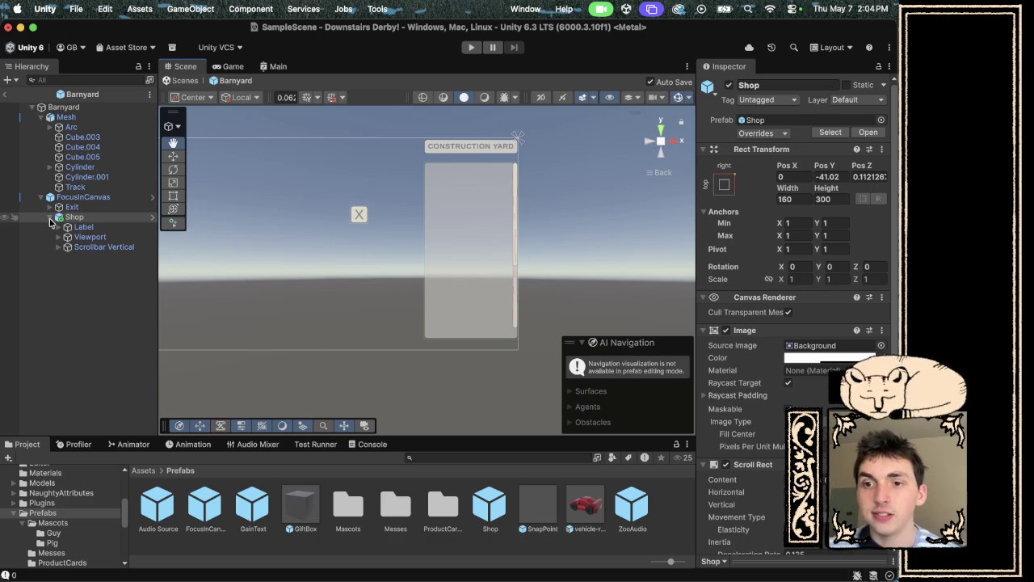
Replace the Label's Text (TMP) CONSTRUCTION YARD with BARNYARD, then pan to view the whole canvas.
mouse_move(80, 579)
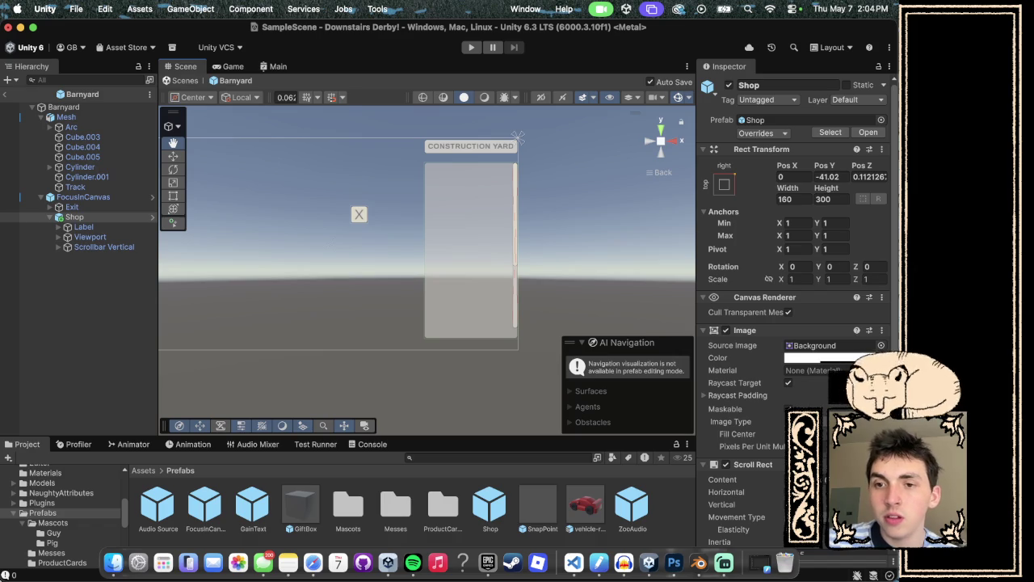
scroll(811, 387, "down", 5)
scroll(811, 388, "down", 3)
scroll(810, 388, "up", 8)
scroll(811, 387, "down", 6)
scroll(810, 389, "down", 3)
scroll(812, 392, "up", 8)
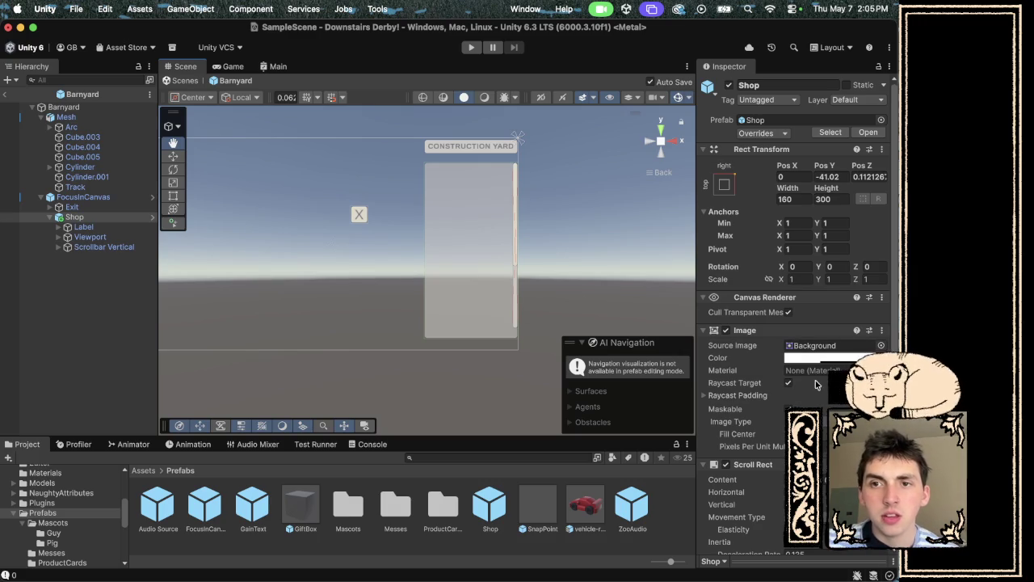
left_click(68, 227)
left_click(92, 237)
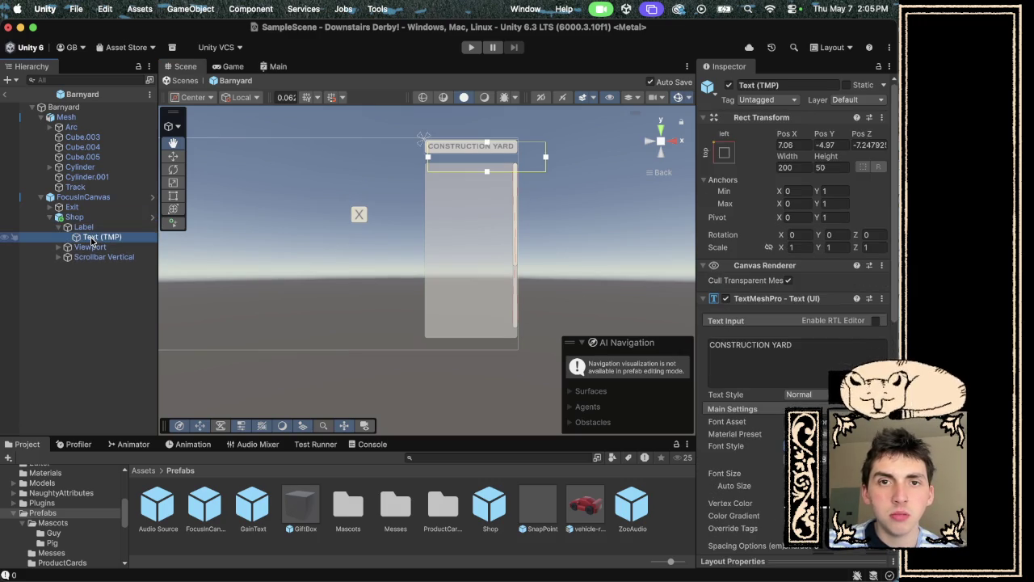
left_click(776, 344)
key("super+a")
type("BARNYAR")
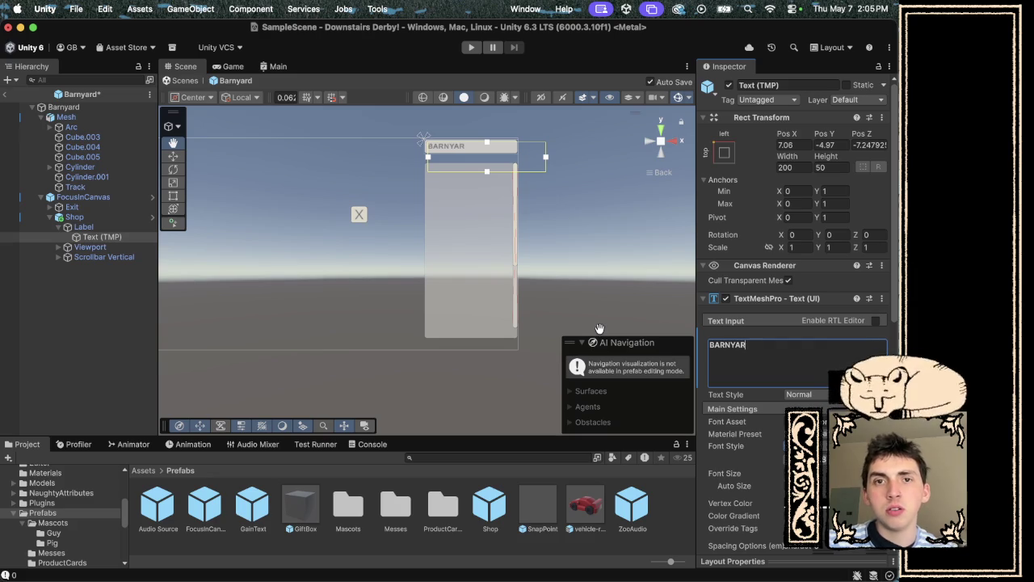
type("D")
left_click(485, 158)
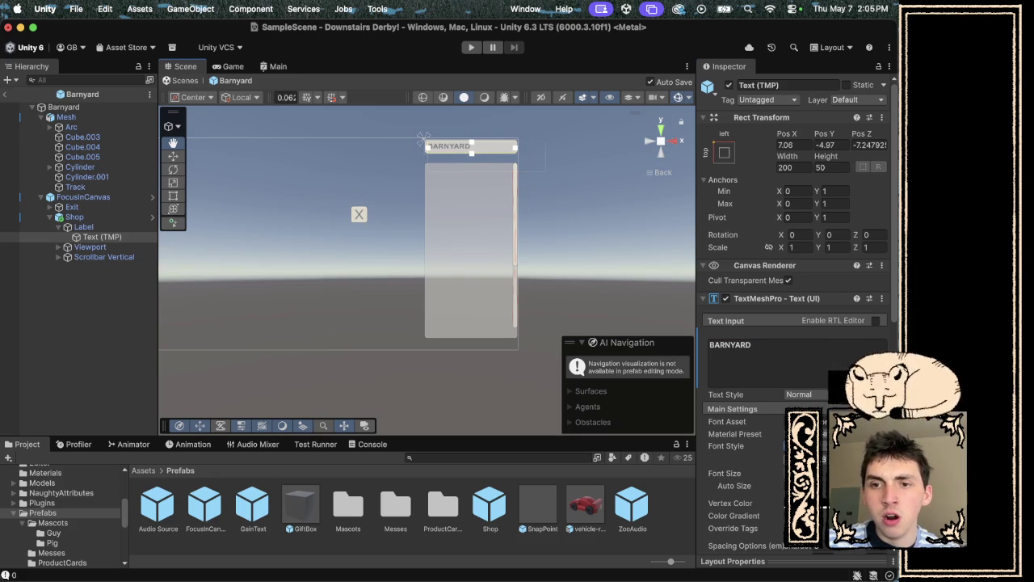
scroll(795, 323, "down", 5)
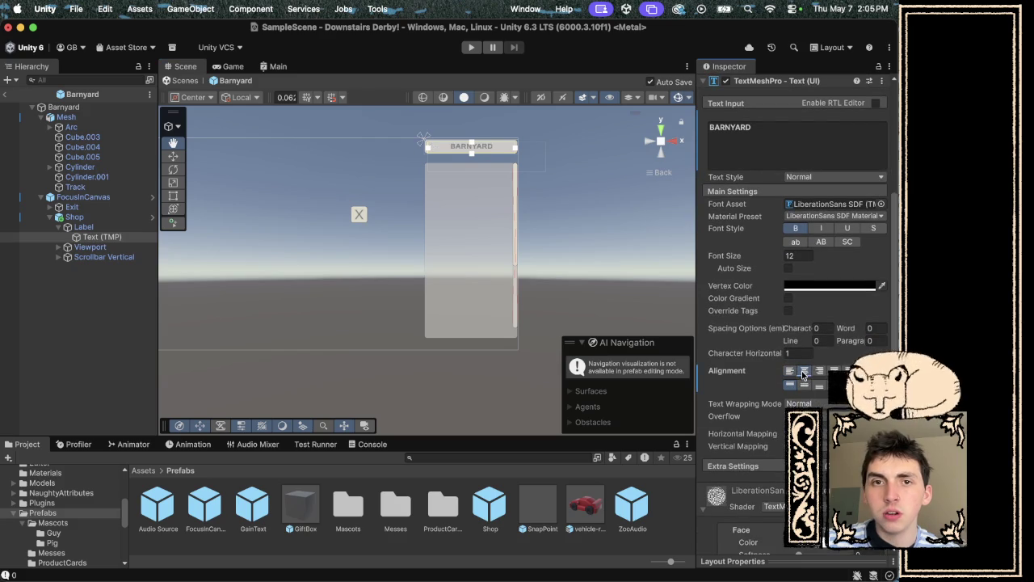
mouse_move(235, 240)
left_mouse_down()
mouse_move(268, 286)
mouse_move(370, 252)
left_mouse_up()
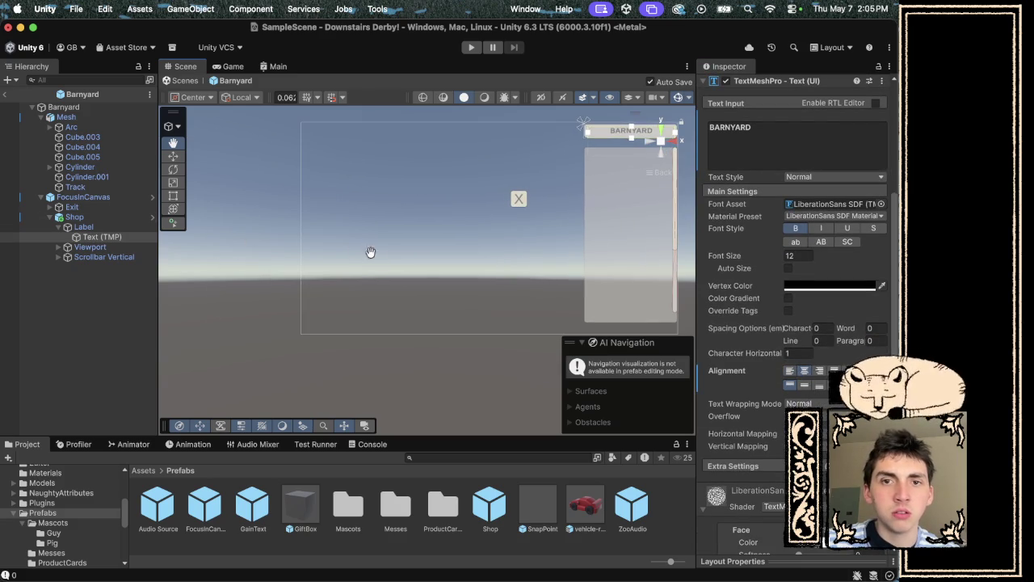
Anchor the Exit button top-right and shift it left to Pos X -172.34.
left_click(87, 208)
scroll(851, 172, "up", 4)
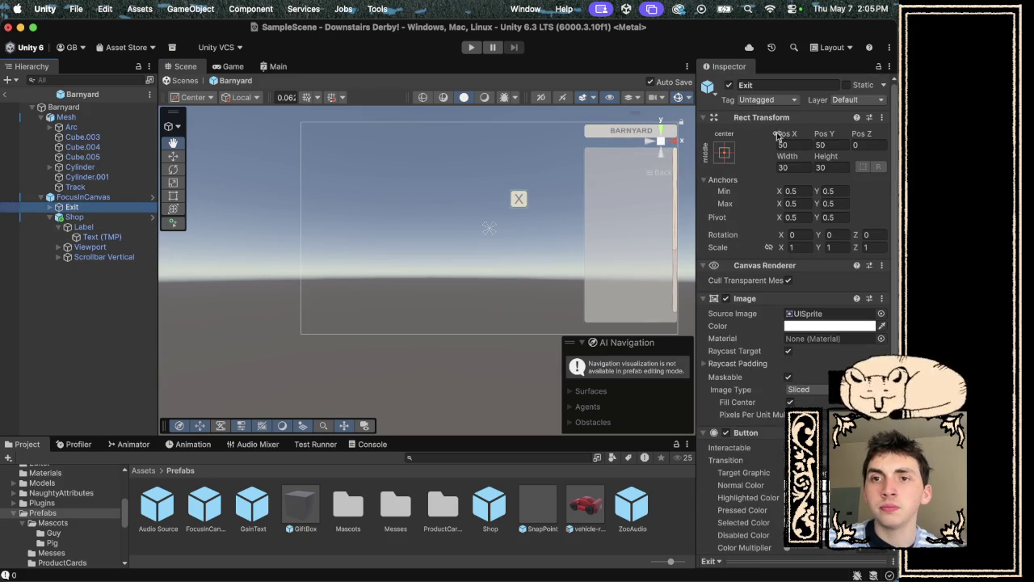
left_click(725, 153)
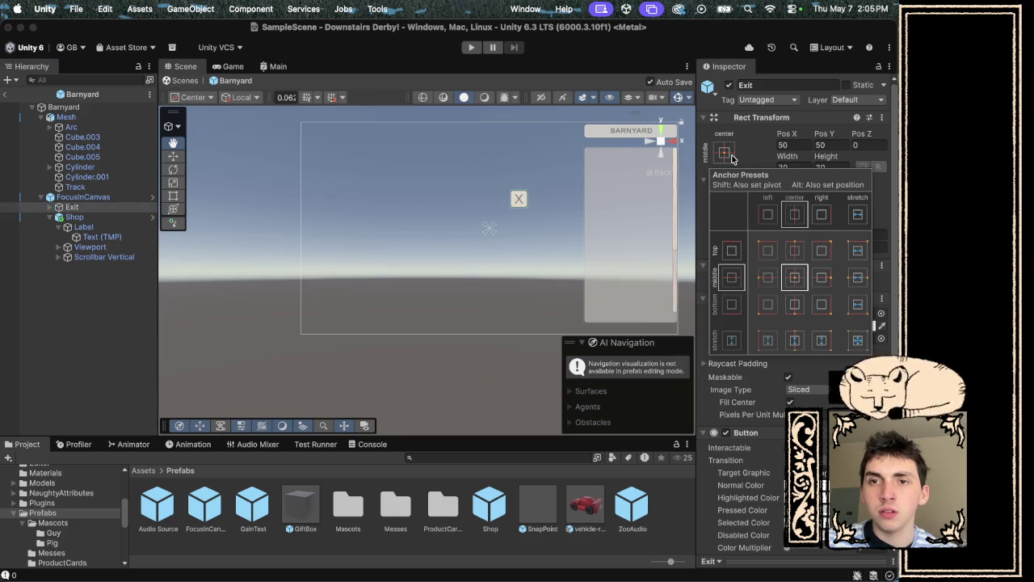
left_click(822, 250, "alt")
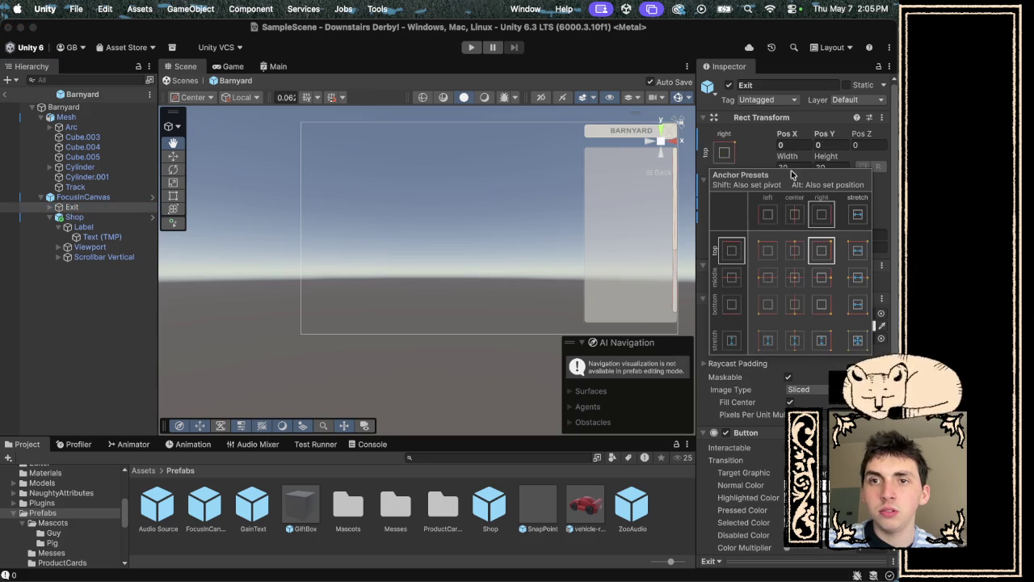
left_click(782, 139)
mouse_move(785, 133)
left_mouse_down()
mouse_move(516, 181)
mouse_move(426, 229)
mouse_move(2, 315)
left_mouse_up()
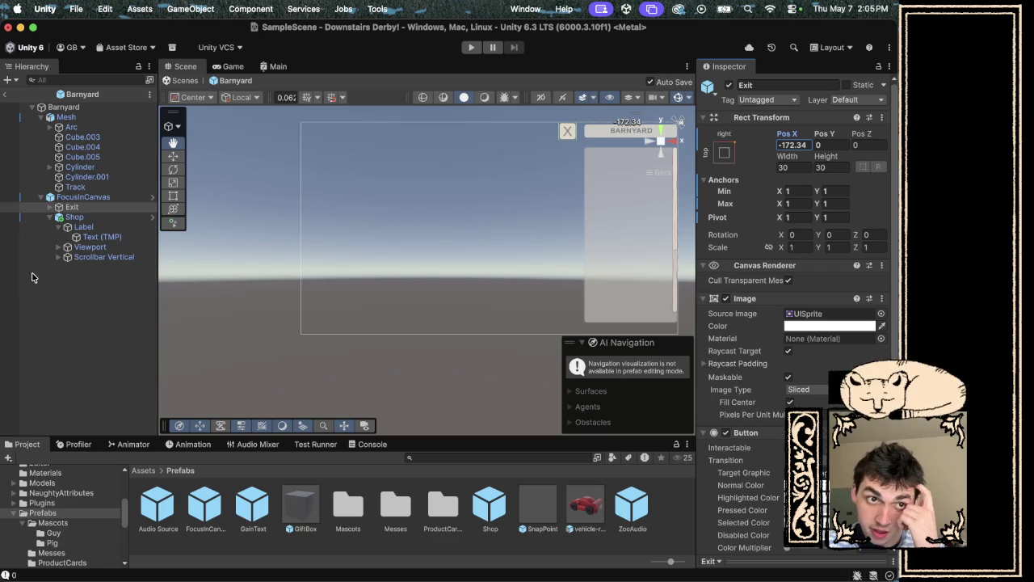
left_click(64, 117)
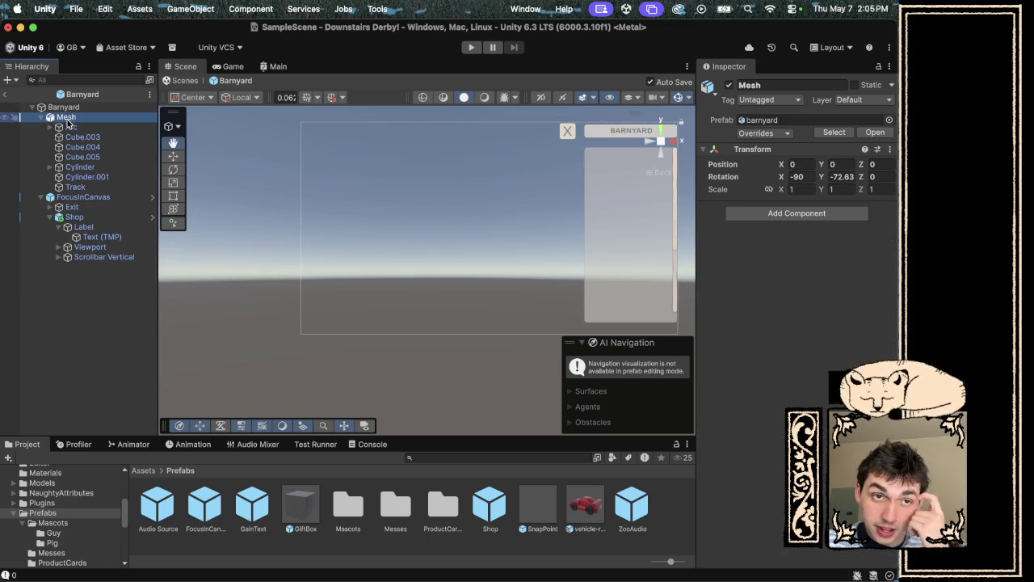
Select Track under Mesh and scroll to its Circuit and empty Track Value fields.
left_click(41, 197)
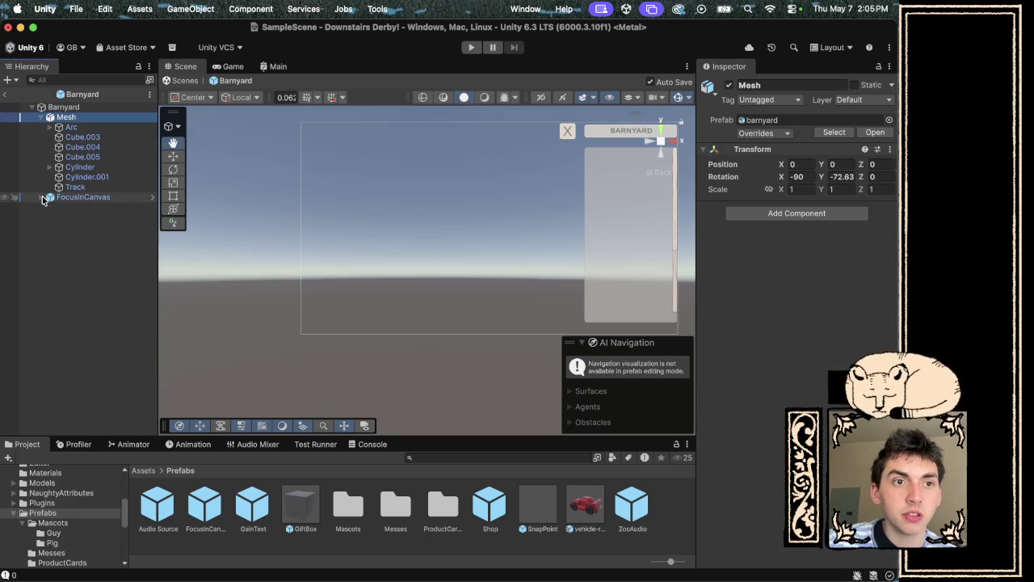
left_click(77, 126)
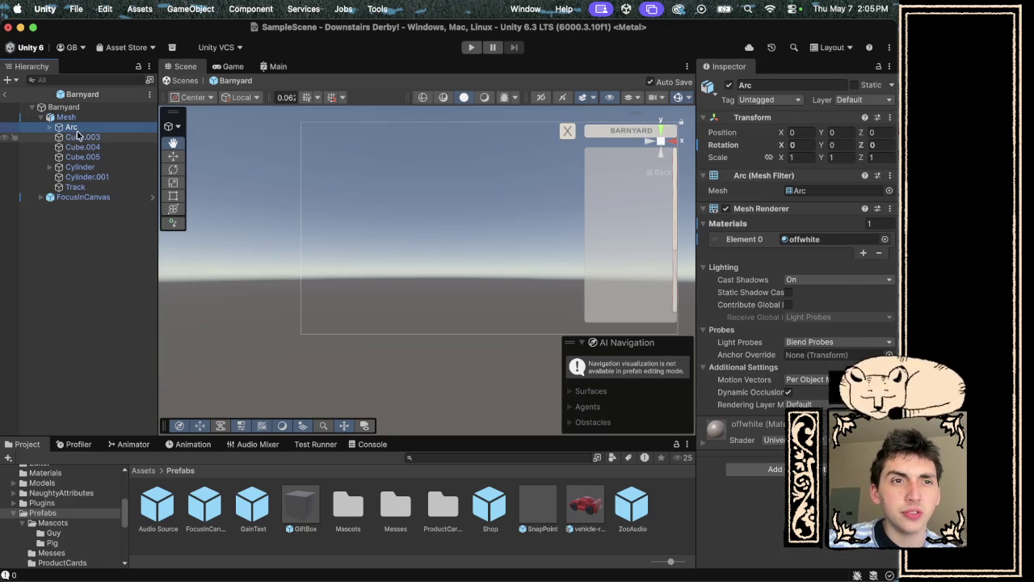
left_click(91, 191)
scroll(763, 465, "down", 8)
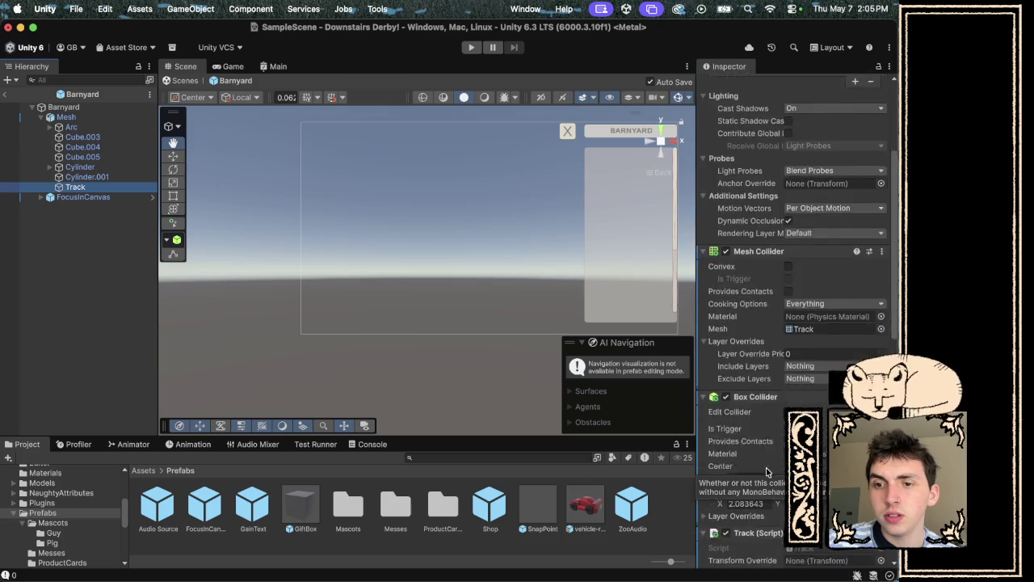
scroll(766, 467, "down", 3)
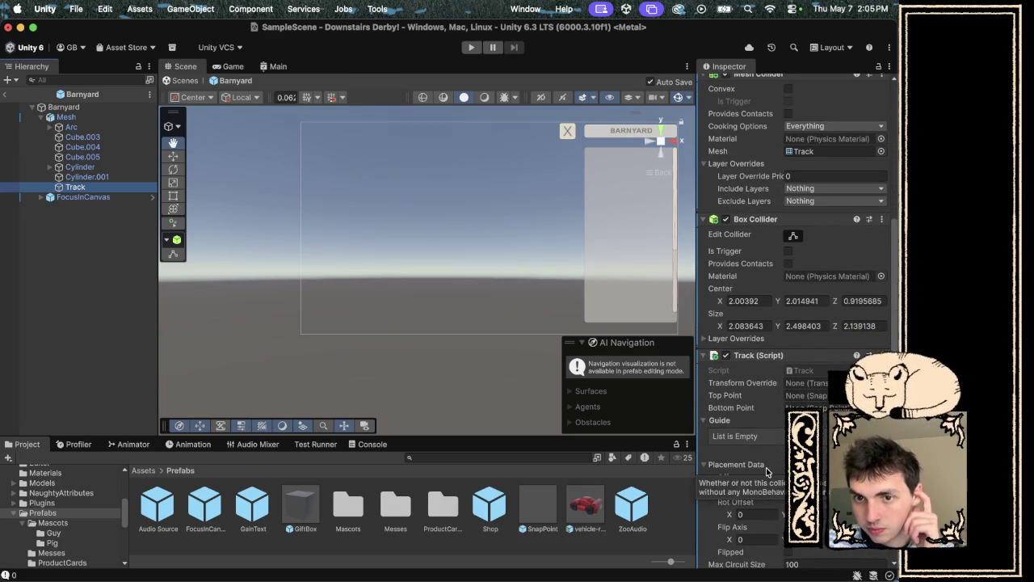
scroll(766, 467, "down", 10)
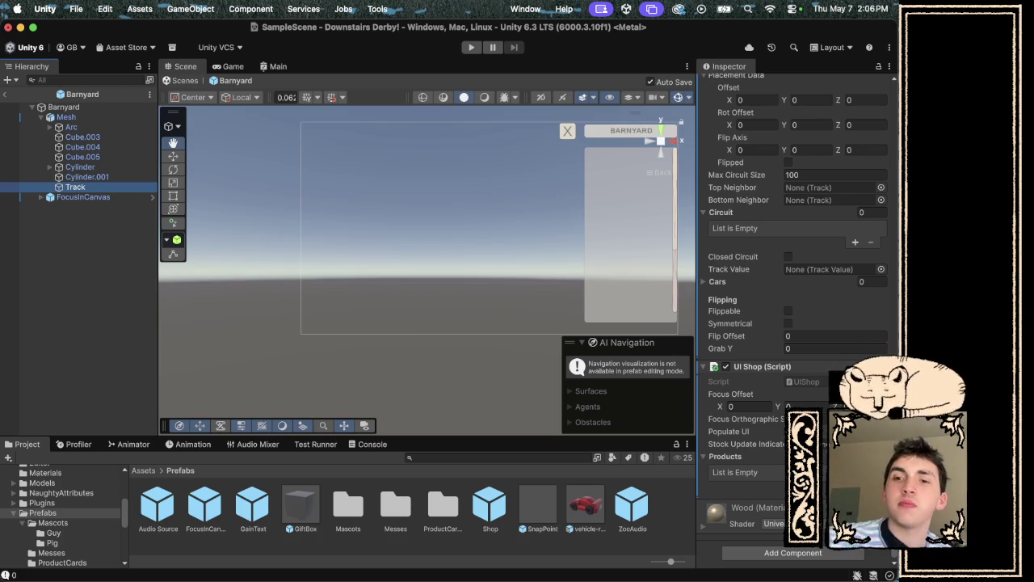
left_click(881, 444)
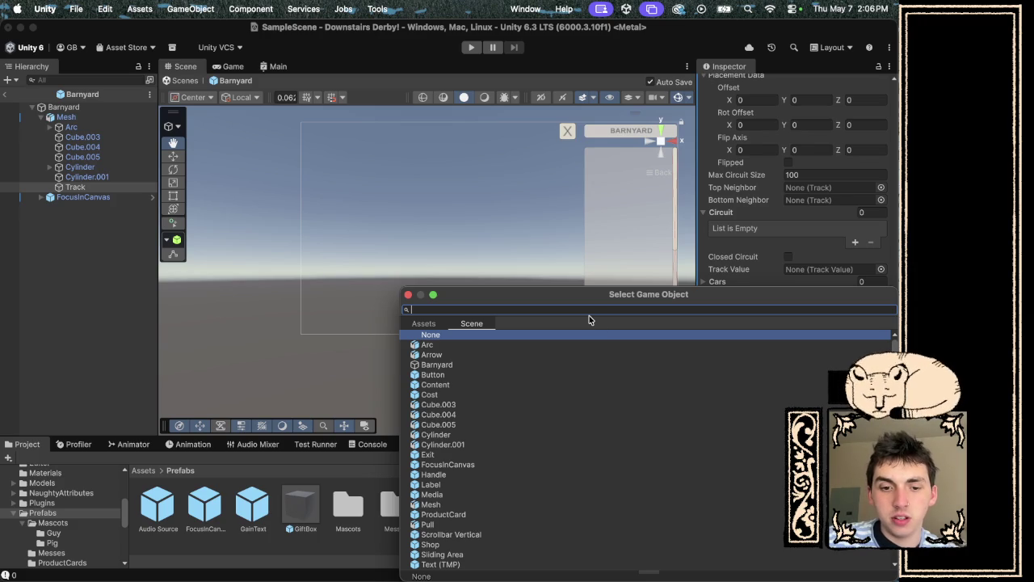
type("aler")
left_click(425, 323)
key("super+a")
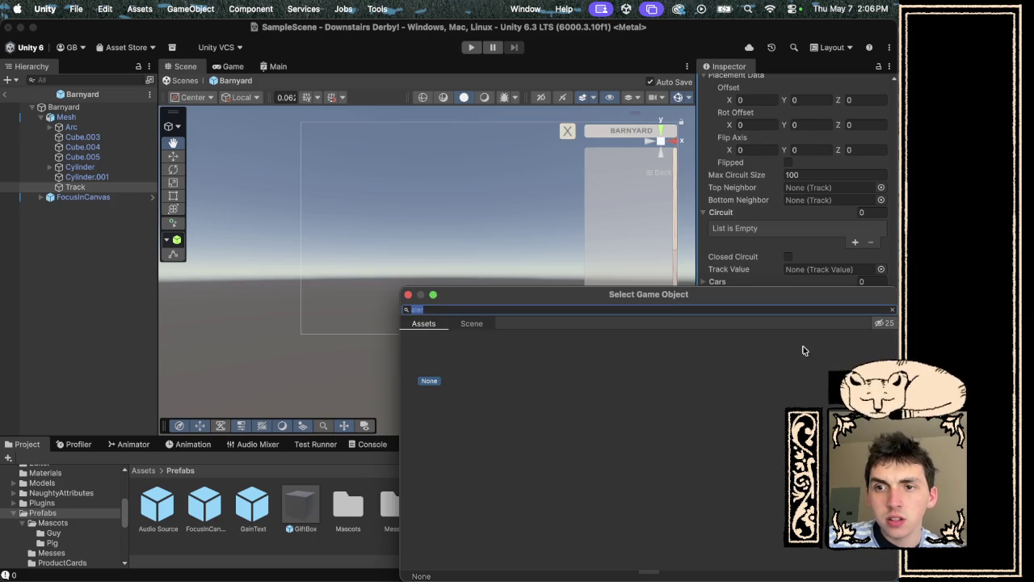
left_click(879, 323)
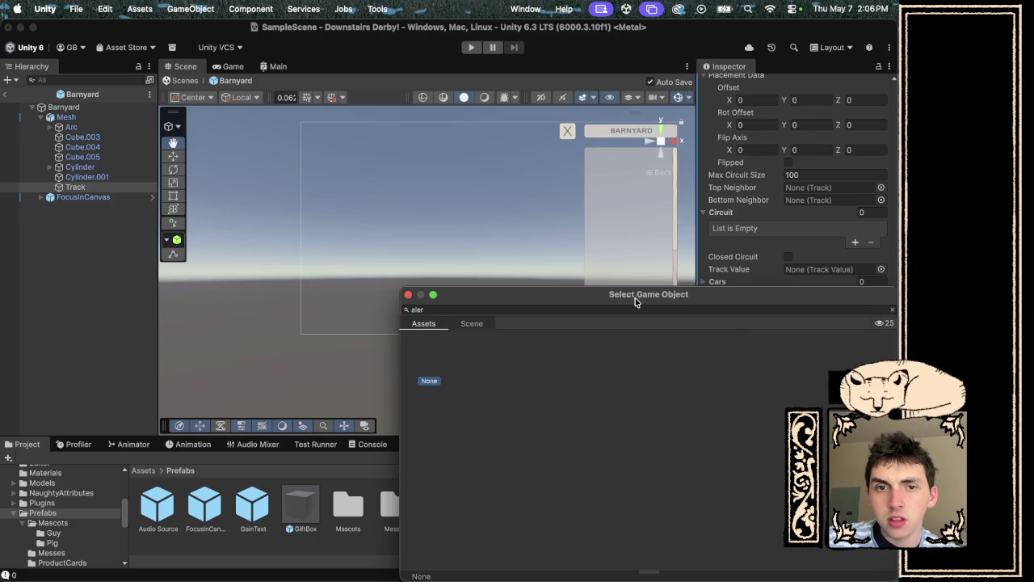
left_click(627, 308)
type("no")
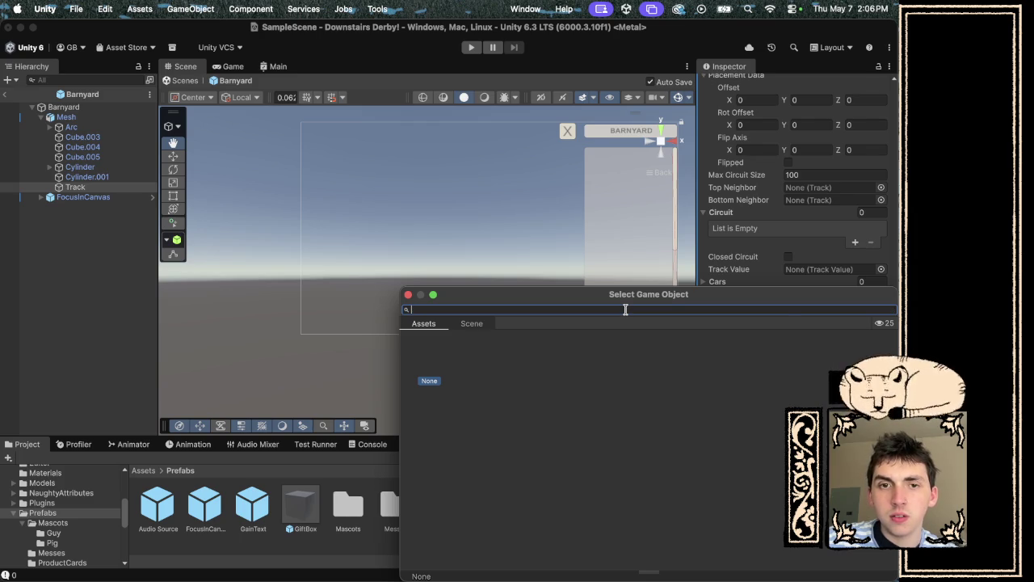
type("stock")
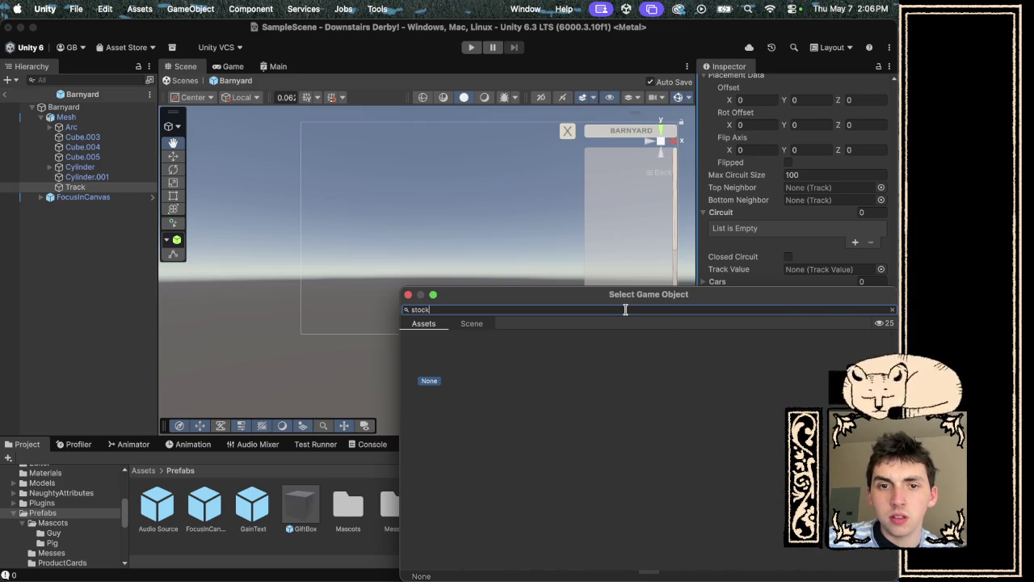
key("BackSpace")
key("BackSpace")
key("BackSpace")
type("ui")
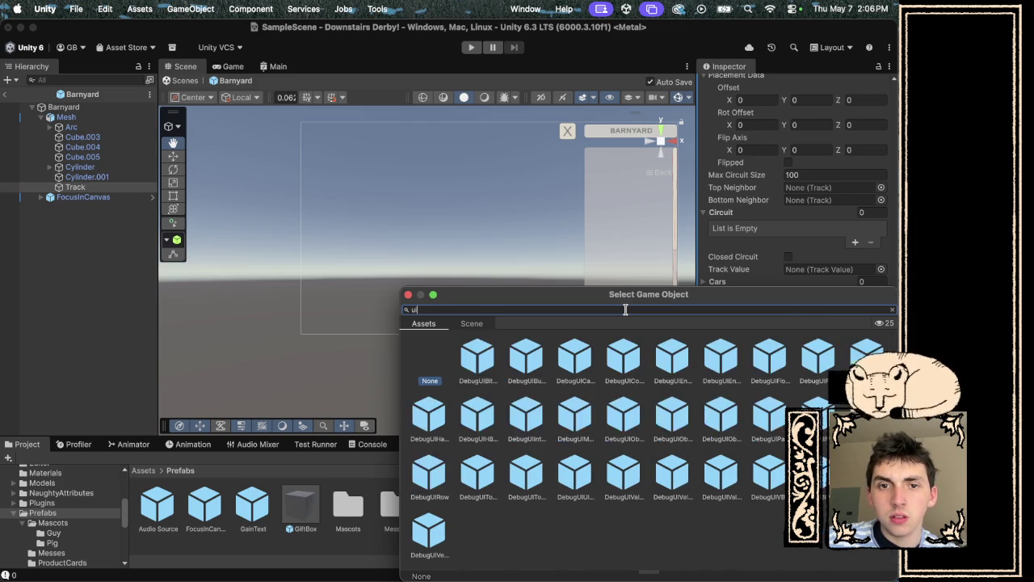
left_click(408, 295)
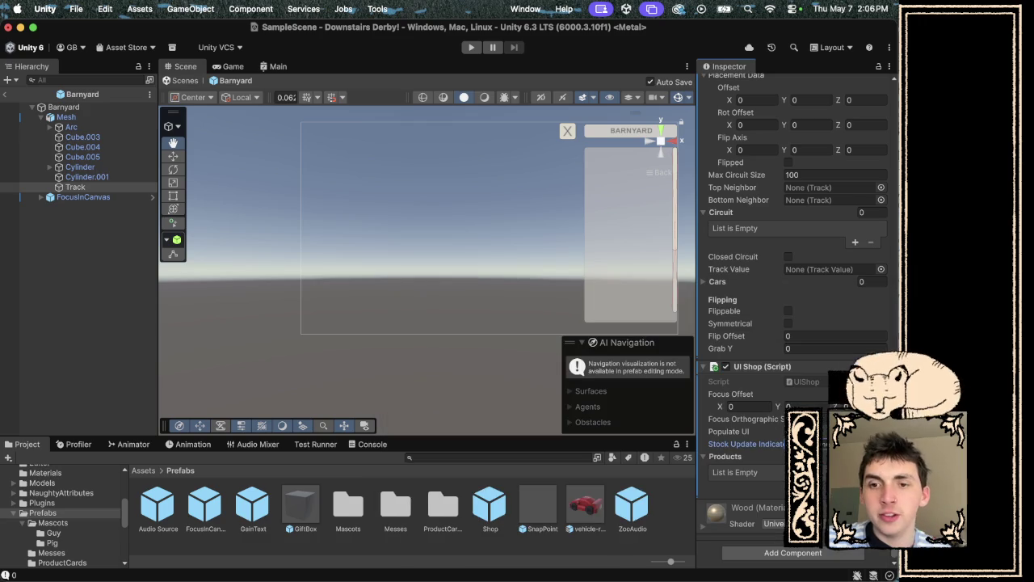
left_click(855, 485)
scroll(796, 323, "down", 5)
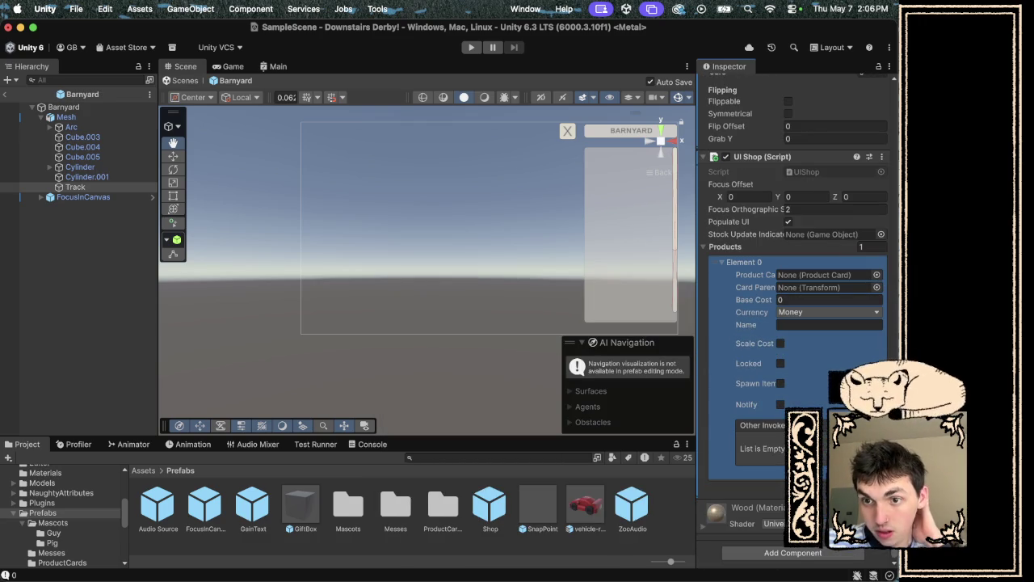
key("super+z")
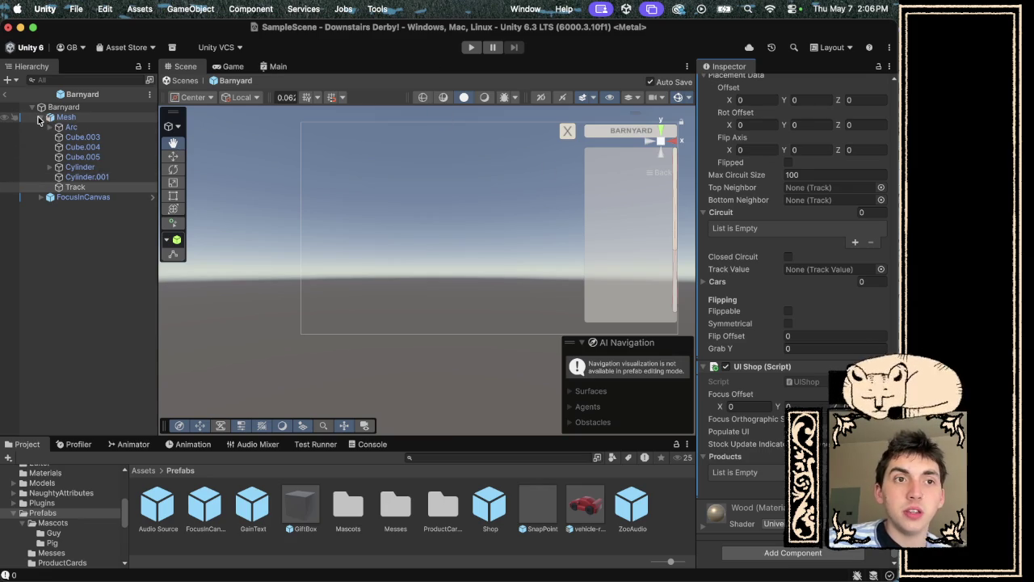
Browse to the Tracks folder and select the straight track prefab.
scroll(798, 300, "up", 10)
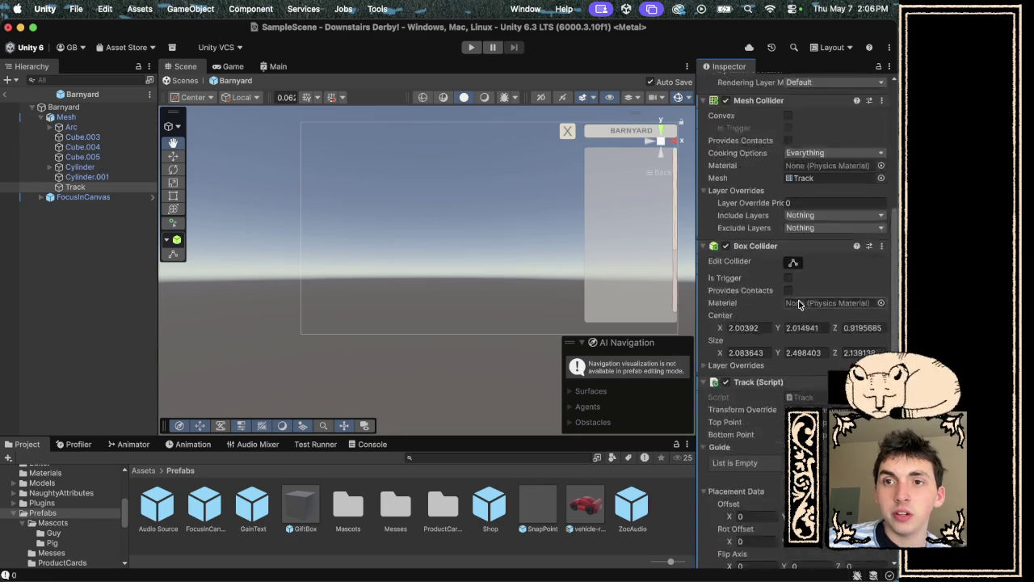
scroll(798, 305, "down", 2)
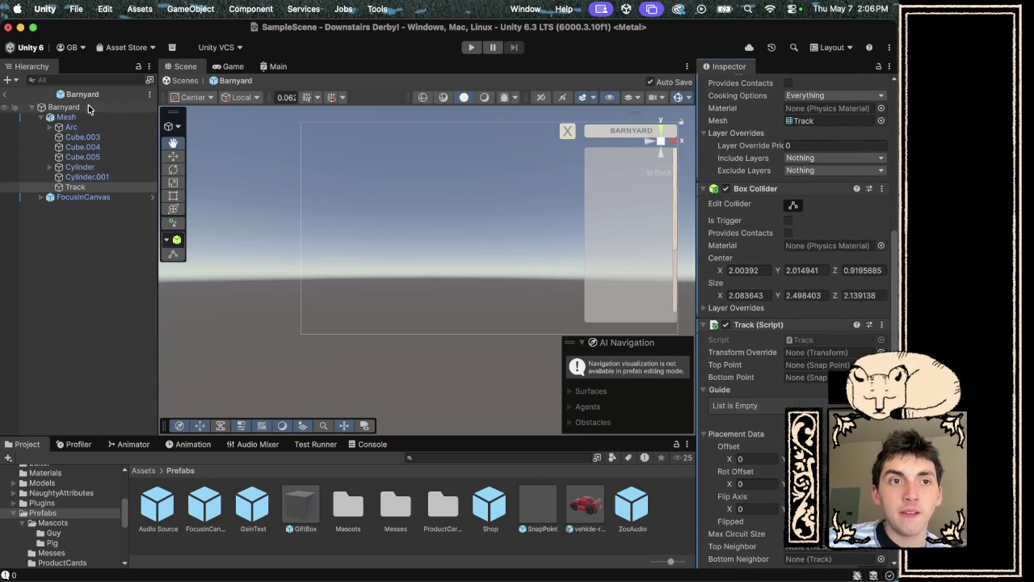
mouse_move(89, 107)
left_mouse_down()
mouse_move(746, 391)
mouse_move(829, 351)
left_mouse_up()
scroll(787, 407, "down", 1)
scroll(855, 270, "down", 5)
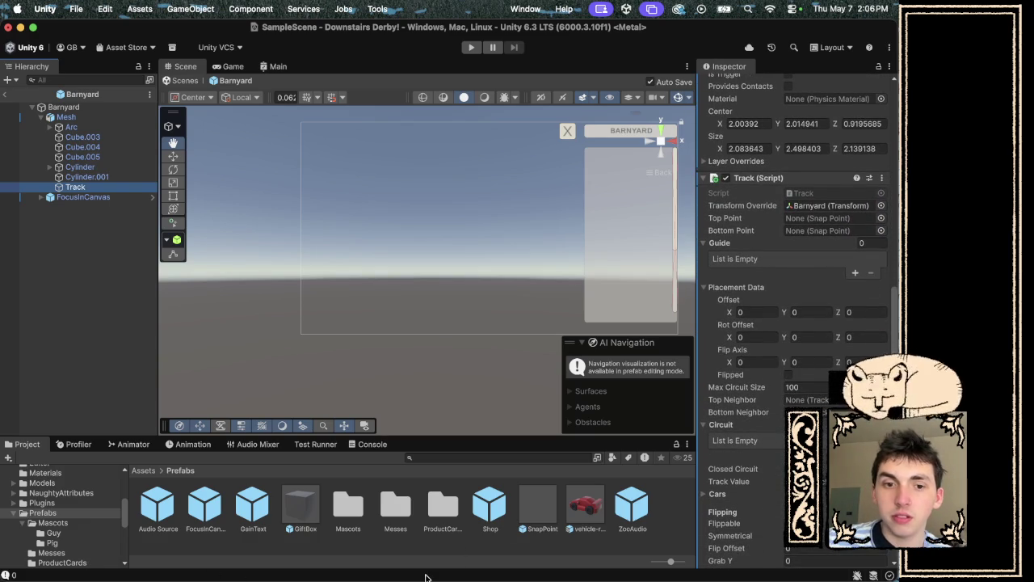
scroll(106, 547, "down", 5)
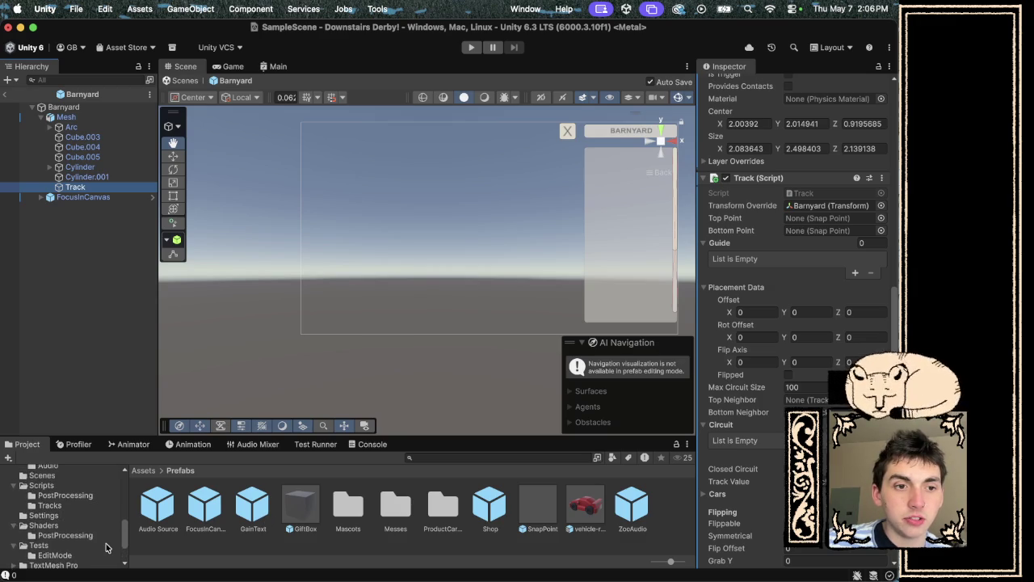
left_click(68, 522)
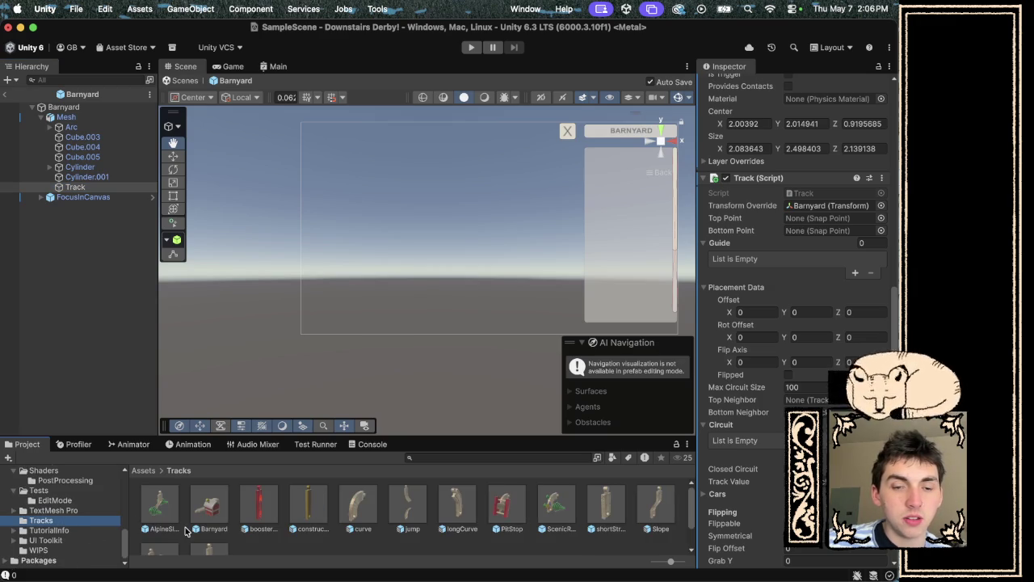
scroll(347, 508, "down", 2)
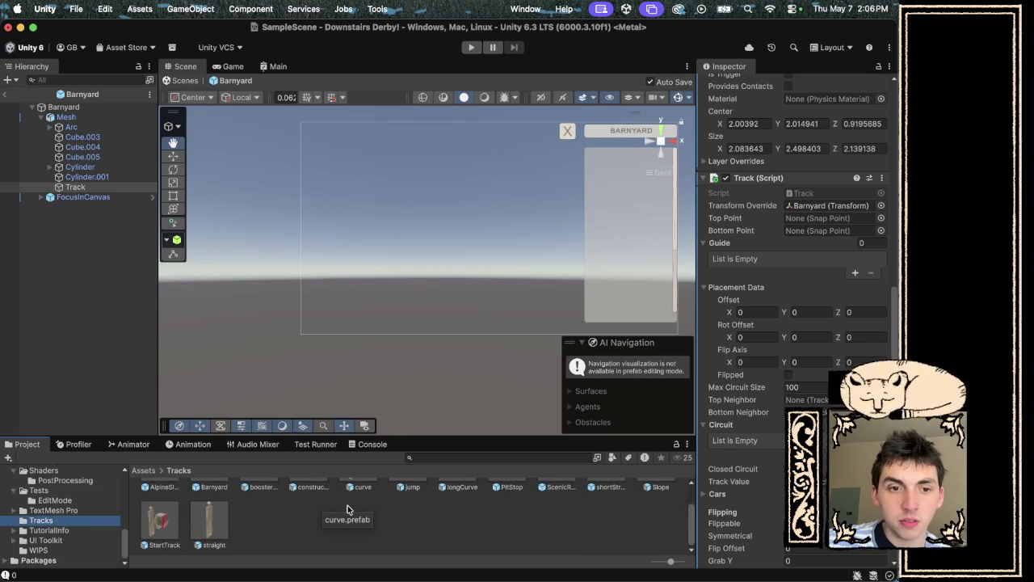
left_click(212, 527)
Copy the straight prefab's Track (Script) component and open the Barnyard prefab.
double_click(212, 530)
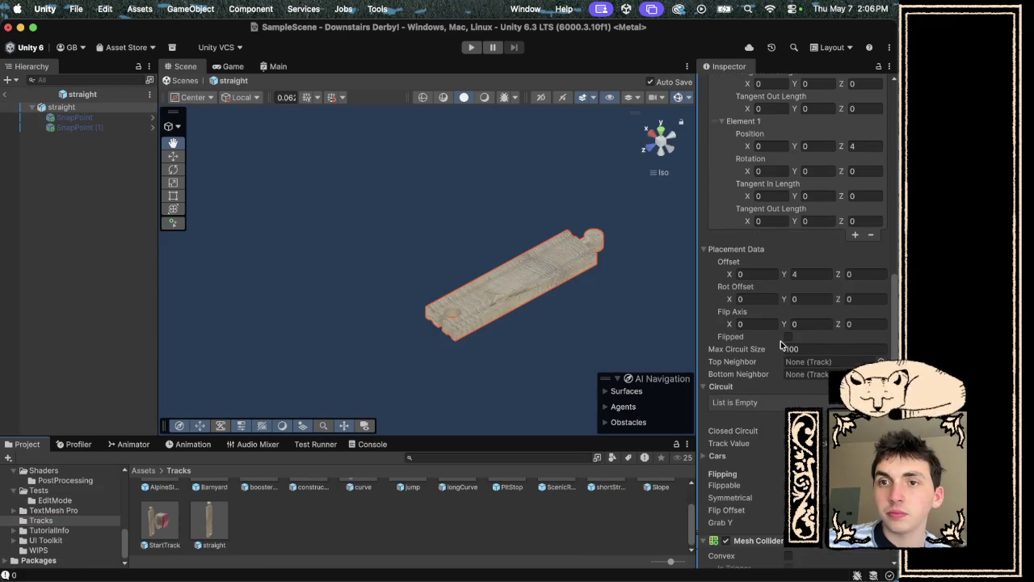
scroll(835, 239, "up", 5)
left_click(882, 240)
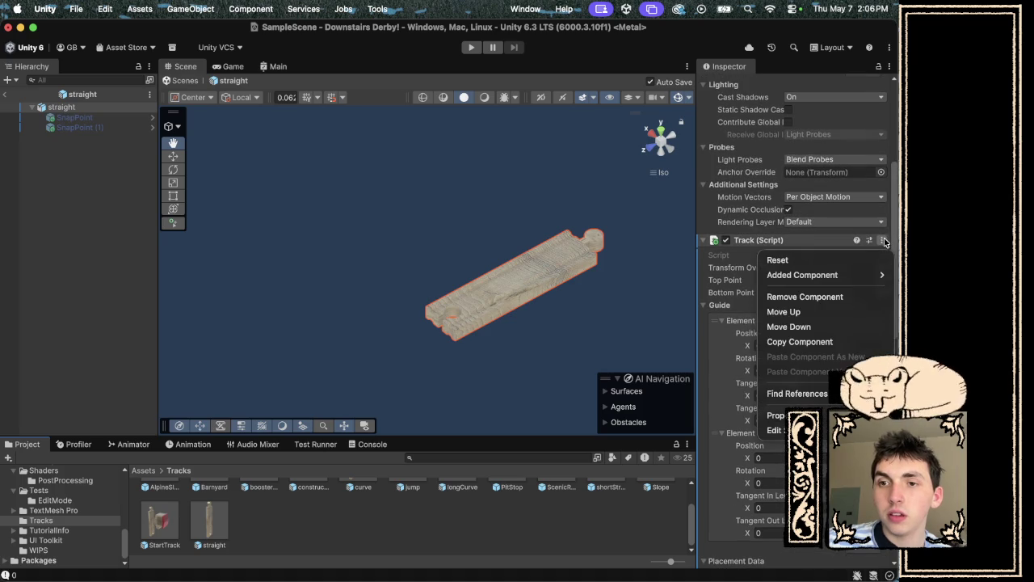
left_click(796, 342)
scroll(302, 530, "up", 2)
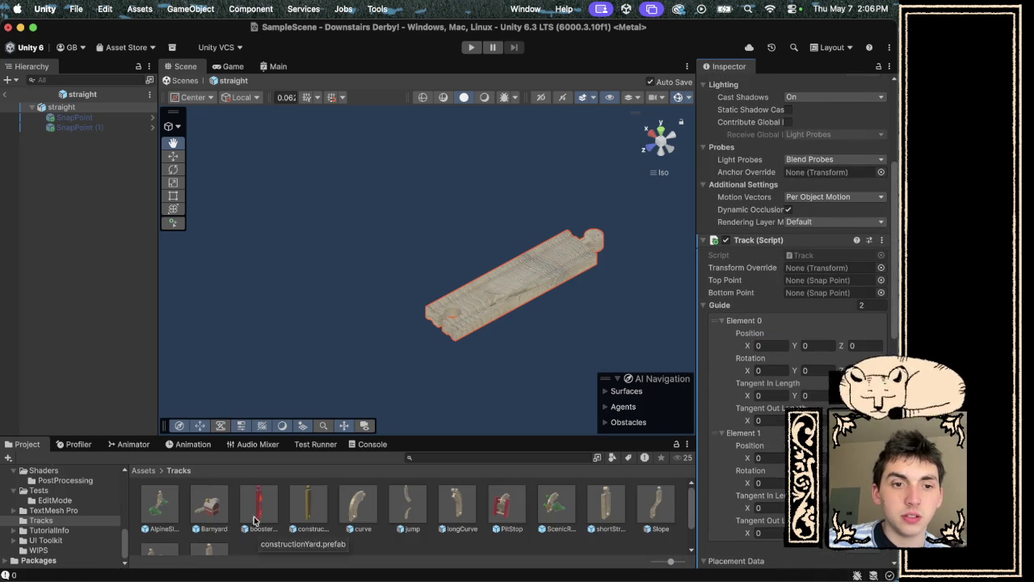
double_click(212, 507)
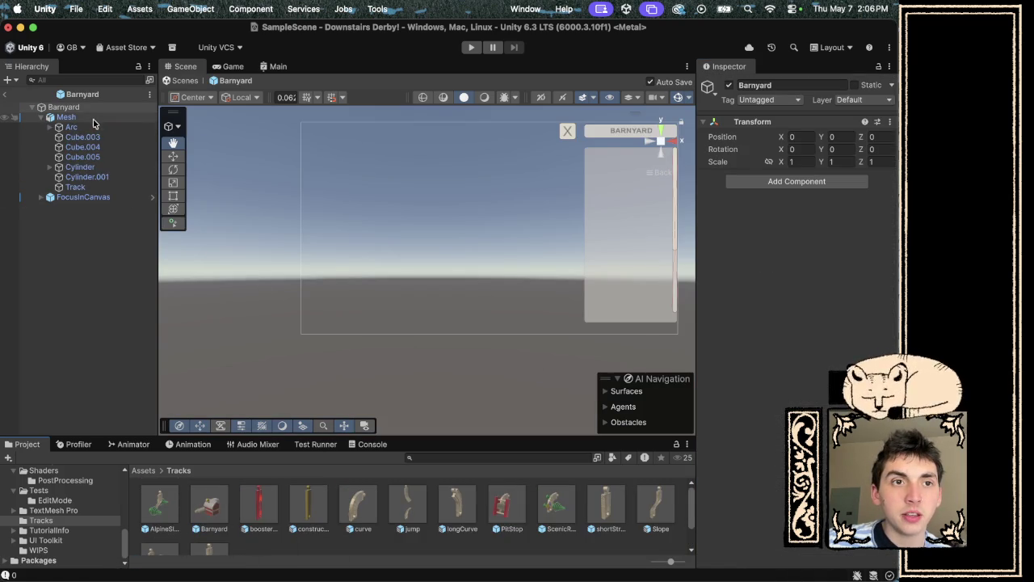
Paste the copied Track values onto Barnyard's Track and set Transform Override to Barnyard.
left_click(76, 186)
scroll(796, 243, "down", 10)
scroll(881, 319, "down", 5)
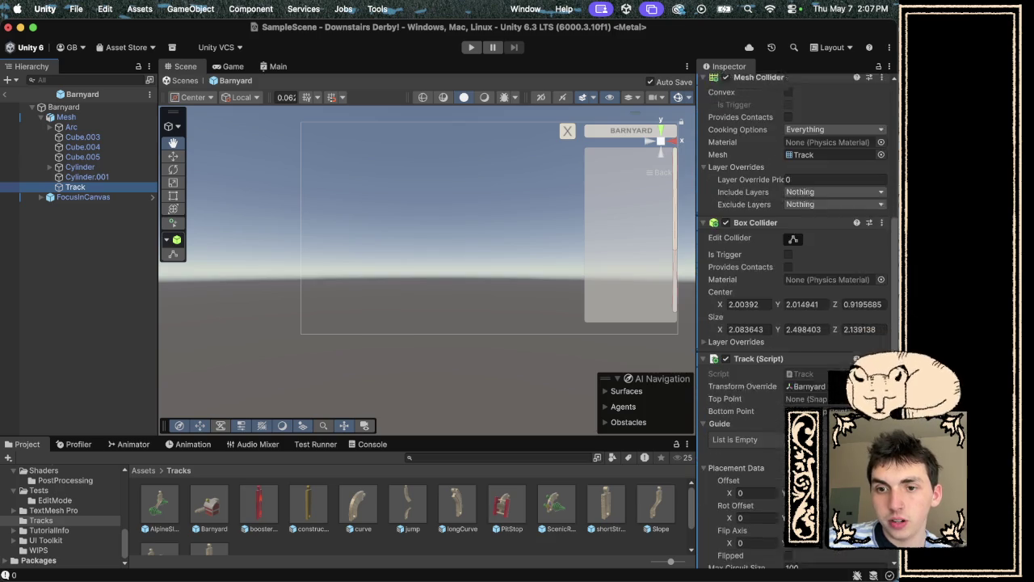
left_click(881, 326)
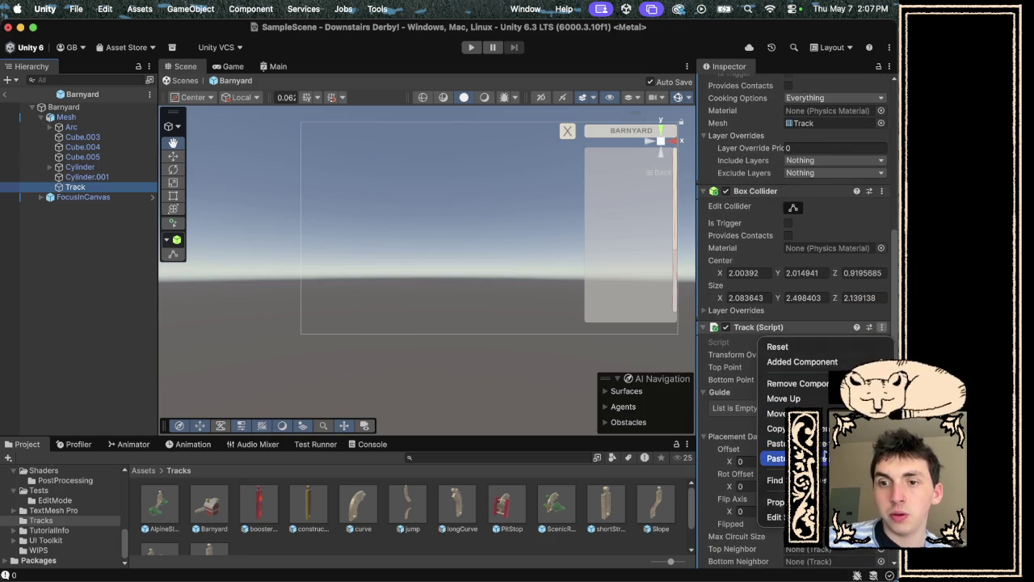
left_click(777, 458)
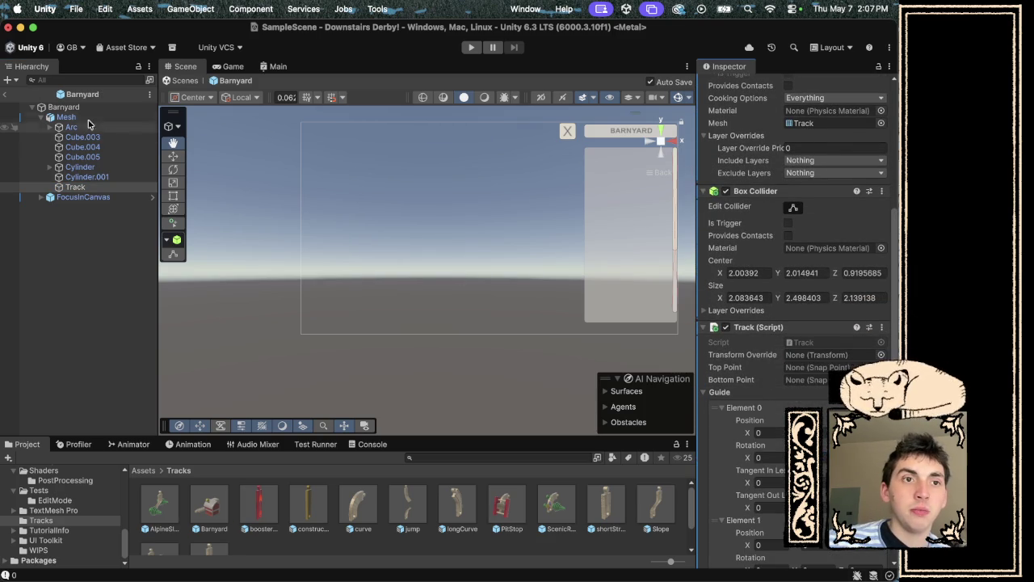
mouse_move(73, 109)
left_mouse_down()
mouse_move(646, 269)
mouse_move(831, 356)
left_mouse_up()
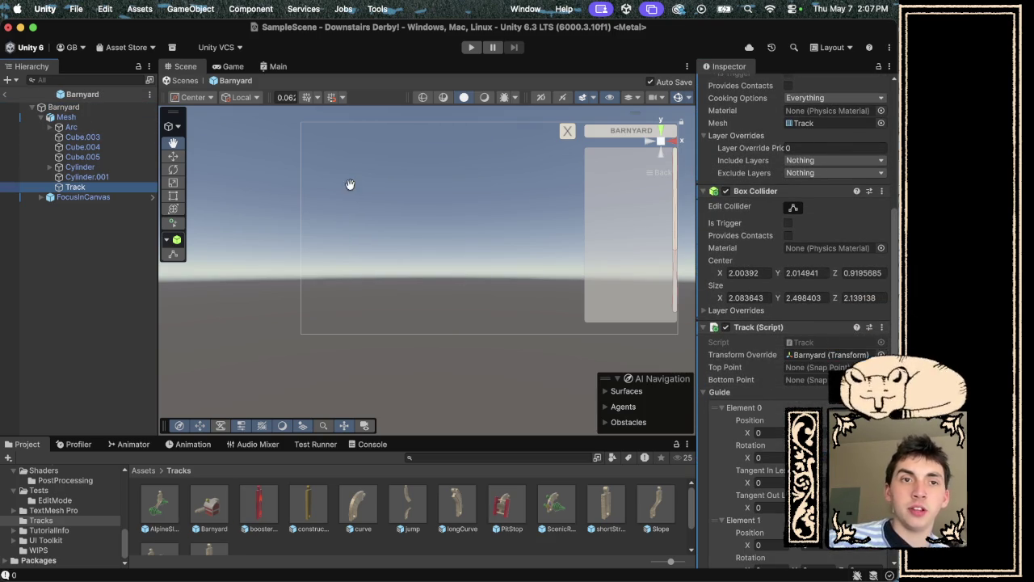
Place a Barnyard instance under Trax and disable its FocusInCanvas panel.
left_click(219, 70)
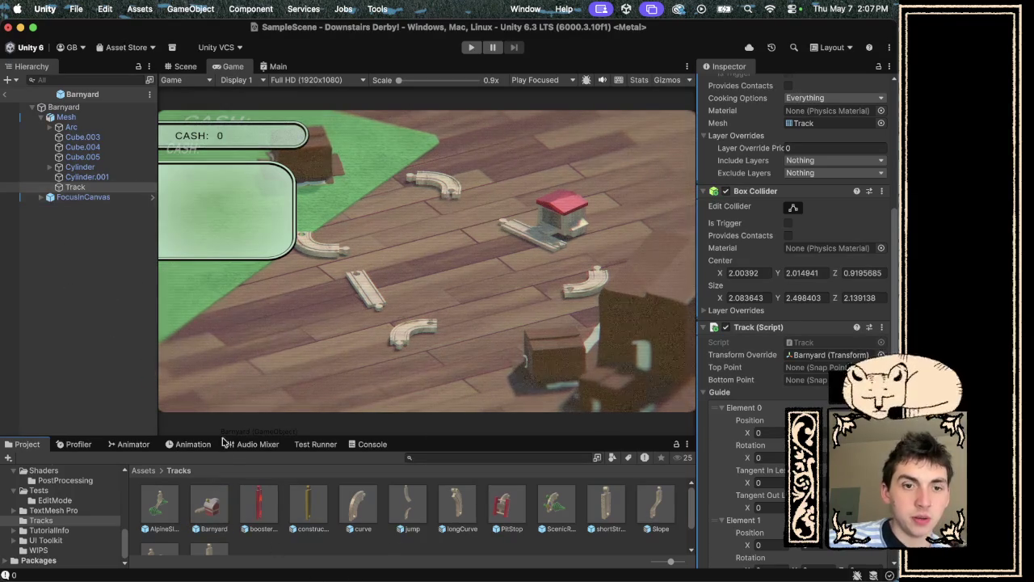
left_click(4, 93)
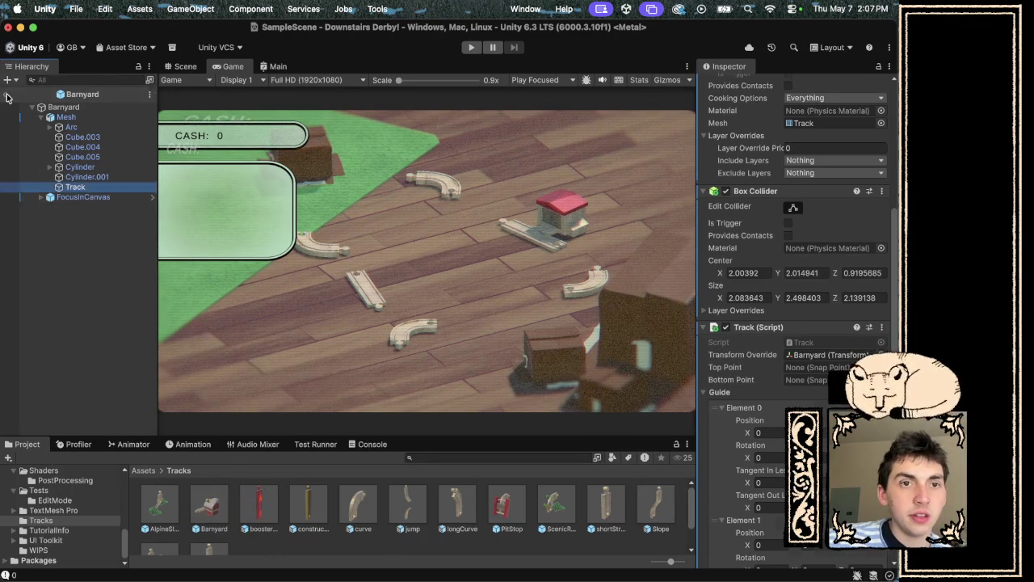
mouse_move(184, 506)
left_mouse_down()
mouse_move(198, 513)
mouse_move(89, 98)
mouse_move(87, 166)
left_mouse_up()
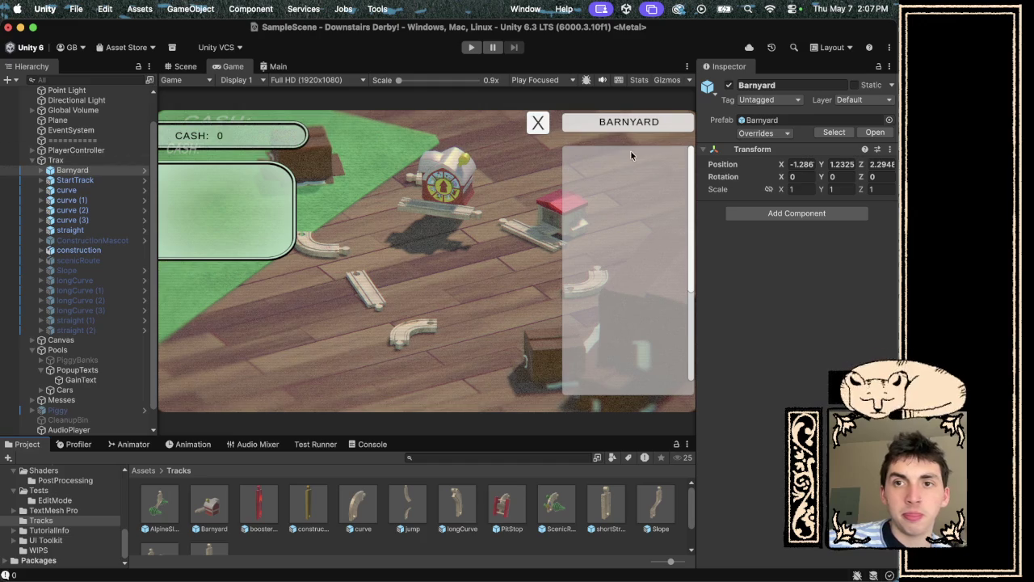
left_click(37, 170)
left_click(86, 189)
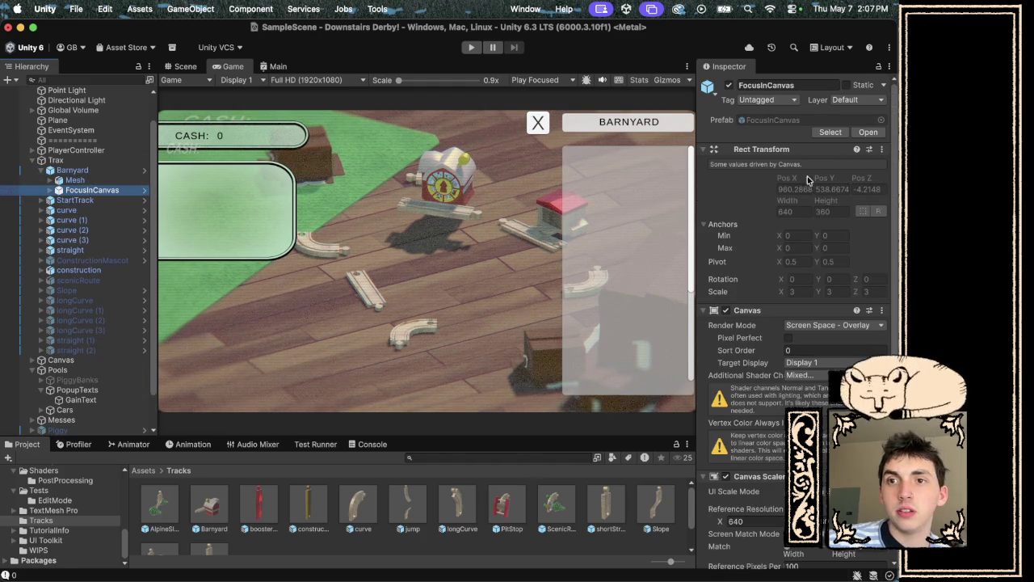
left_click(729, 85)
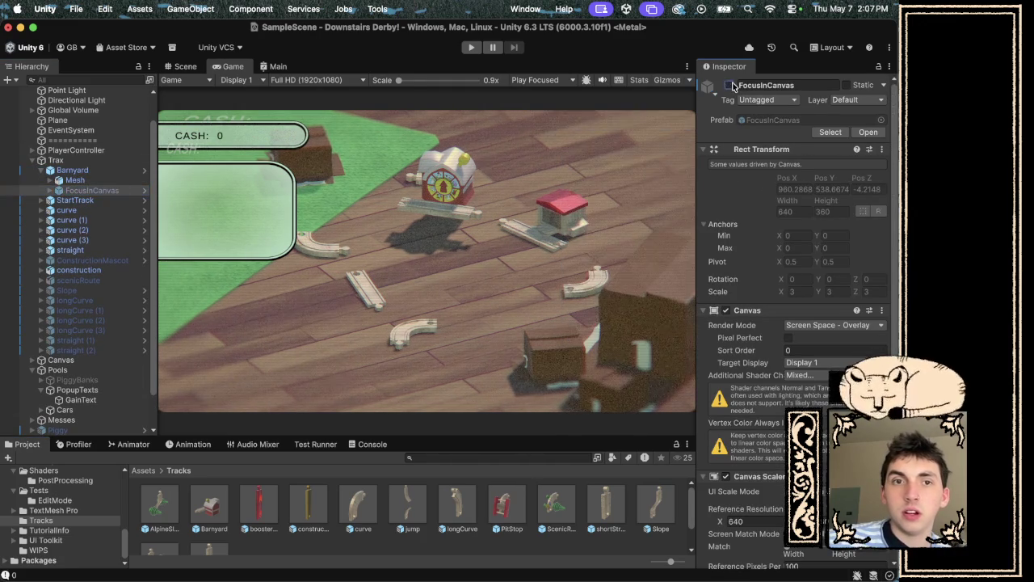
Give the Exit button a Runtime Only On Click entry, dismissing the prefab restructure warning.
left_click(50, 190)
left_click(79, 200)
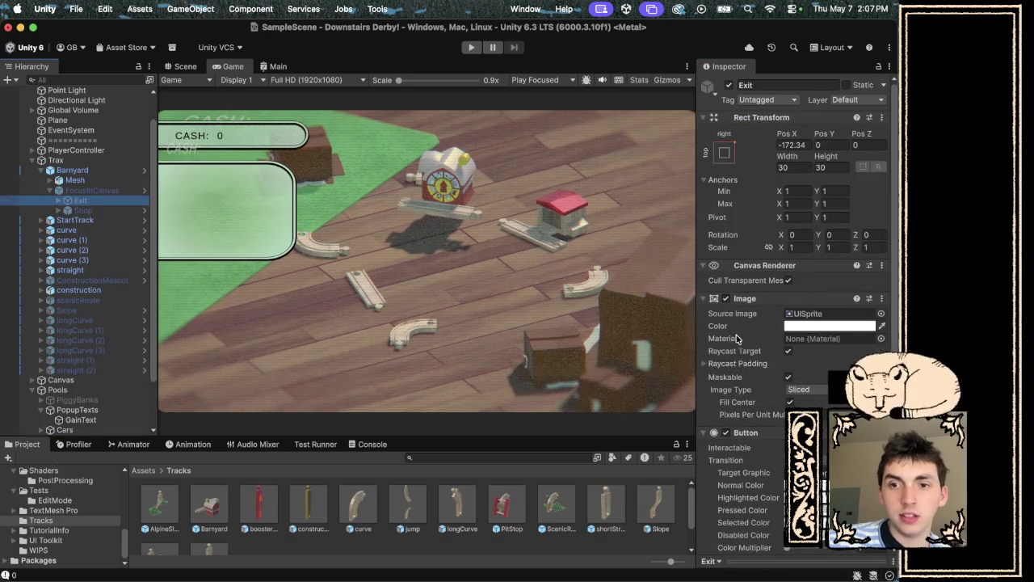
scroll(796, 259, "down", 5)
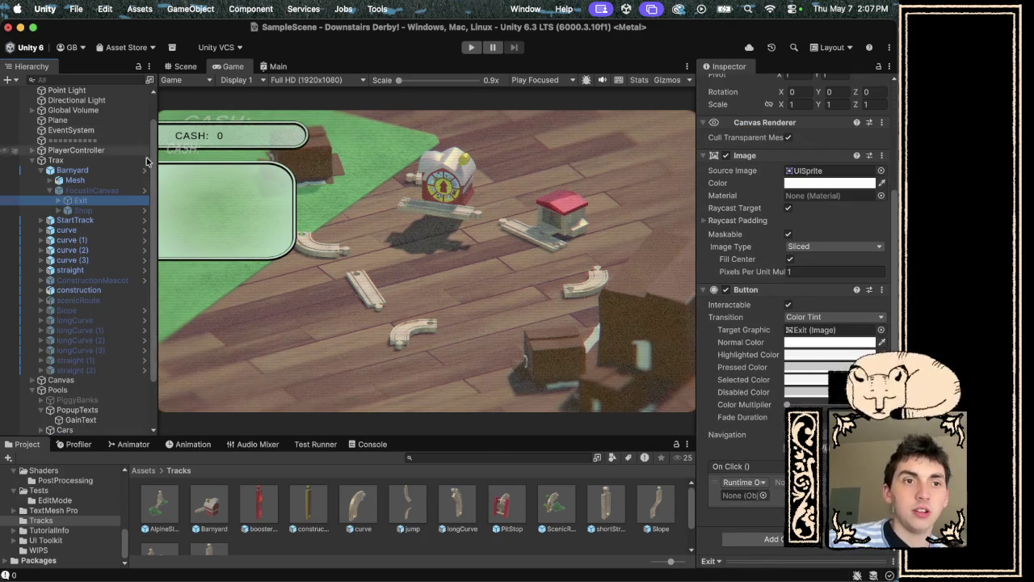
mouse_move(92, 192)
left_mouse_down()
mouse_move(129, 198)
mouse_move(756, 555)
mouse_move(755, 493)
mouse_move(532, 427)
mouse_move(81, 232)
mouse_move(94, 185)
left_mouse_up()
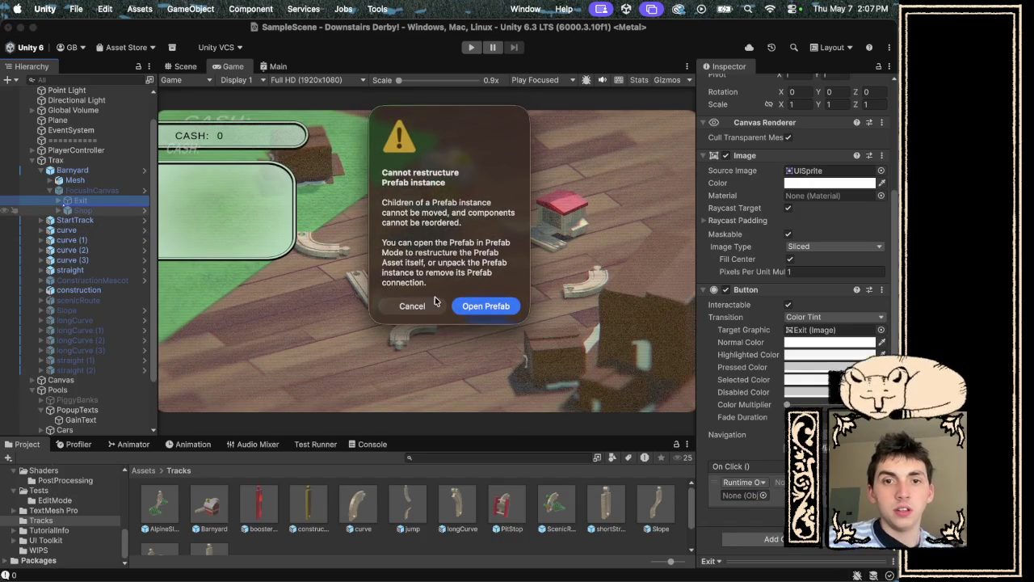
left_click(424, 306)
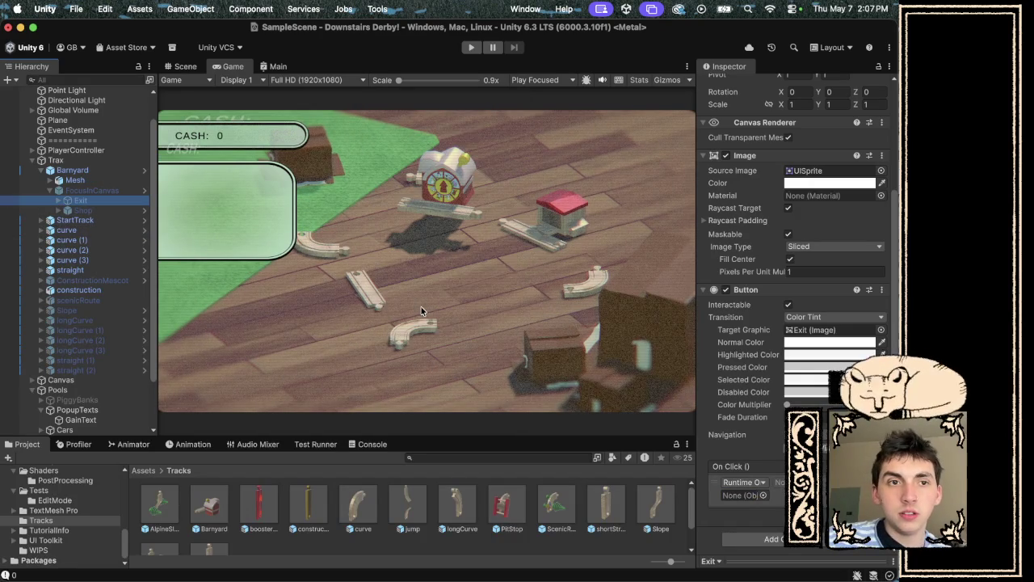
left_click(50, 180)
Make the Exit button's On Click call the Track object's UIShop OnFocusExit function.
left_click_drag(678, 481, 743, 495)
left_click(778, 482)
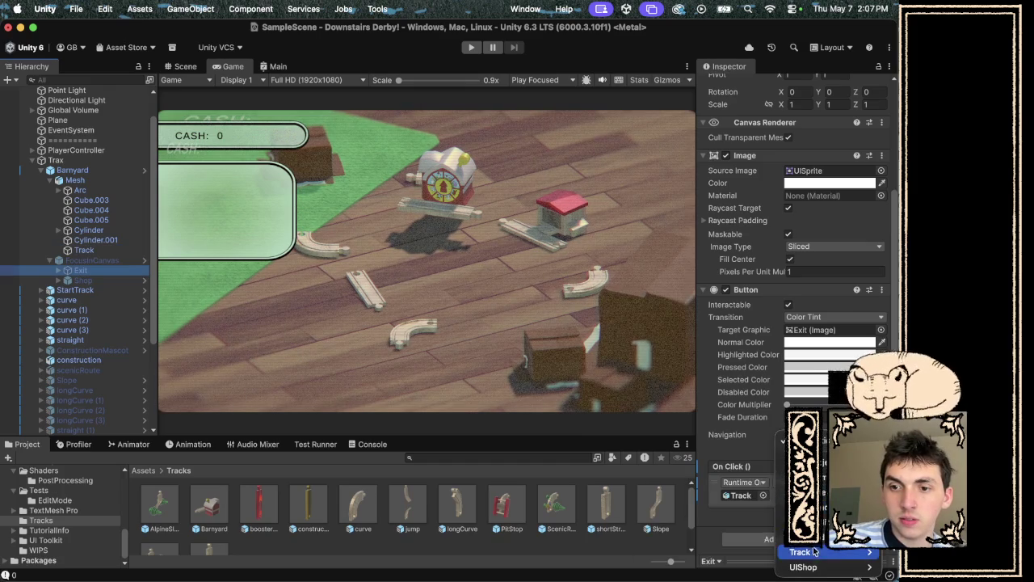
mouse_move(816, 568)
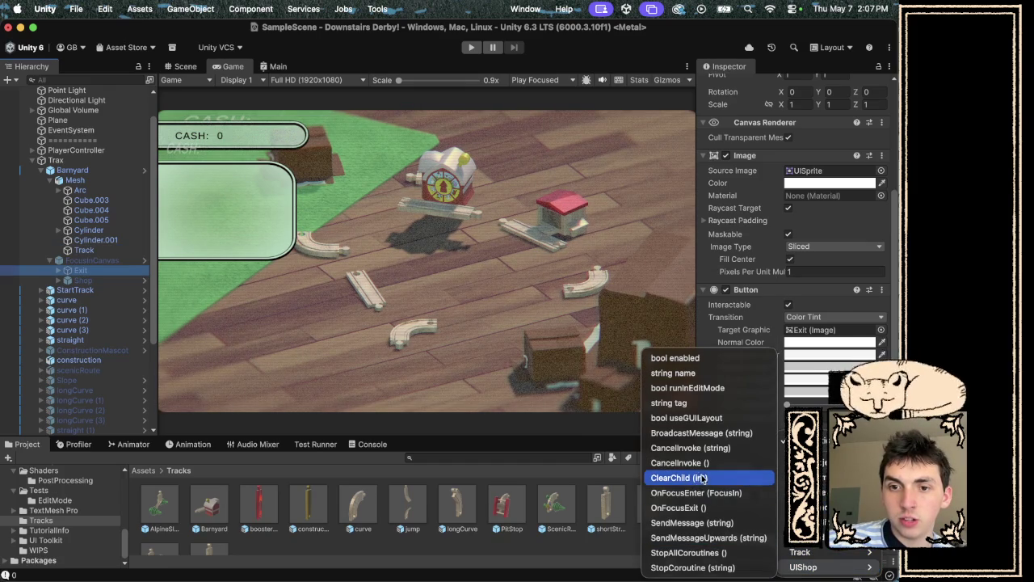
left_click(703, 507)
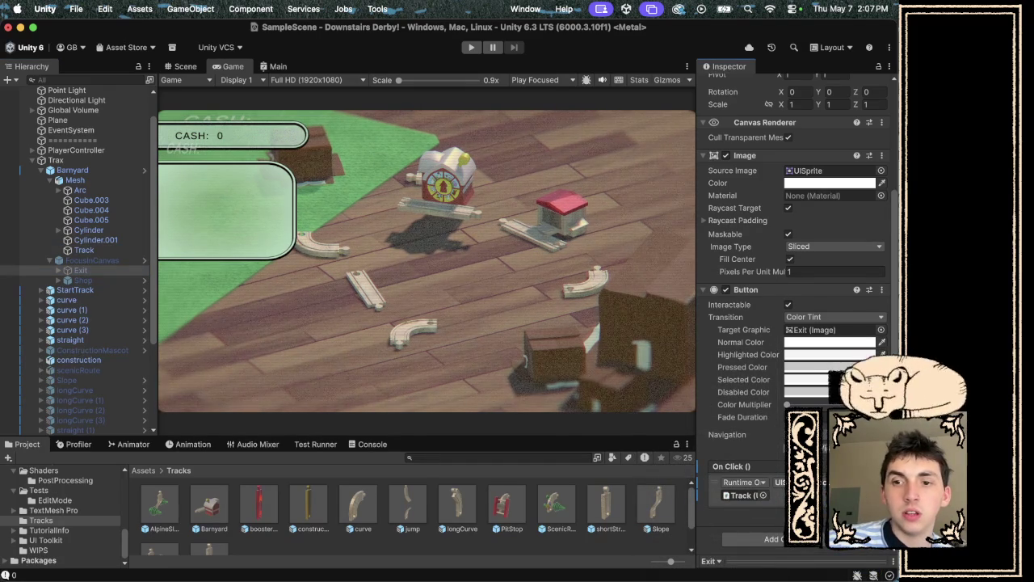
left_click(799, 483)
mouse_move(816, 567)
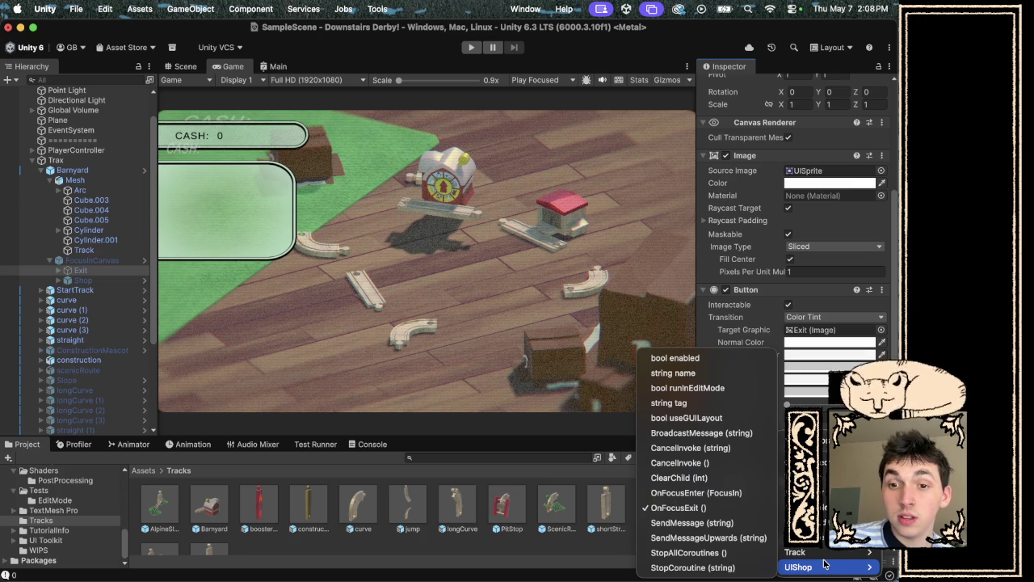
left_click(539, 323)
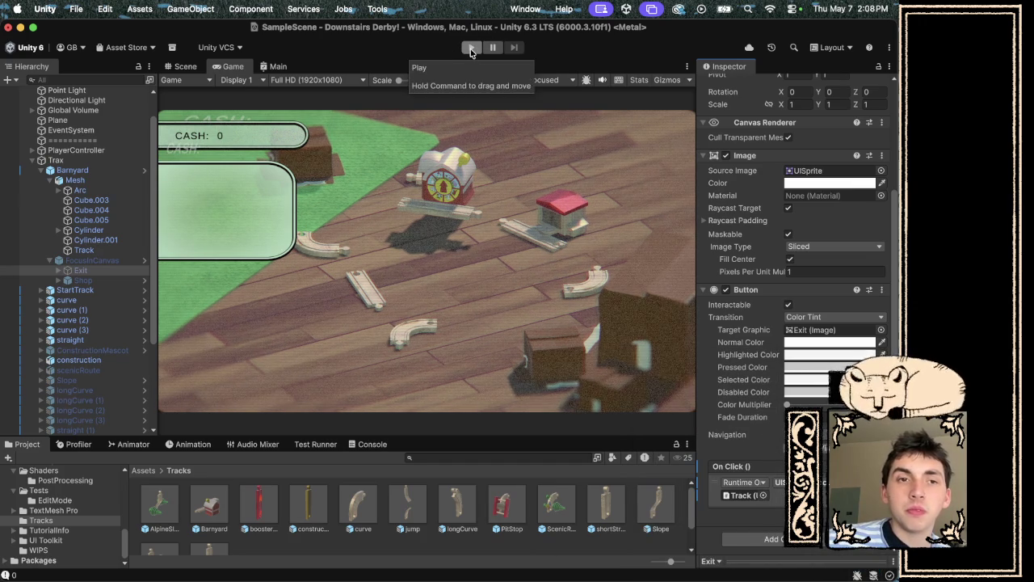
scroll(788, 162, "up", 3)
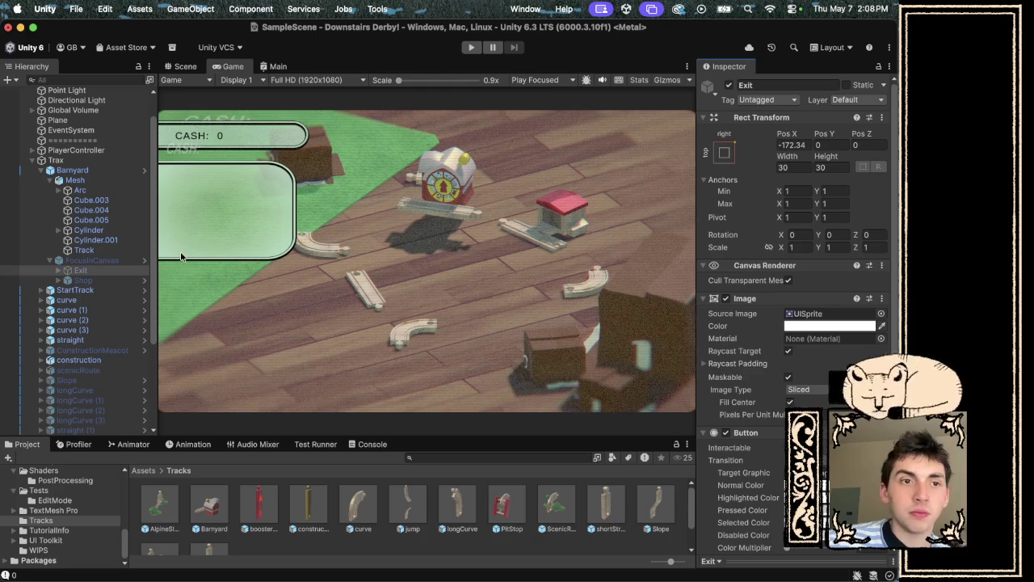
Reset the Barnyard instance's position to 0, 0, 0.
left_click(77, 169)
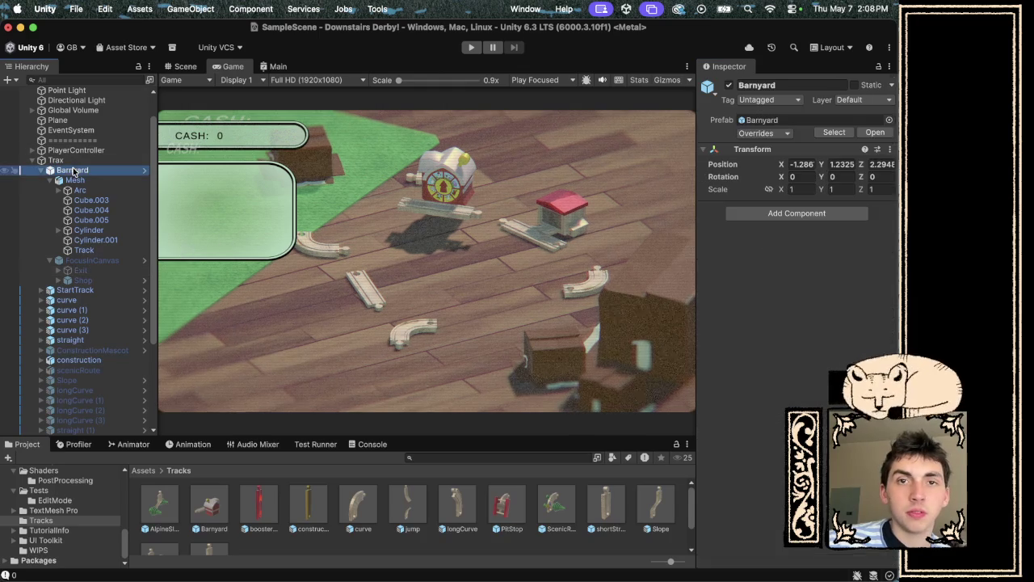
left_click(843, 165)
type("0")
key("shift+Tab")
type("0")
left_click(875, 164)
type("0")
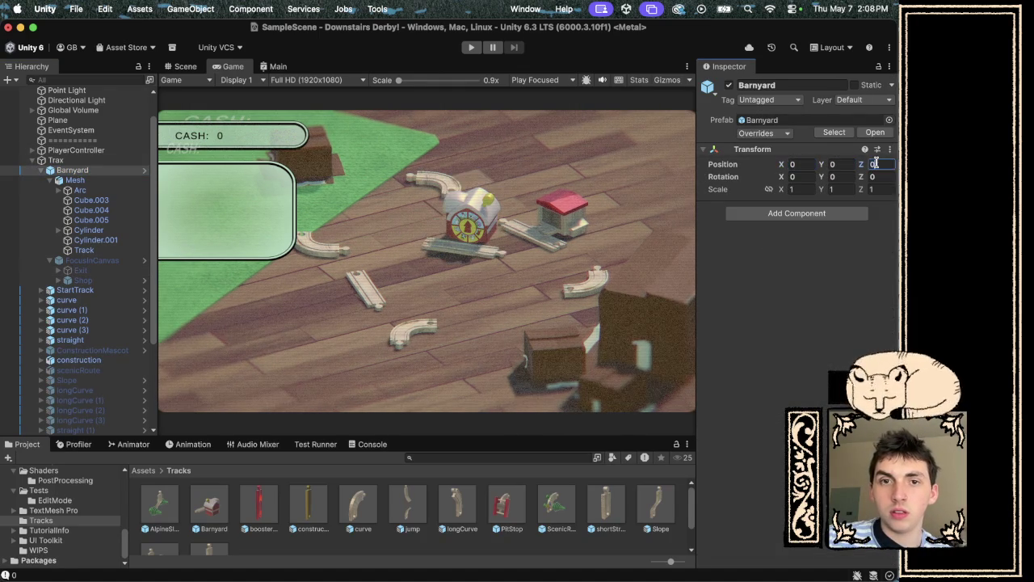
Apply all overrides to the Barnyard prefab, confirm none remain, and start Play mode.
left_click(786, 102)
left_click(715, 139)
left_click(759, 133)
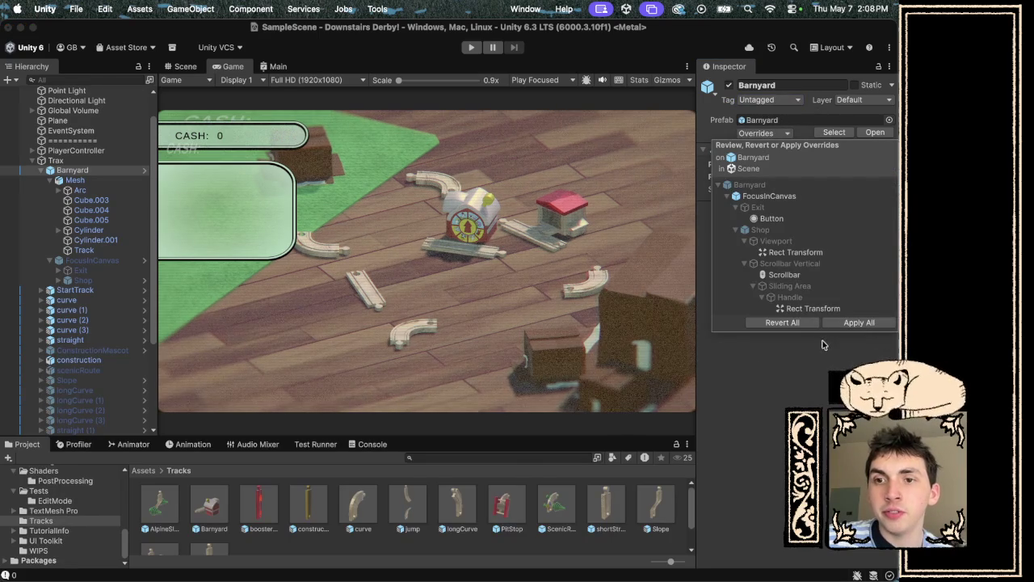
left_click(848, 325)
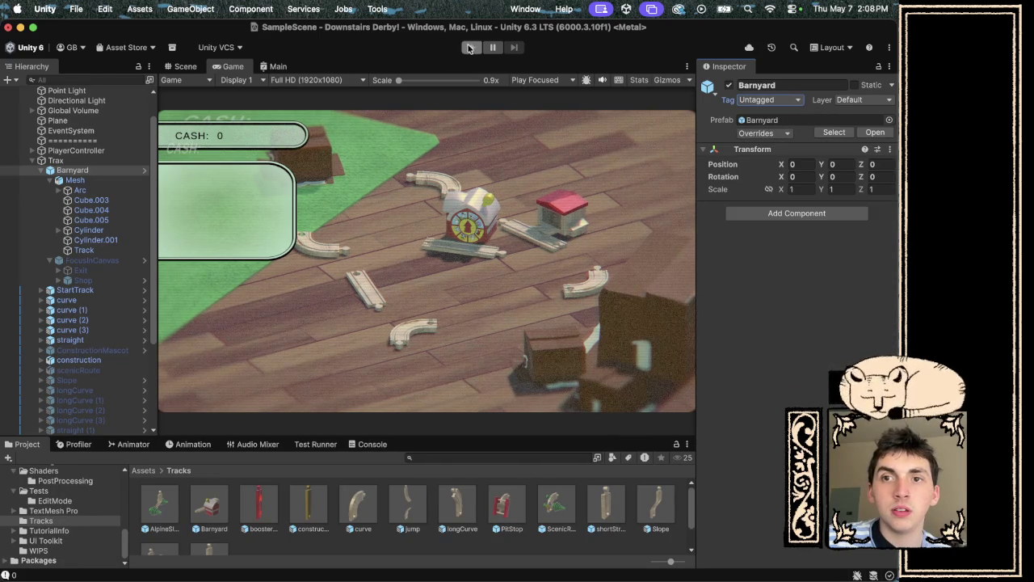
left_click(777, 134)
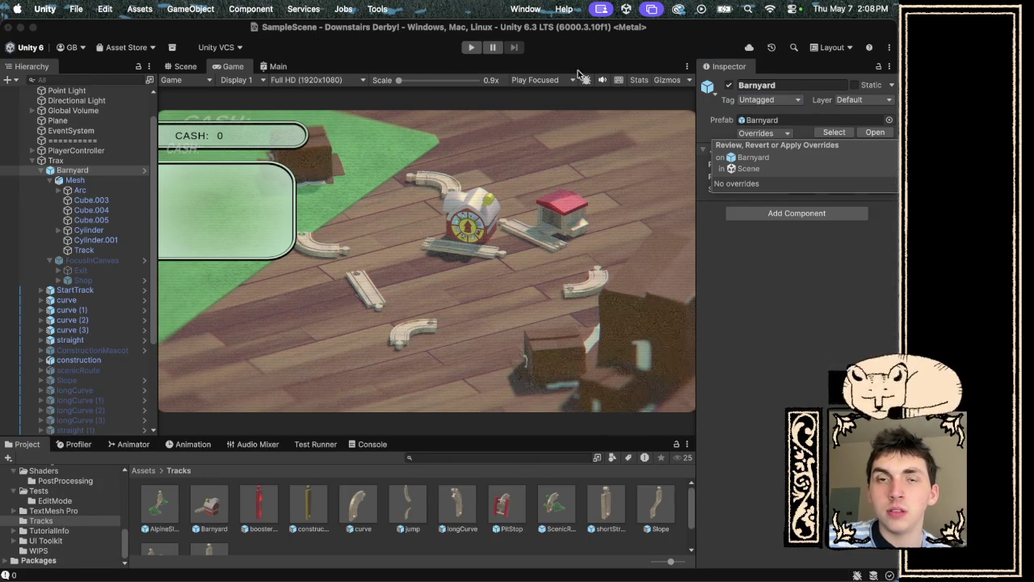
left_click(471, 47)
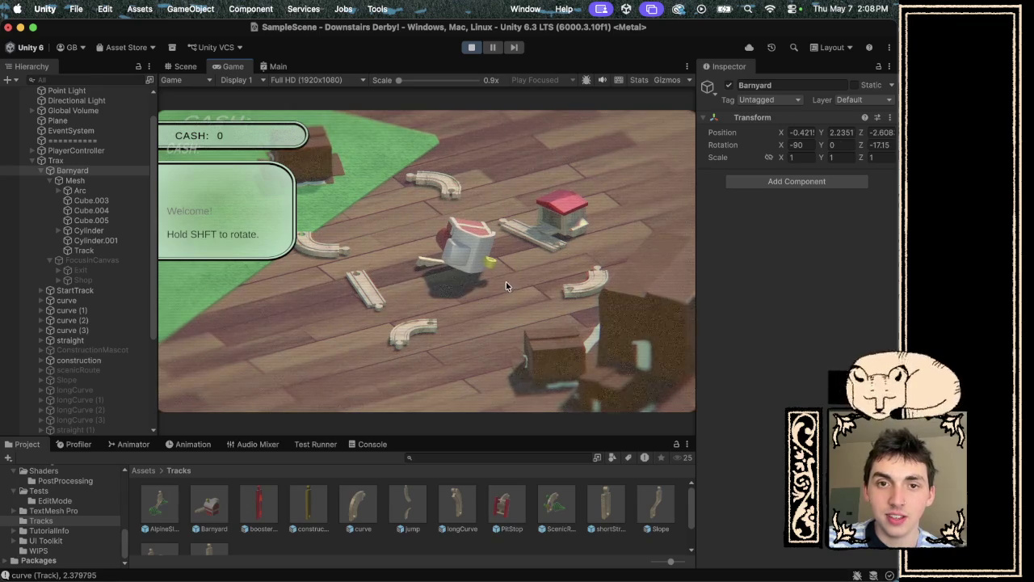
left_click(470, 48)
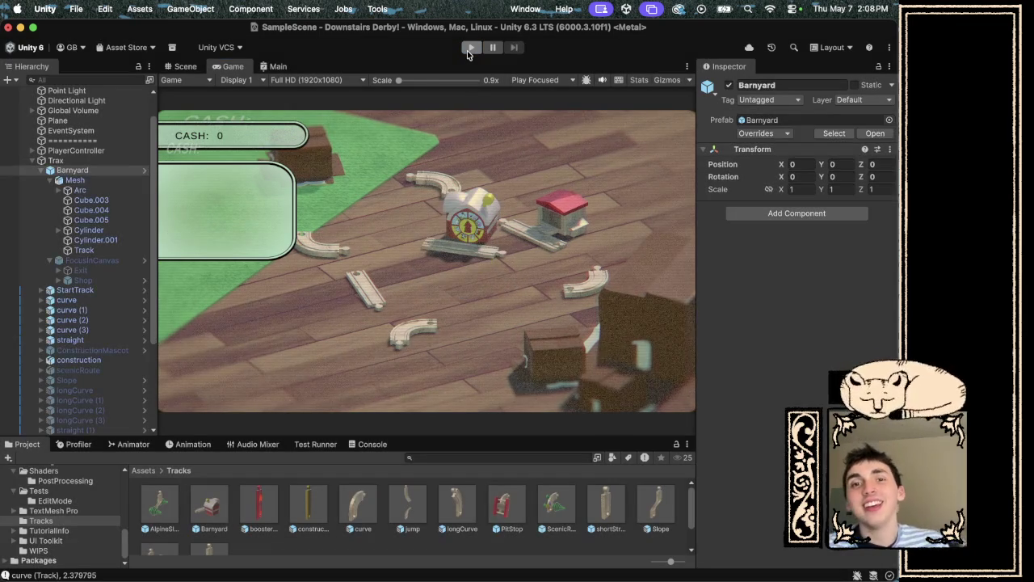
left_click(467, 50)
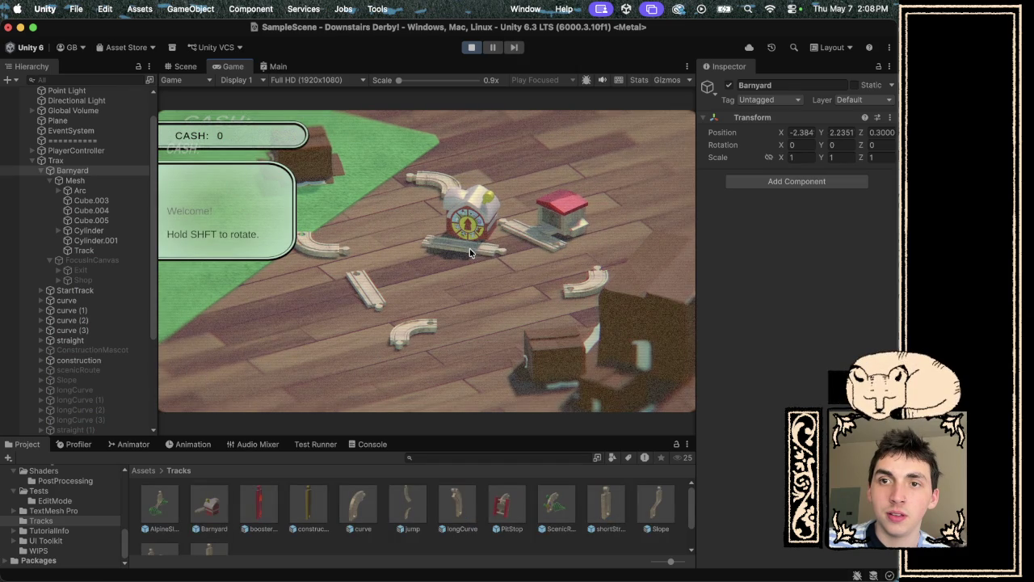
left_click(469, 248)
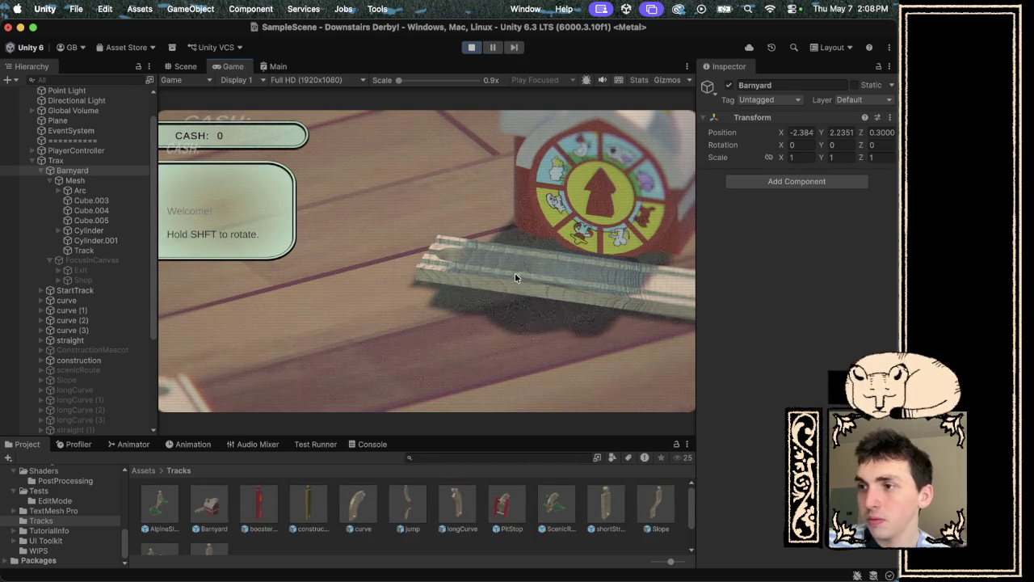
left_click(470, 47)
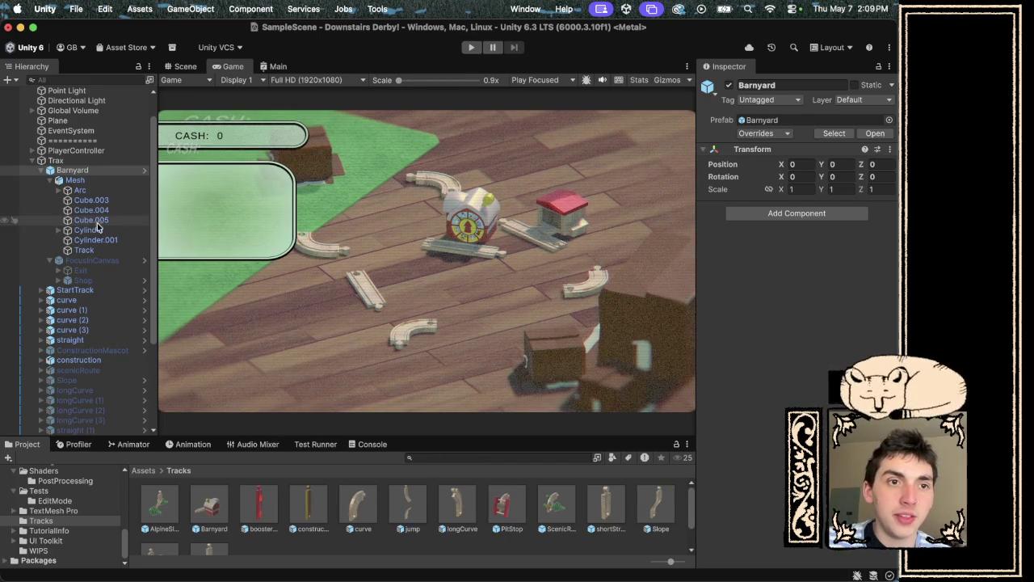
left_click(94, 180)
Set the Mesh child's X and Y rotation to 0.
left_click(94, 169)
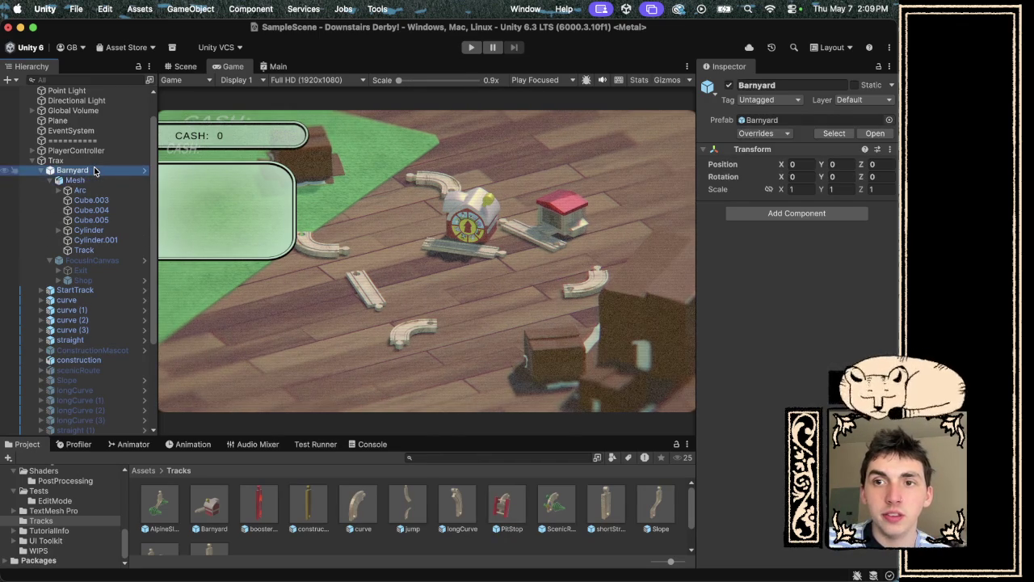
left_click(91, 183)
left_click(800, 176)
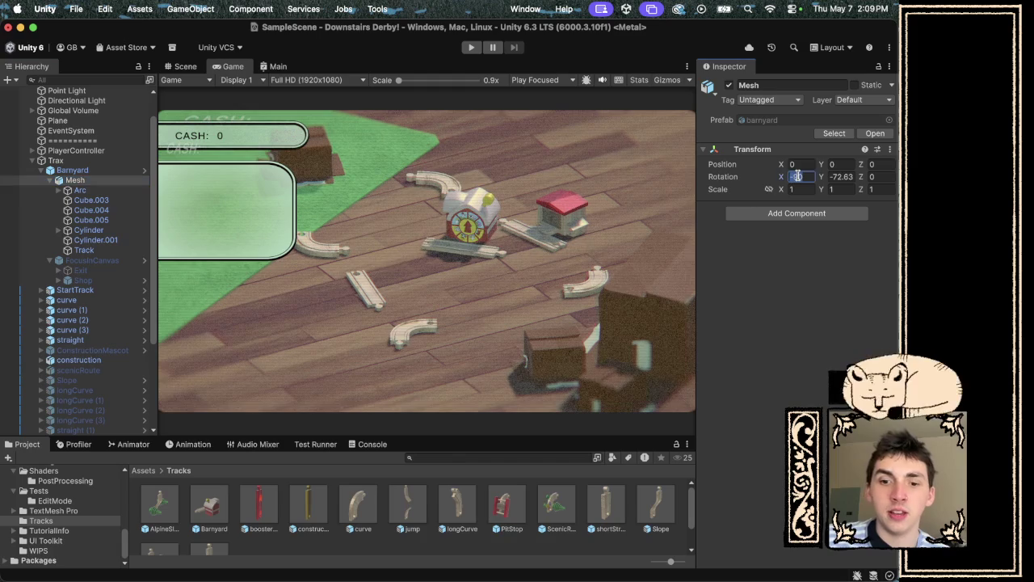
type("0")
left_click(841, 177)
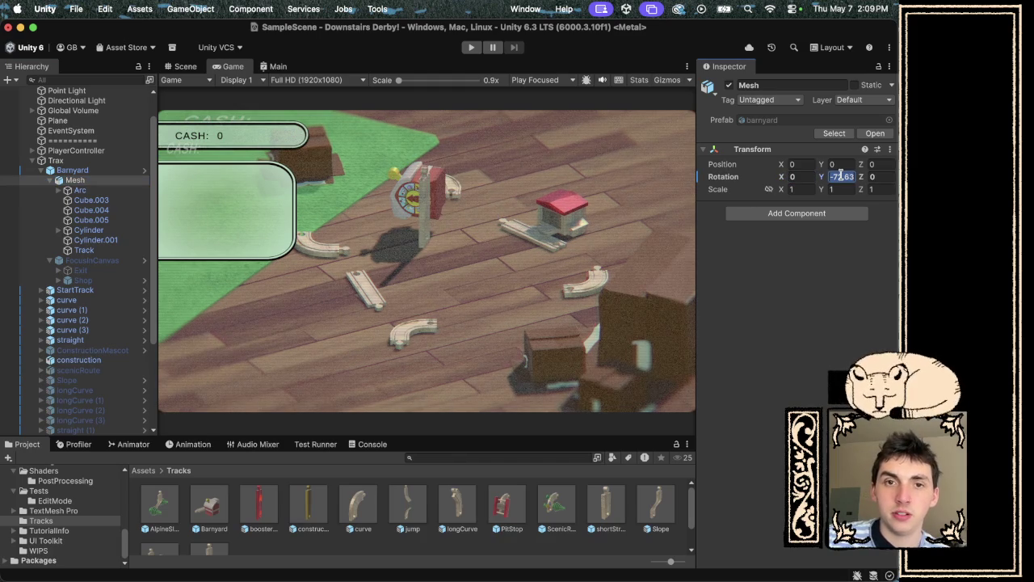
type("0")
Rotate the Barnyard root to X -90, Y -70 and start a playtest.
left_click(74, 170)
left_click(794, 176)
type("-90")
left_click(836, 176)
type("-70")
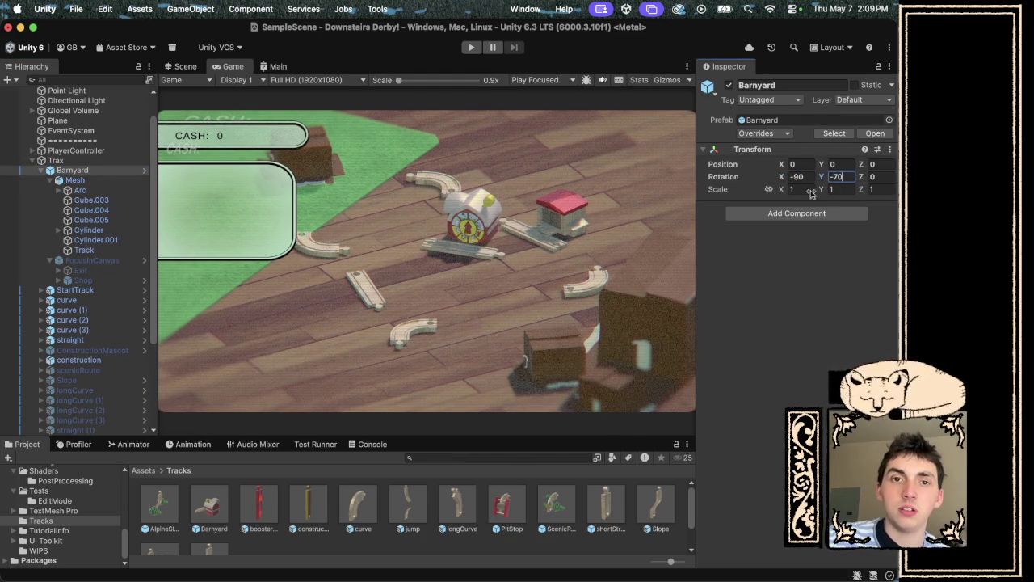
left_click(473, 47)
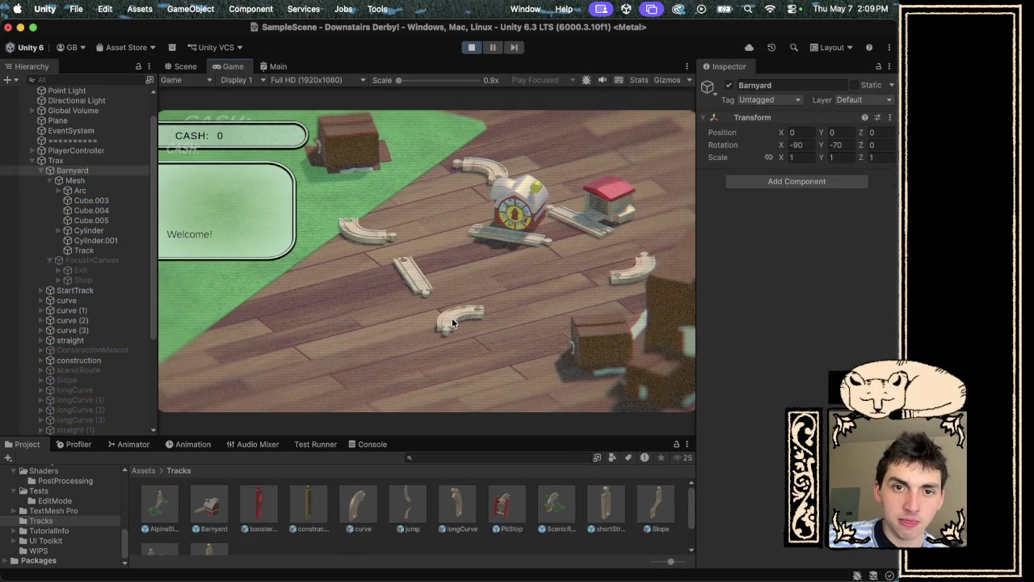
In the running game, snap the barn station onto a curve track, move it elsewhere, then stop the playtest.
left_click_drag(452, 323, 501, 301)
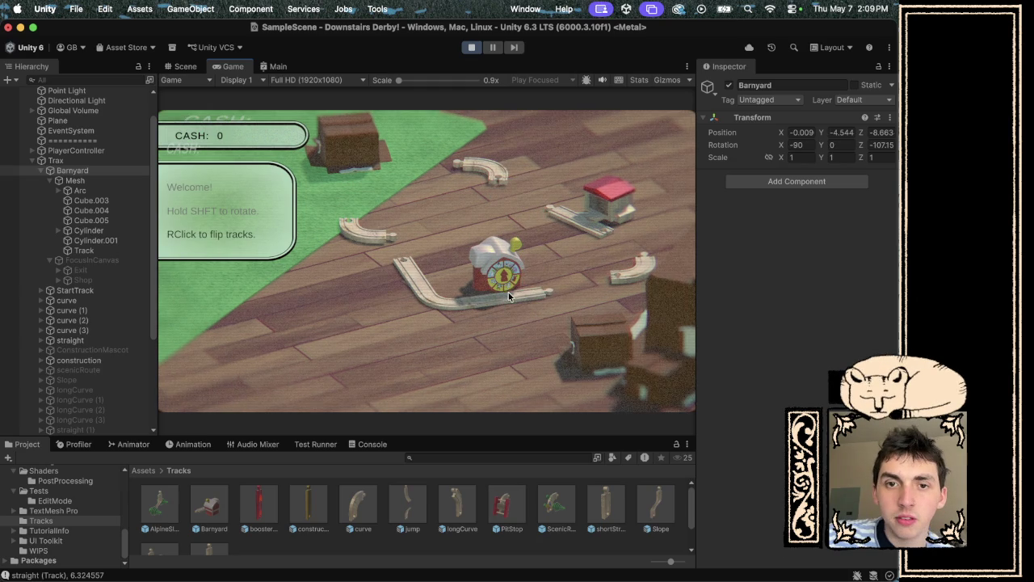
mouse_move(509, 292)
left_mouse_down()
mouse_move(477, 273)
mouse_move(409, 314)
mouse_move(330, 322)
left_mouse_up()
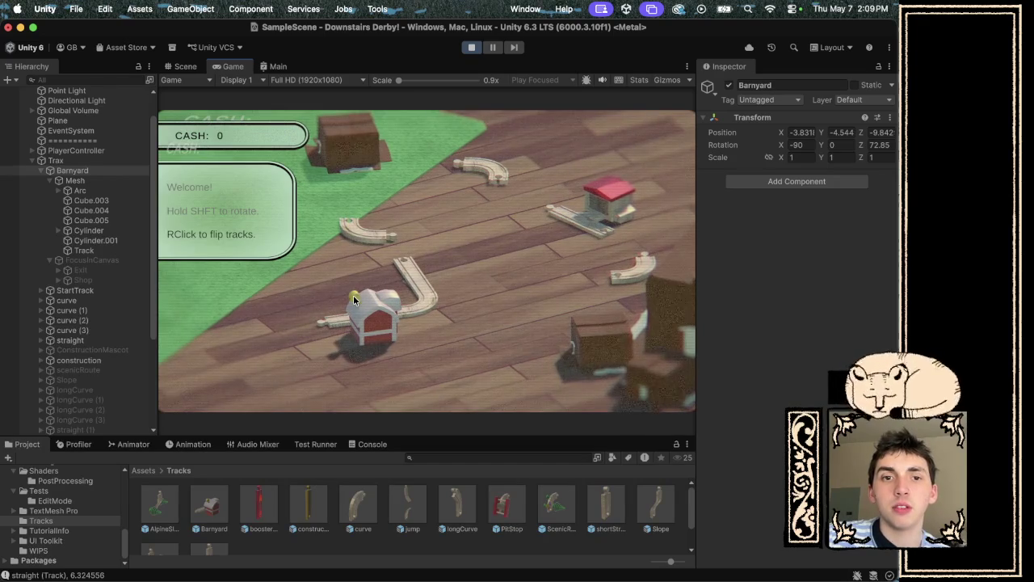
left_click(473, 48)
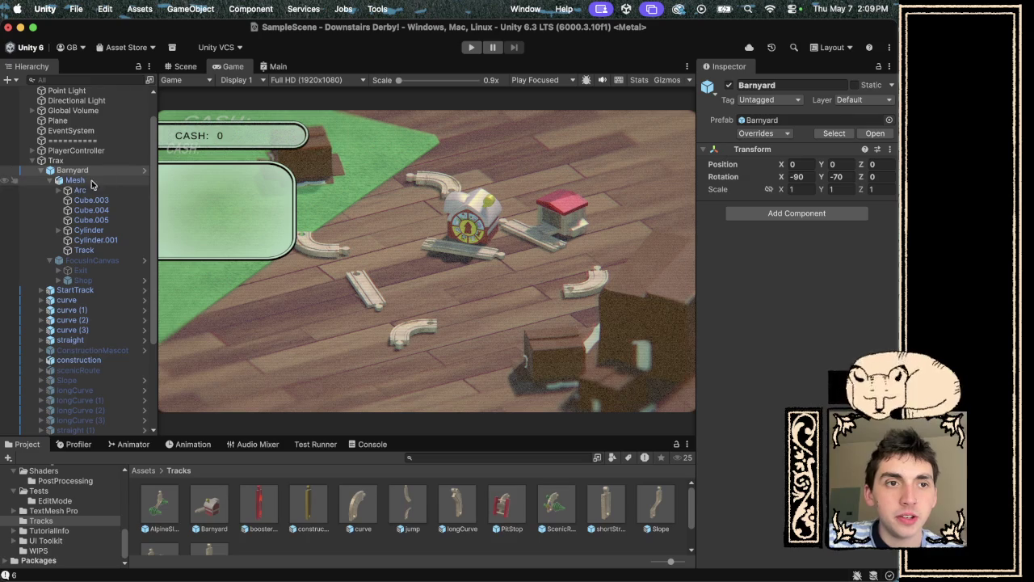
Set the Exit button's Pos X to 0.
left_click(76, 269)
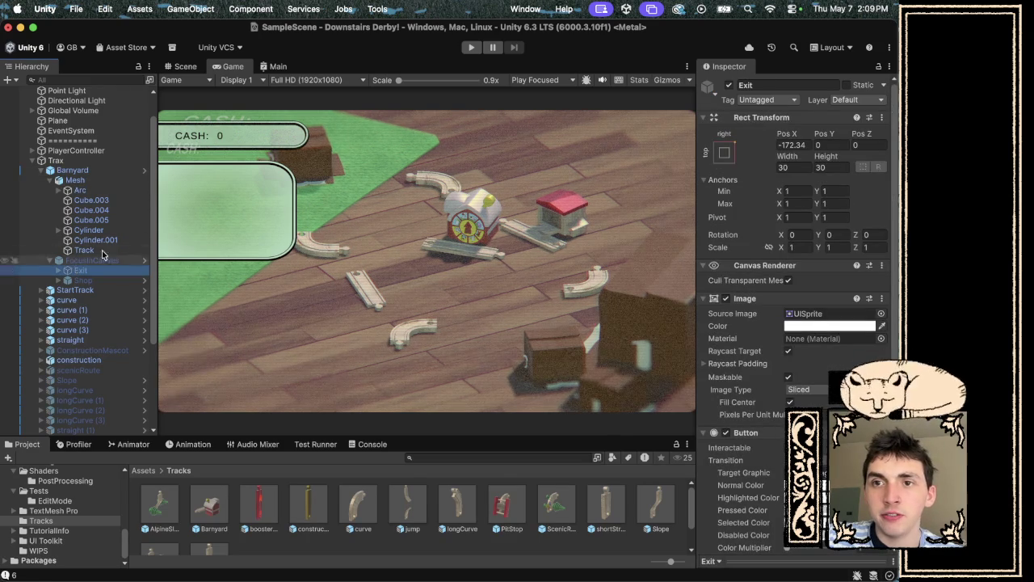
left_click(792, 144)
type("0")
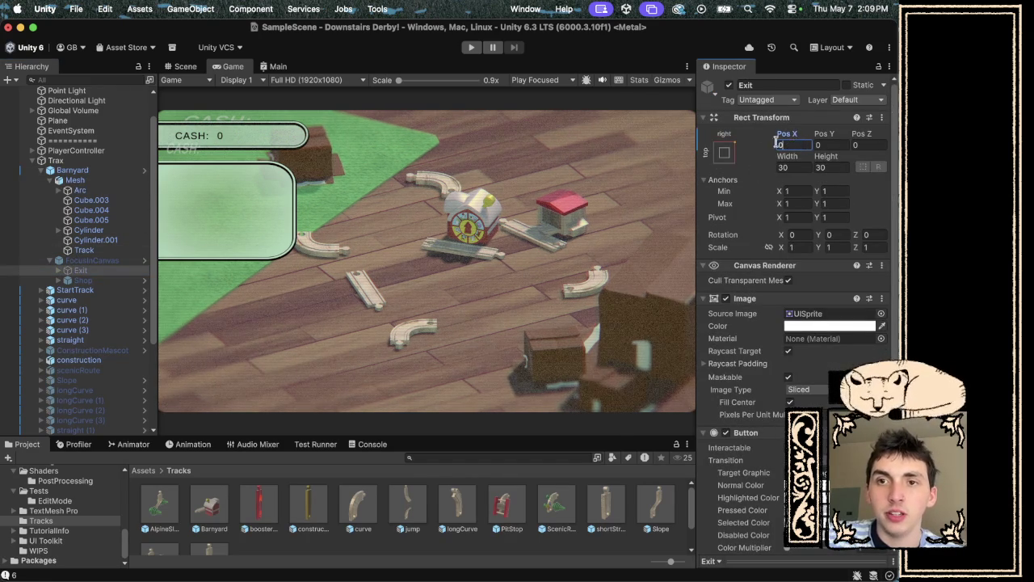
Apply all of Barnyard's overrides to its prefab.
left_click(72, 169)
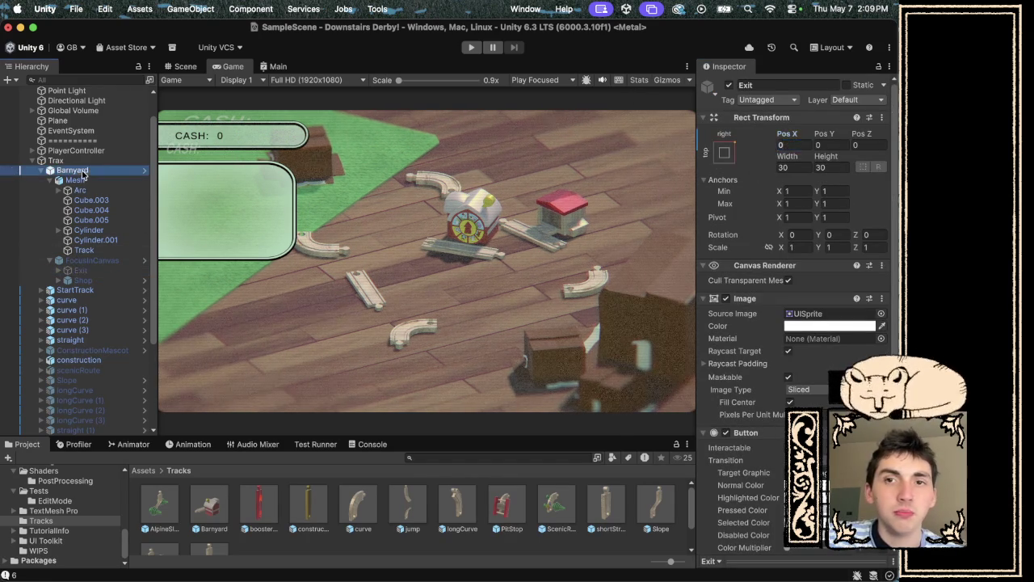
left_click(751, 134)
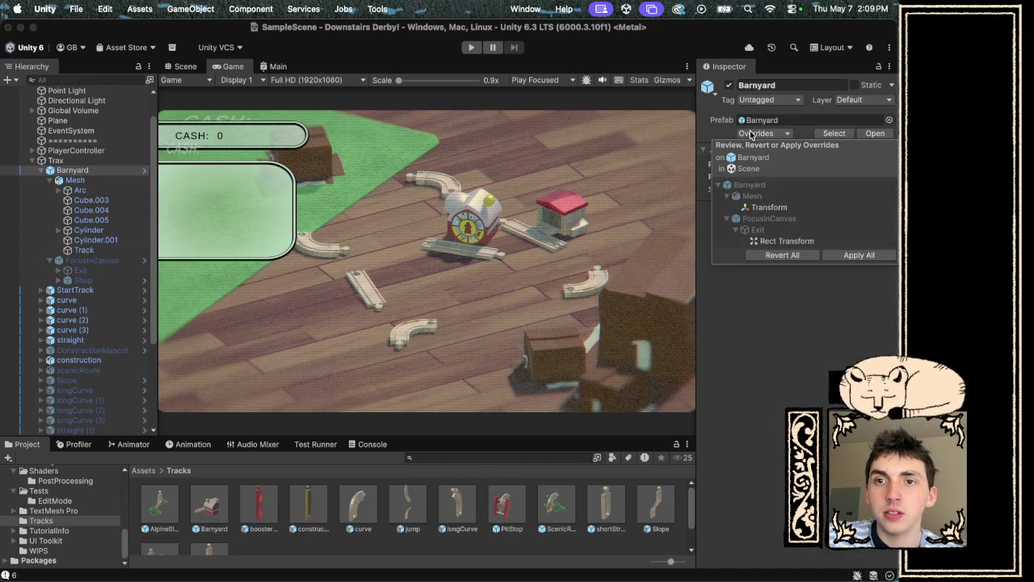
left_click(859, 255)
Run a playtest, view it in the Scene view, then stop it.
left_click(473, 46)
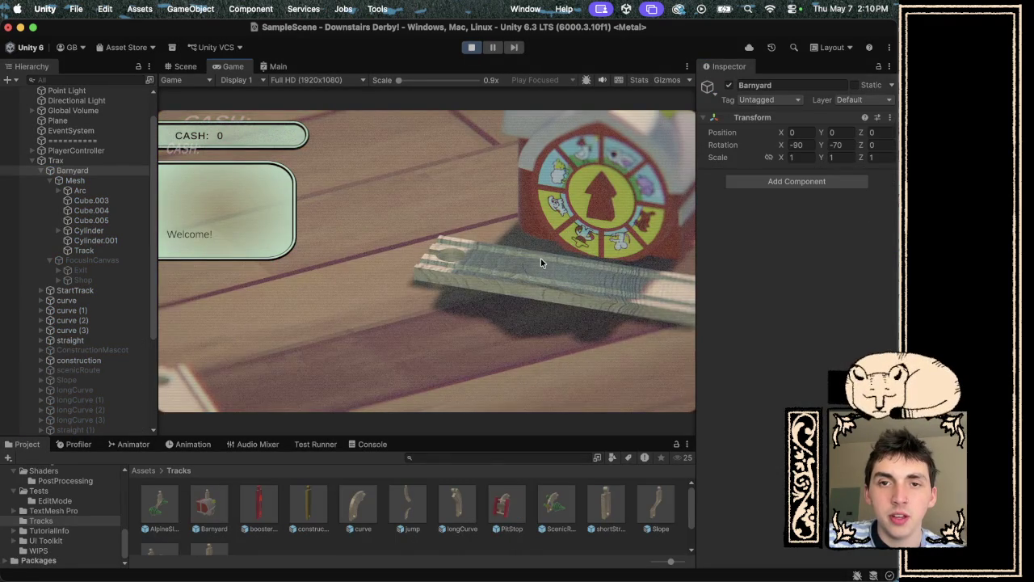
left_click(185, 67)
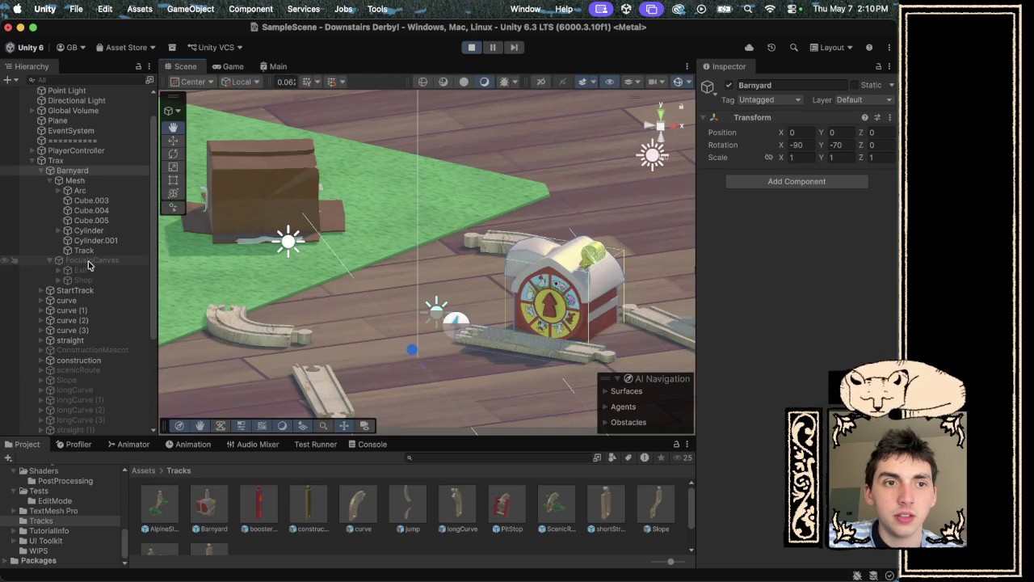
left_click(472, 47)
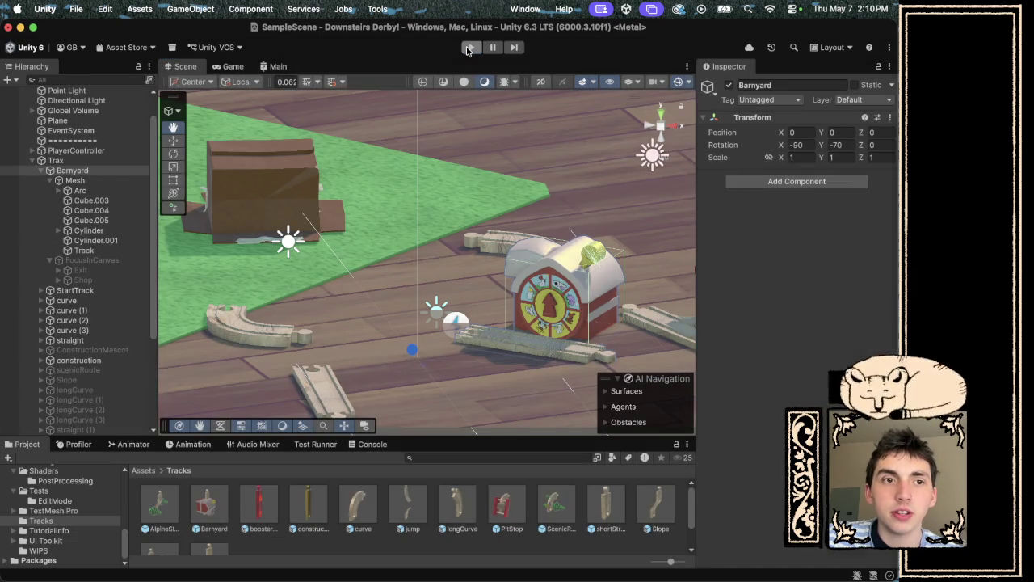
Examine the FocusInCanvas nested under StartTrack's Track, then drag Barnyard's FocusInCanvas up toward Barnyard's Track.
left_click(99, 259)
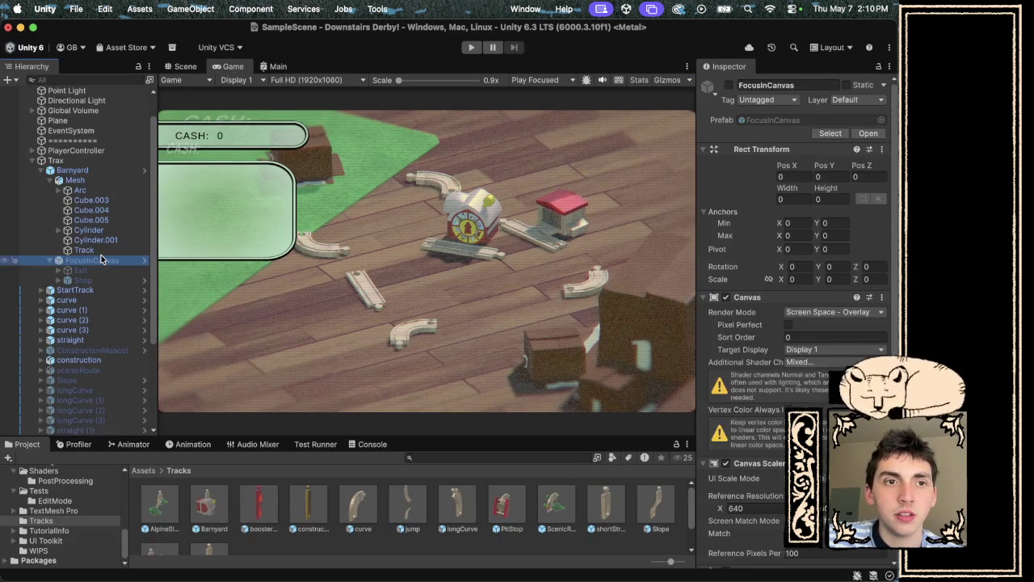
scroll(762, 381, "down", 3)
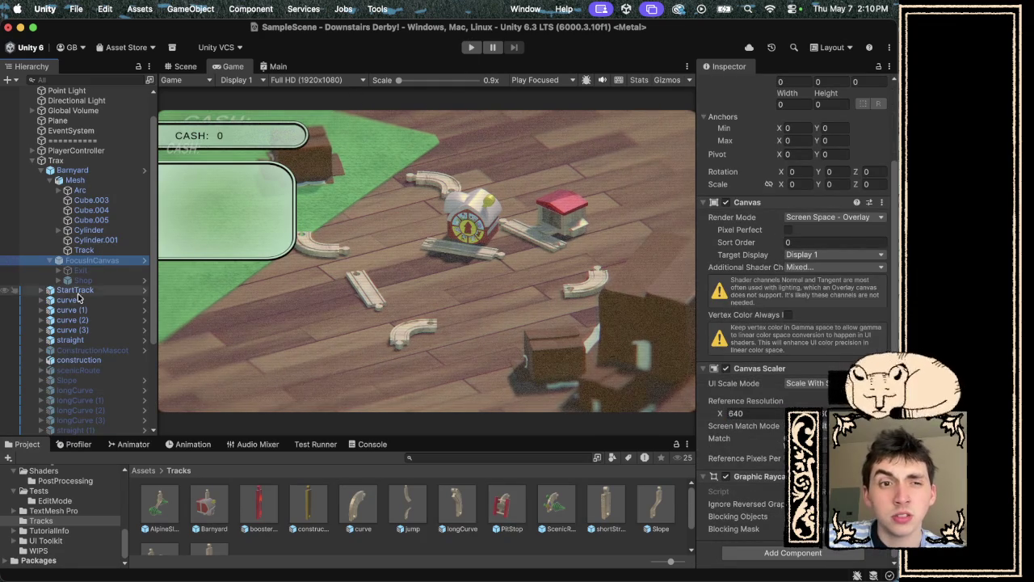
left_click(41, 291)
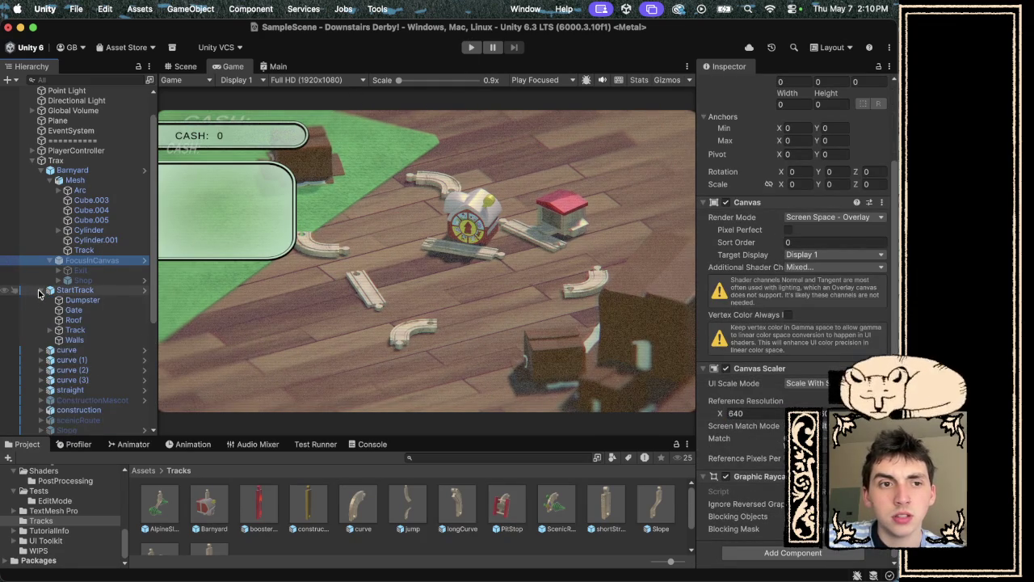
left_click(49, 330)
scroll(51, 331, "down", 1)
left_click(91, 311)
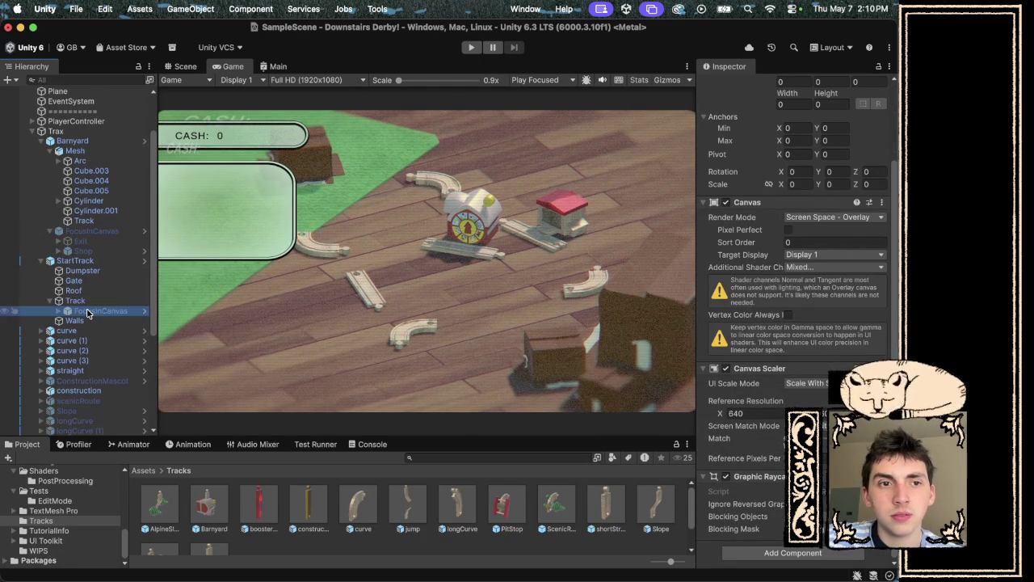
left_click(121, 301)
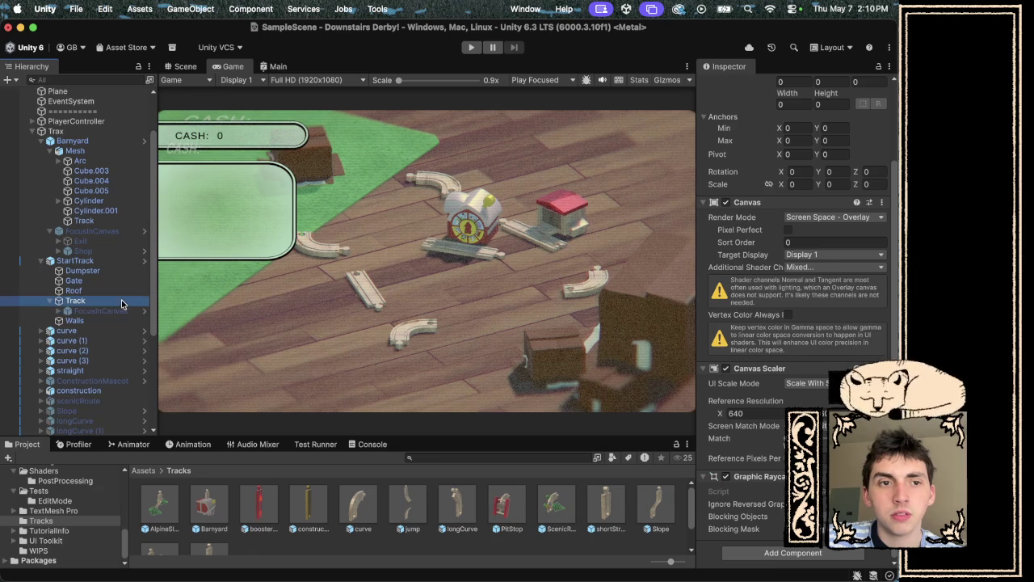
left_click(121, 312)
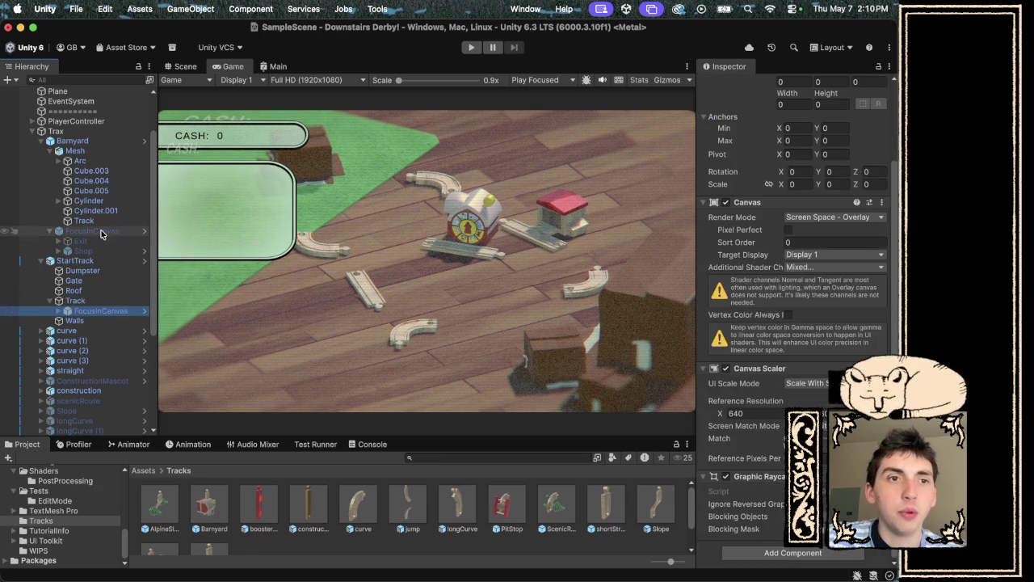
left_click_drag(105, 232, 105, 222)
left_click(424, 306)
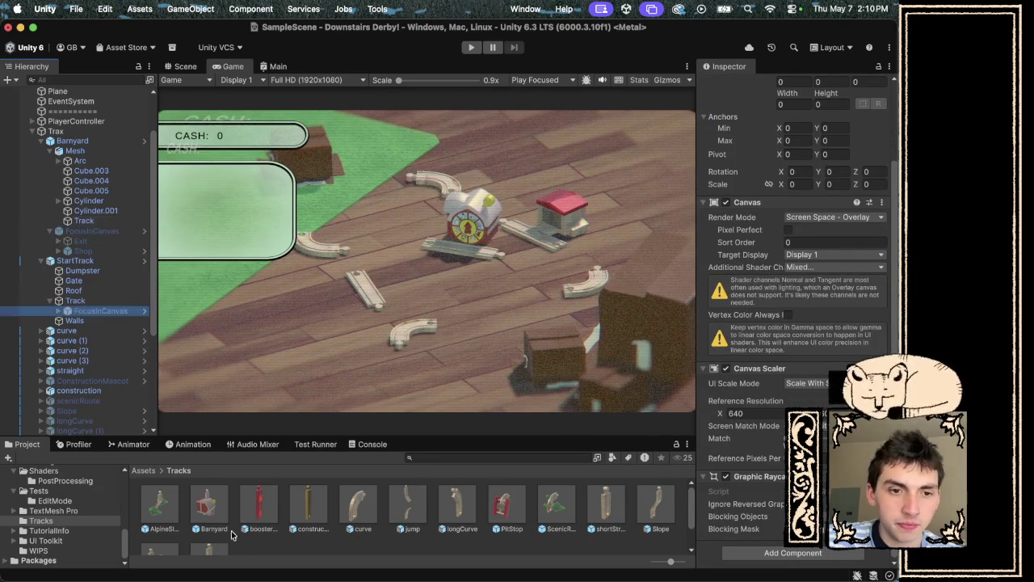
Open the Barnyard prefab in Prefab Mode and select the FocusInCanvas under its Track.
double_click(208, 505)
left_click(69, 199)
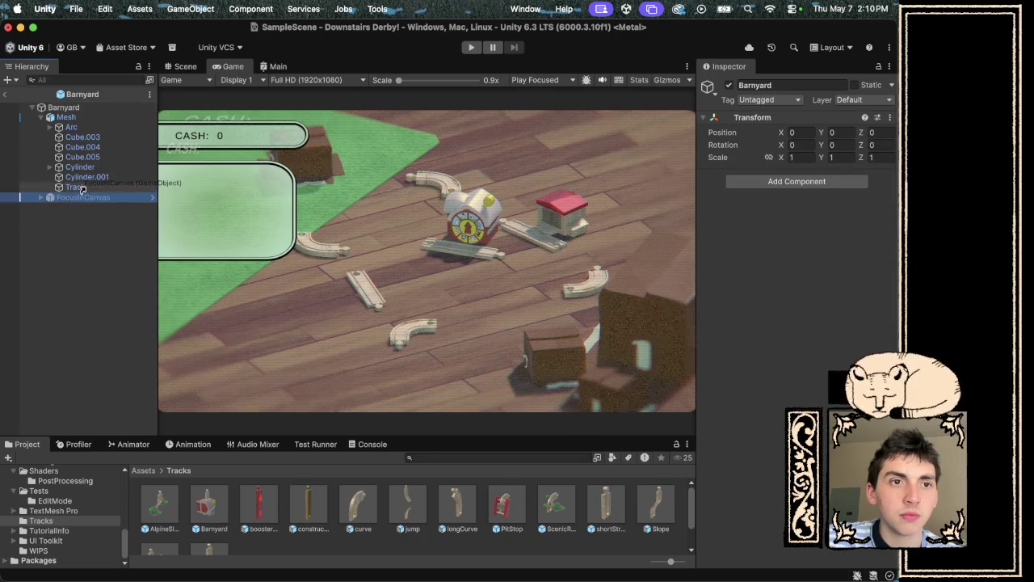
left_click(51, 187)
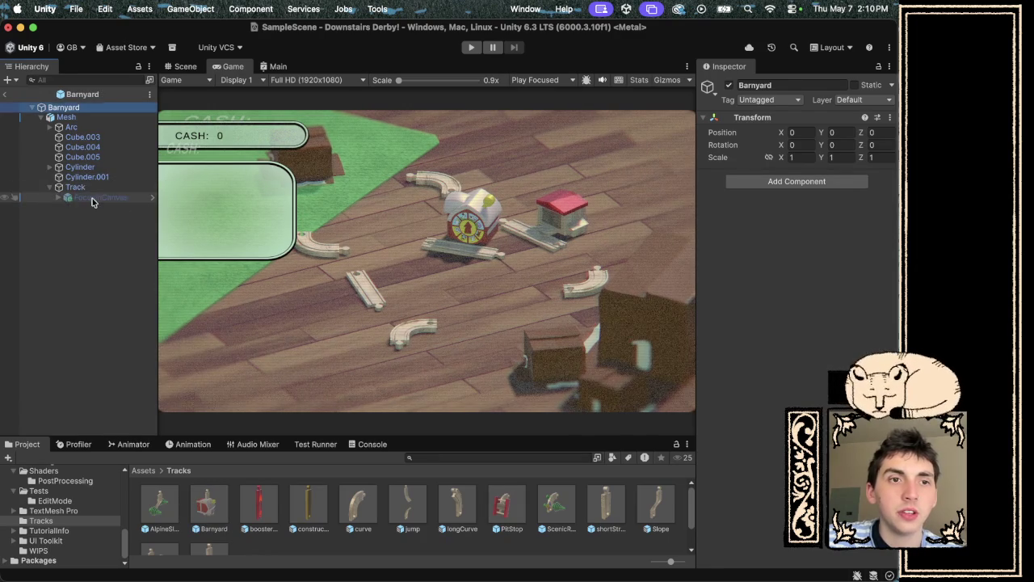
left_click(92, 198)
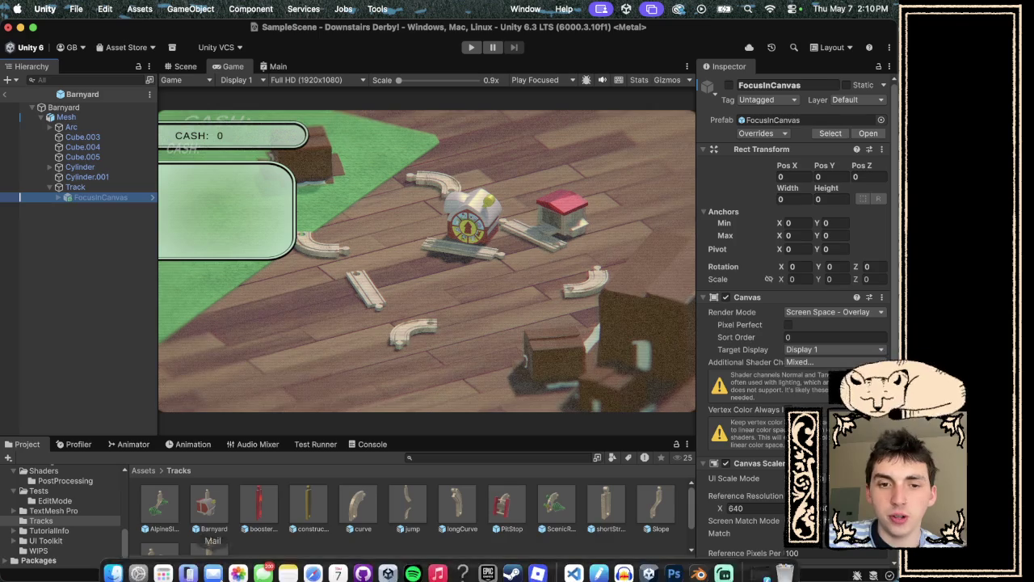
Open the FocusObject.cs script in Visual Studio Code.
left_click(573, 574)
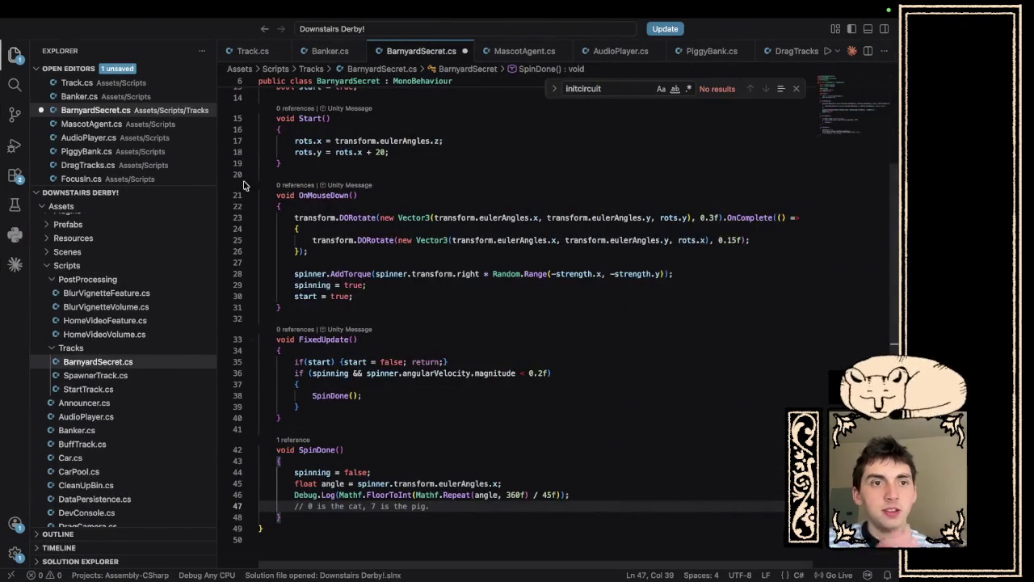
scroll(135, 434, "down", 5)
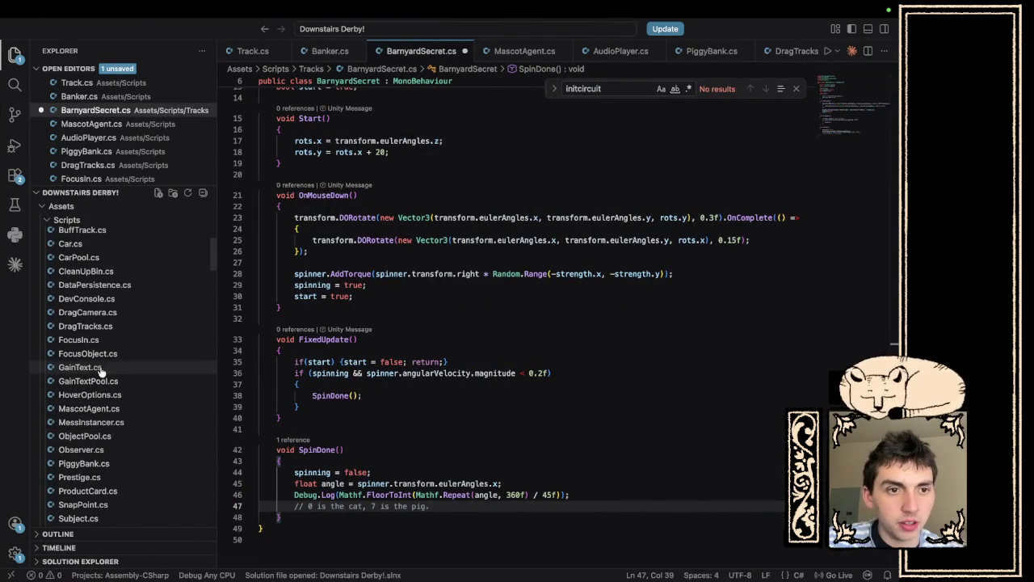
left_click(89, 353)
scroll(431, 364, "down", 6)
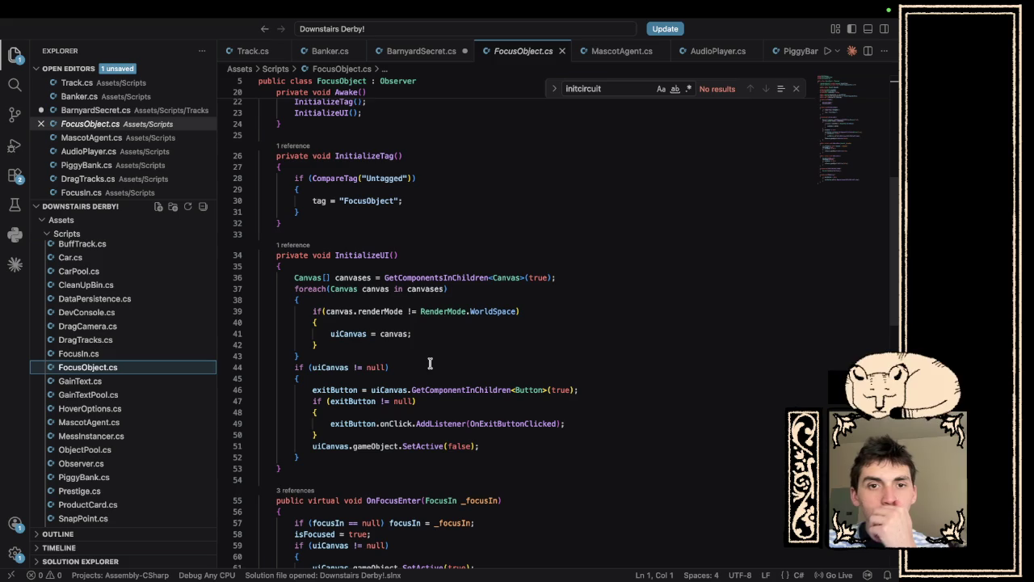
Expand FocusInCanvas in Unity to see Exit and Shop, then review the exit button's AddListener line.
key("ctrl+Left")
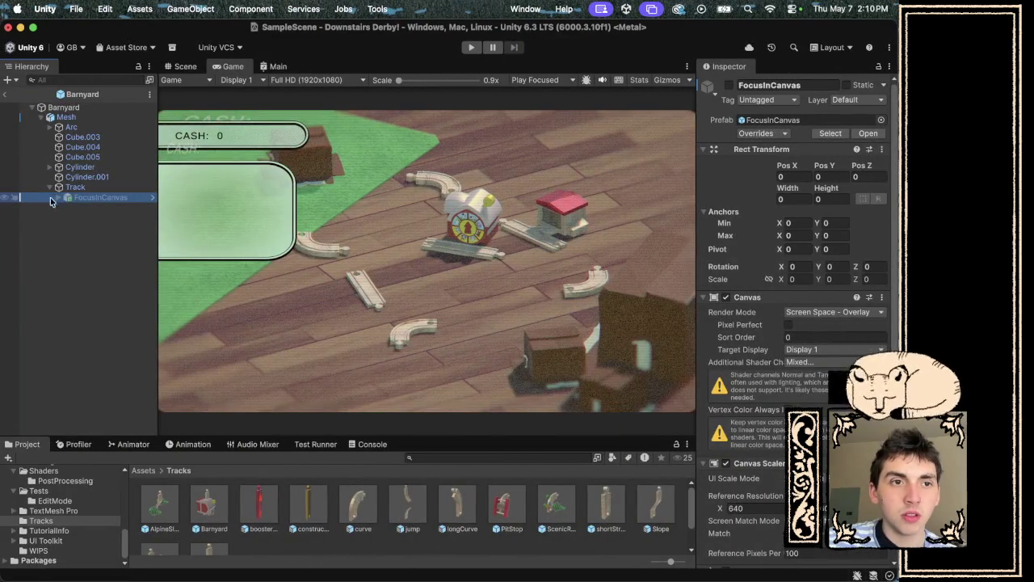
left_click(57, 197)
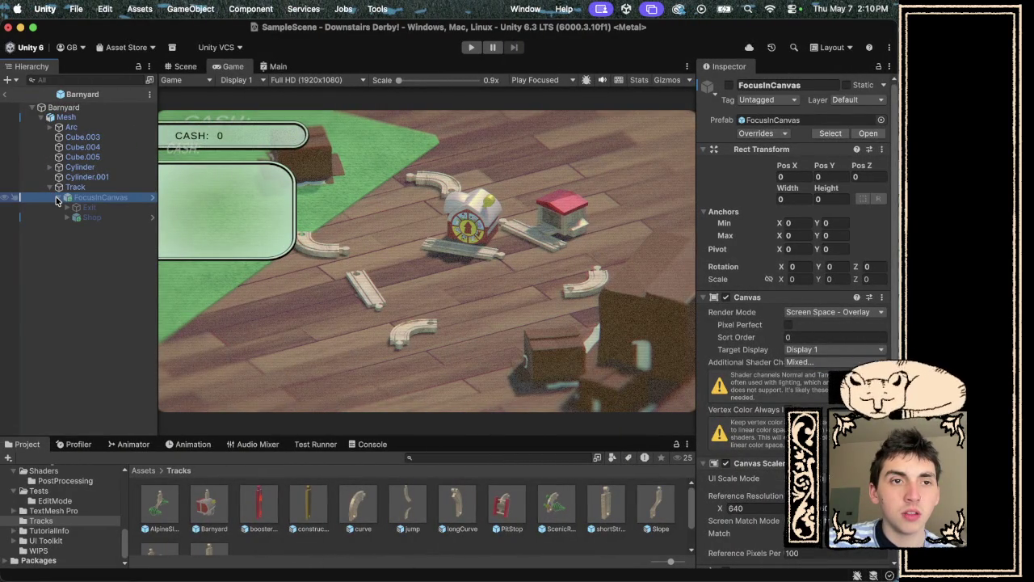
key("ctrl+Right")
scroll(419, 333, "up", 6)
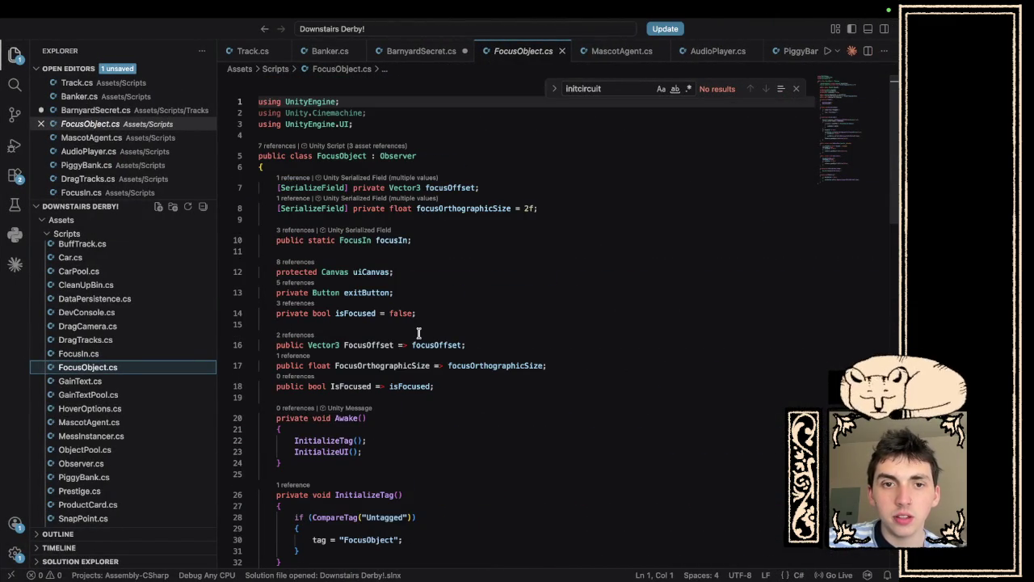
scroll(419, 332, "down", 7)
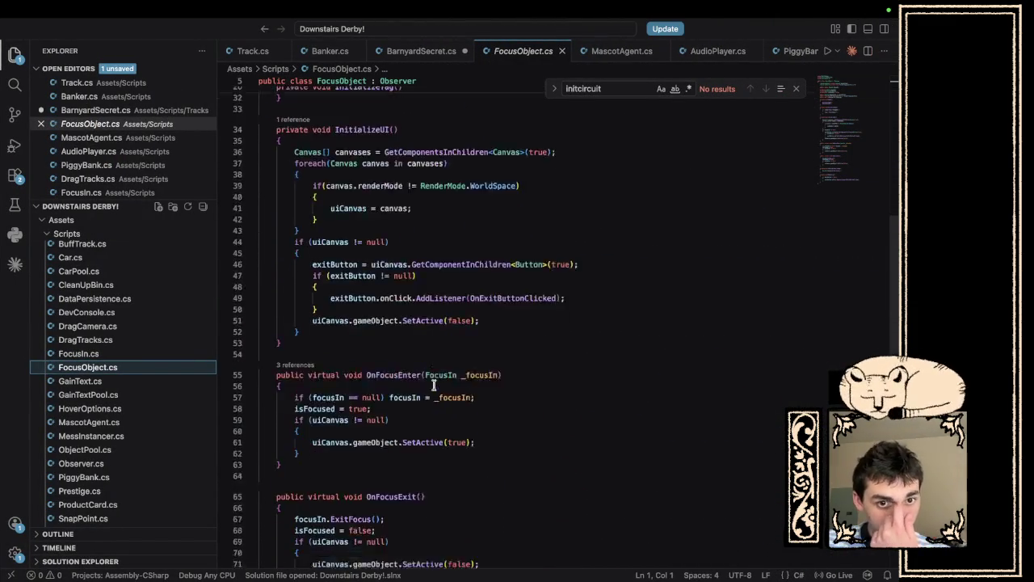
scroll(433, 385, "down", 5)
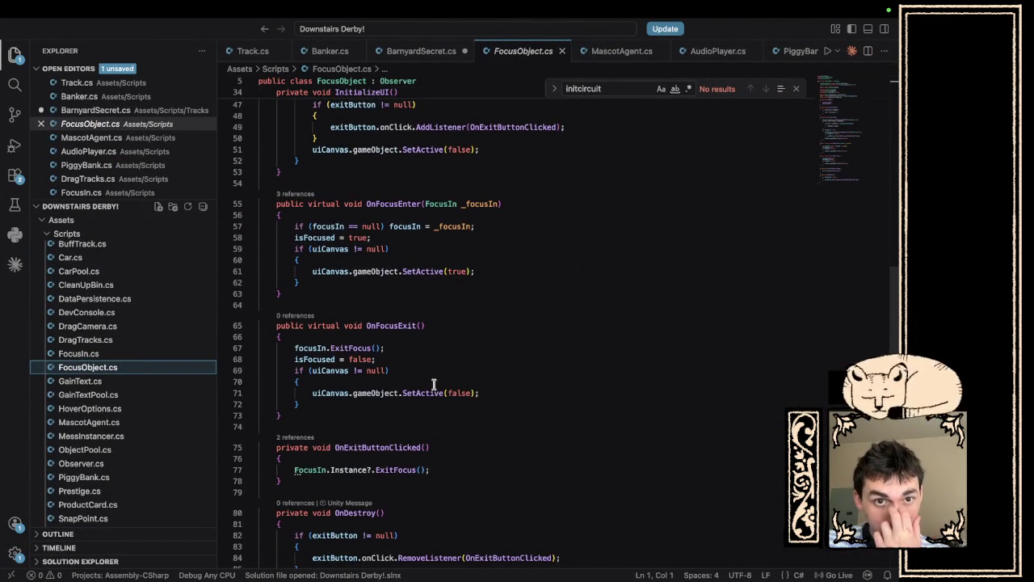
scroll(446, 331, "up", 4)
scroll(445, 330, "up", 4)
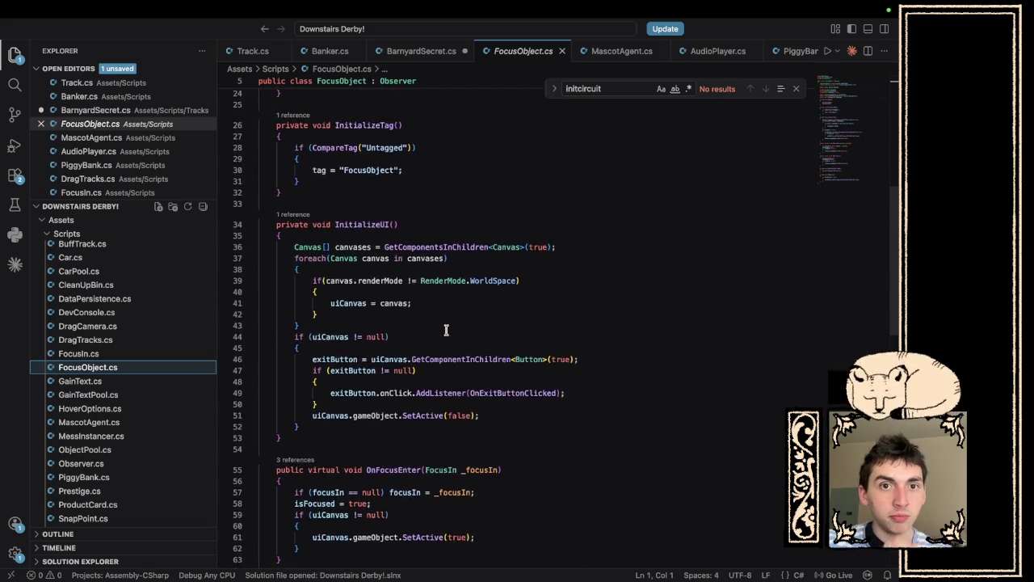
scroll(446, 330, "up", 1)
left_click(466, 417)
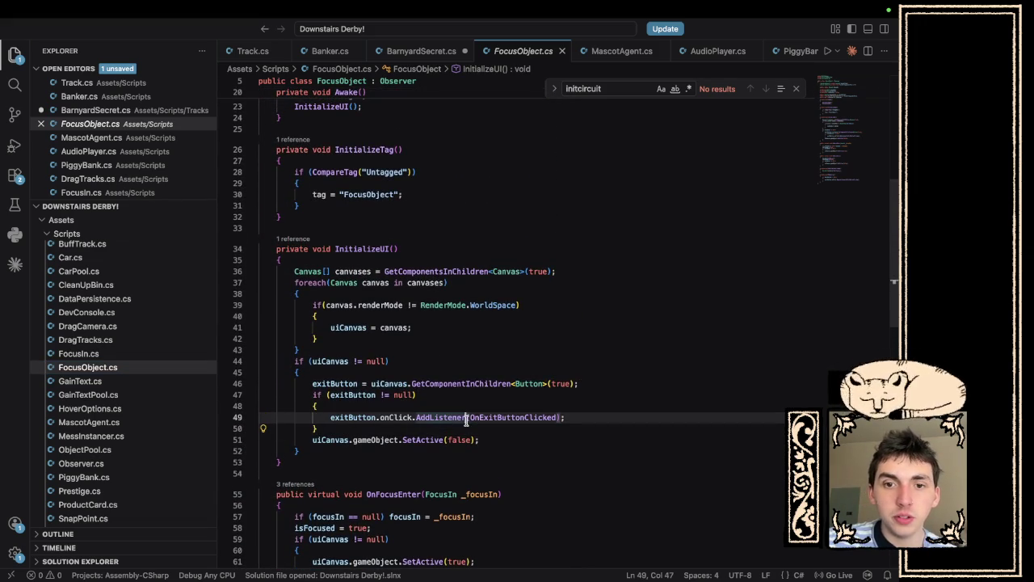
left_click(566, 414)
Search FocusObject.cs for 'onexit' to find the exit handler.
key("super+f")
type("onexit")
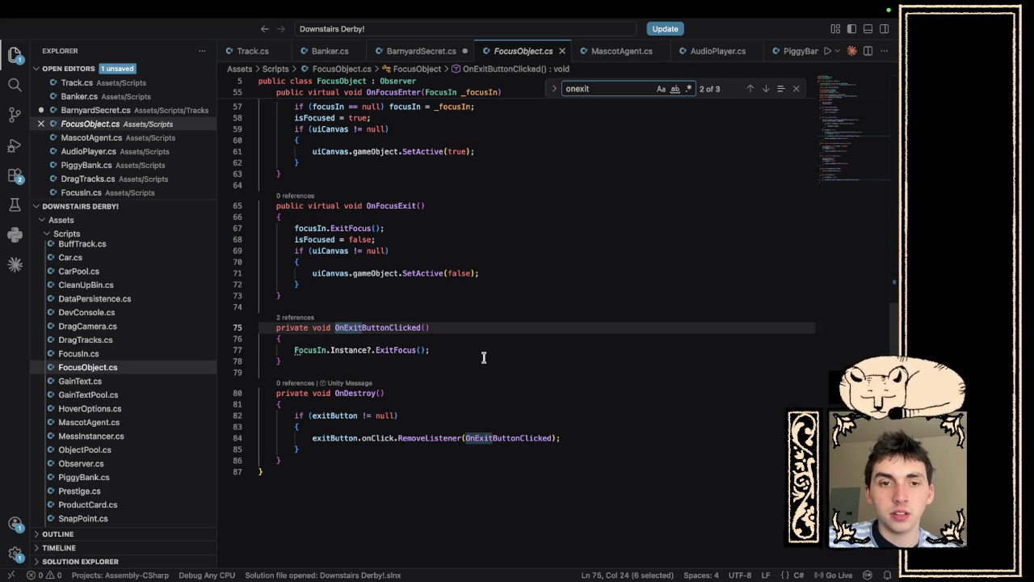
scroll(484, 357, "up", 10)
scroll(484, 357, "up", 5)
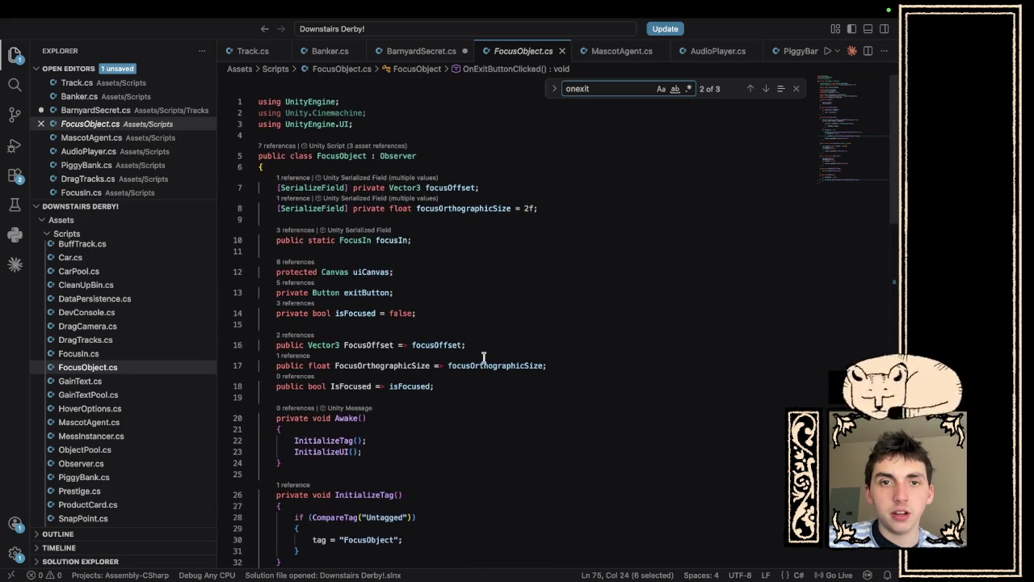
left_click(796, 89)
Save the BarnyardSecret.cs script and return to Unity to recompile.
key("ctrl+Left")
key("ctrl+Right")
left_click(418, 50)
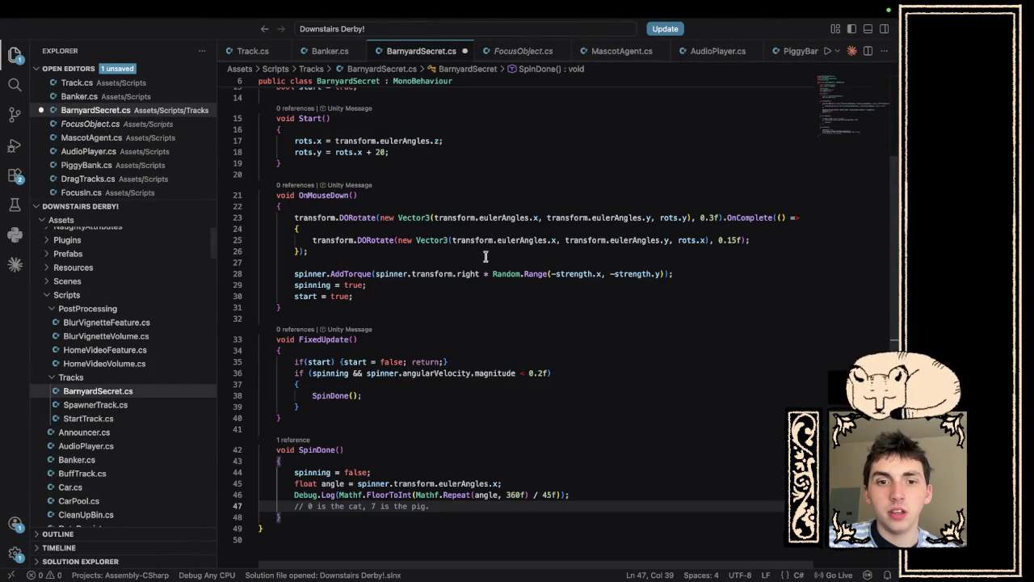
key("super+s")
key("ctrl+Left")
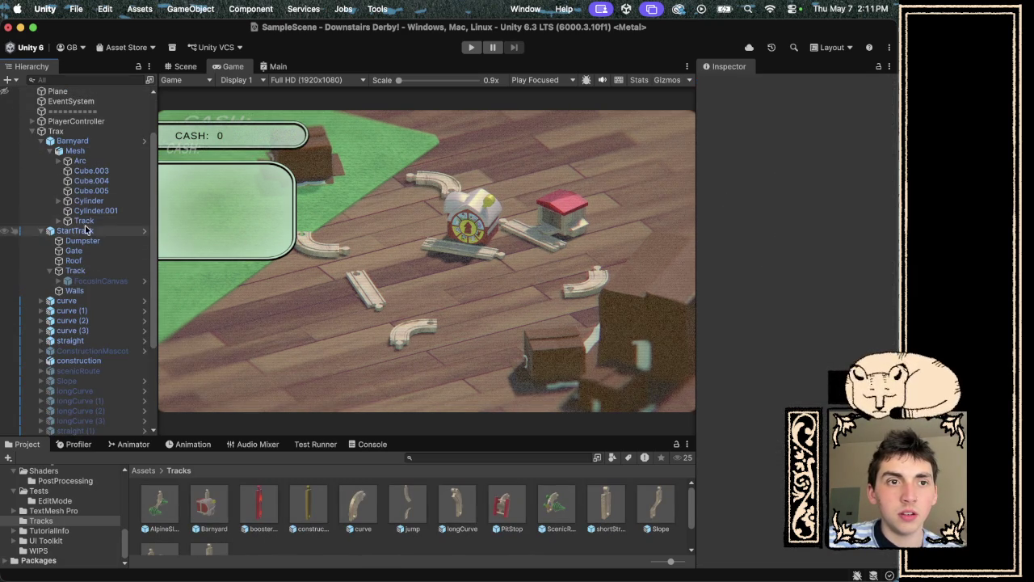
left_click(68, 221)
left_click(473, 49)
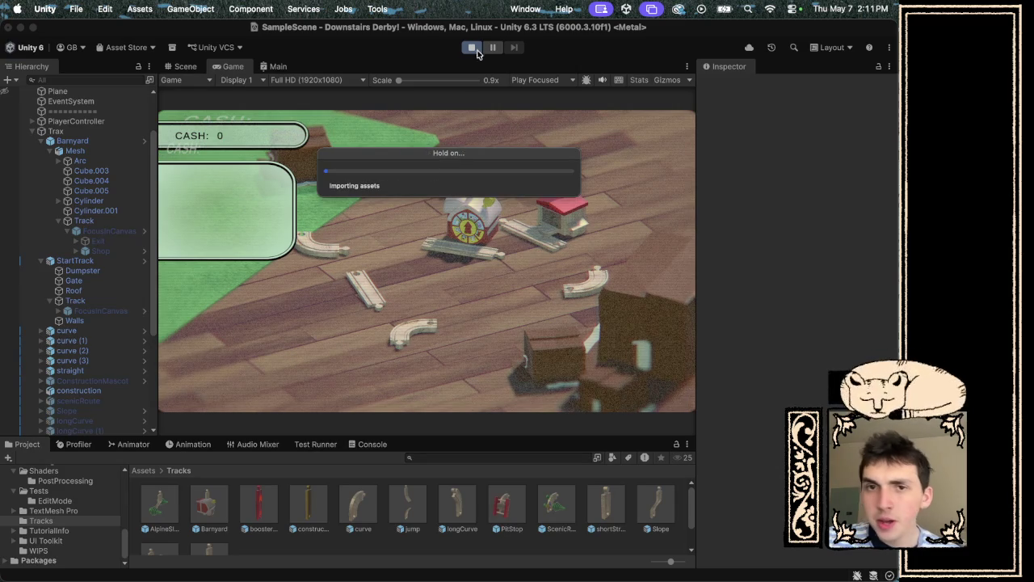
left_click(466, 250)
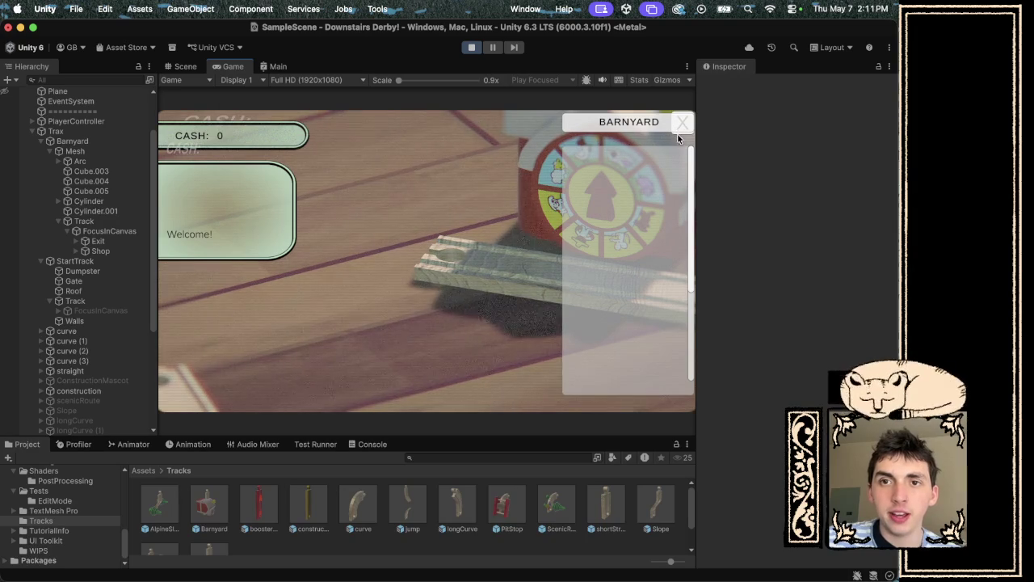
left_click(471, 49)
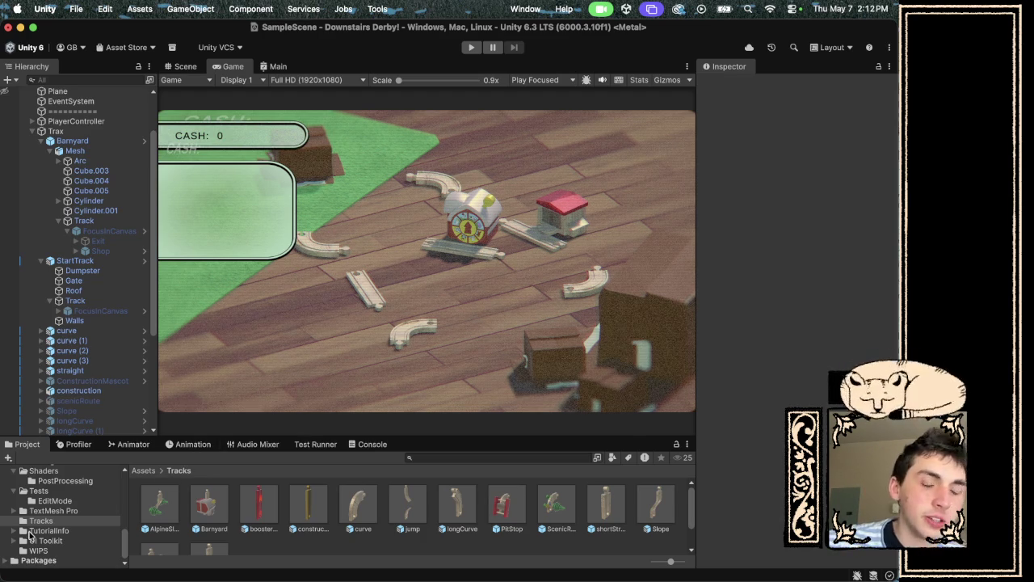
View the SpawnerTrack script's fields and code from Scripts/Tracks, then return to the Tracks prefab folder.
scroll(46, 539, "up", 3)
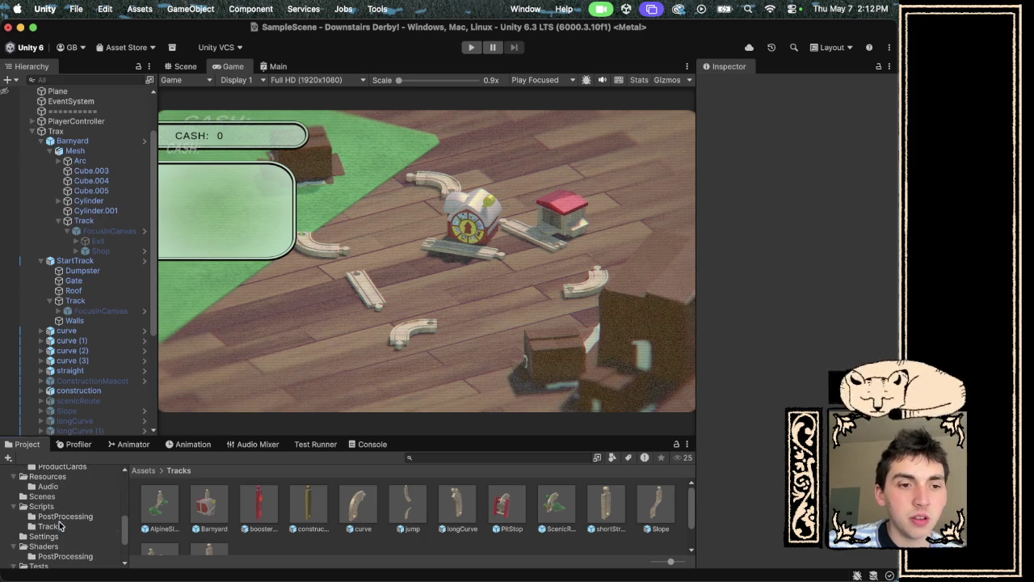
left_click(62, 526)
left_click(213, 514)
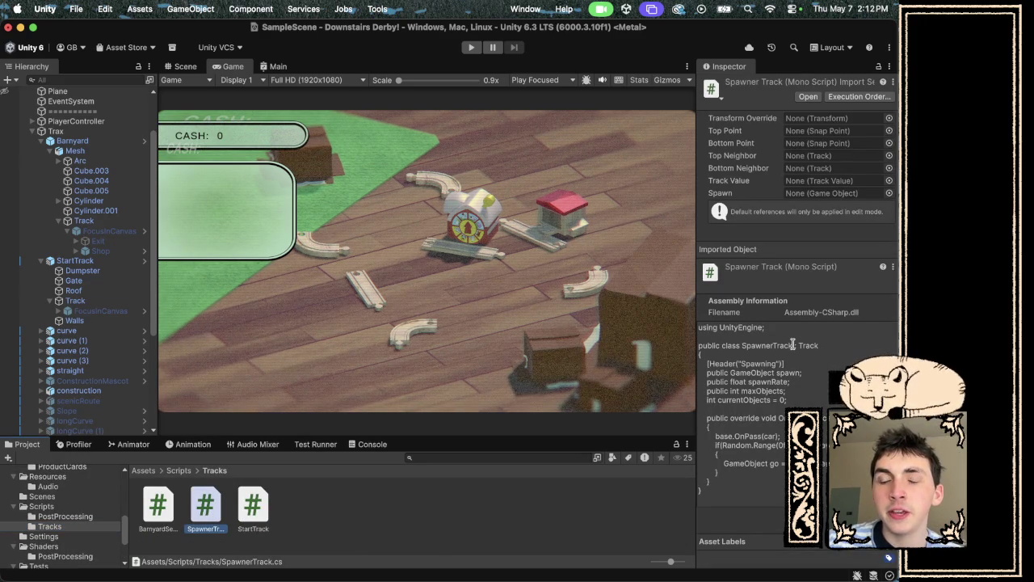
scroll(579, 269, "up", 3)
scroll(579, 270, "down", 3)
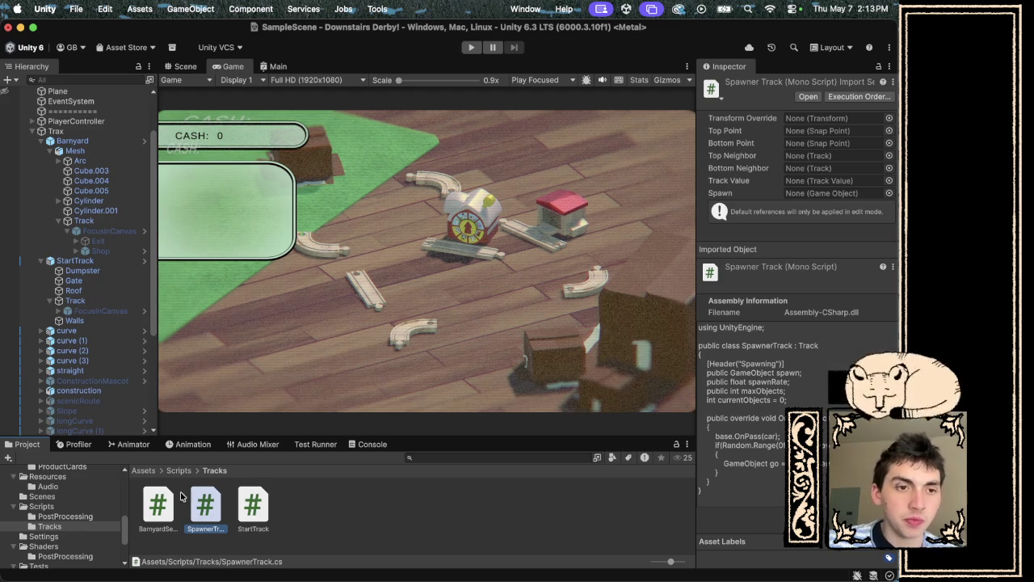
scroll(52, 525, "down", 3)
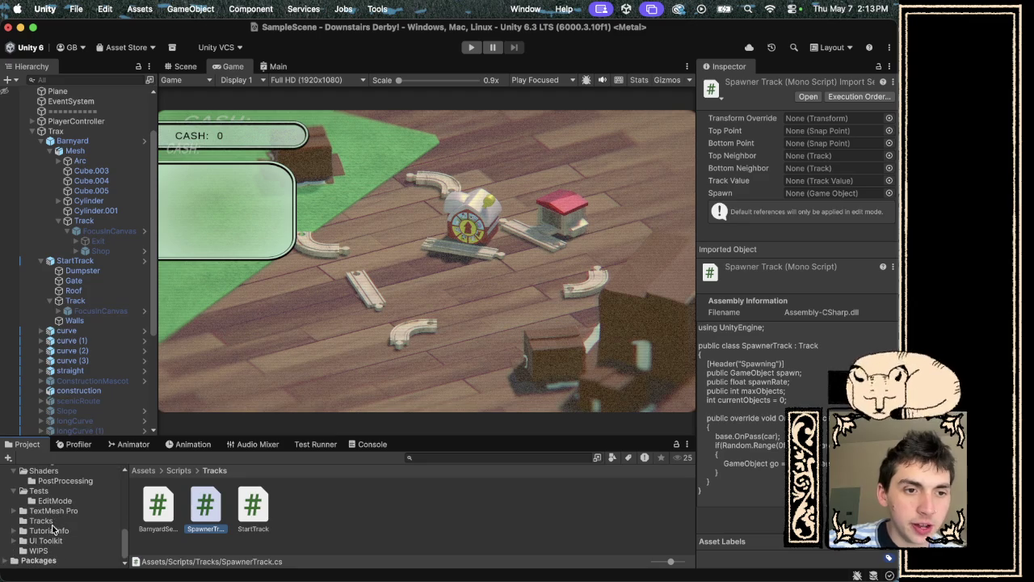
left_click(42, 520)
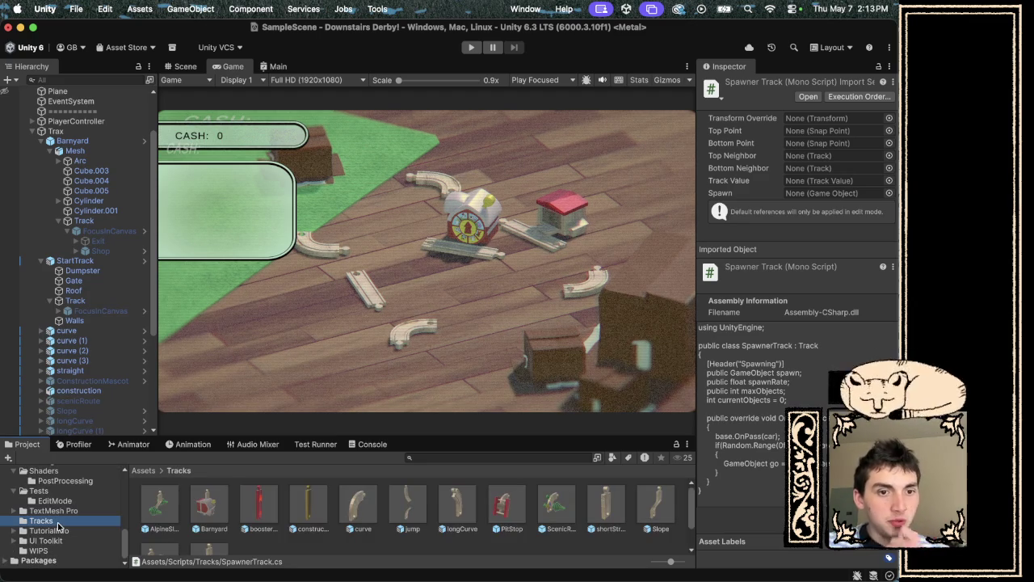
Open the Barnyard prefab and remove the Track script component from its Track object.
double_click(208, 505)
left_click(68, 117)
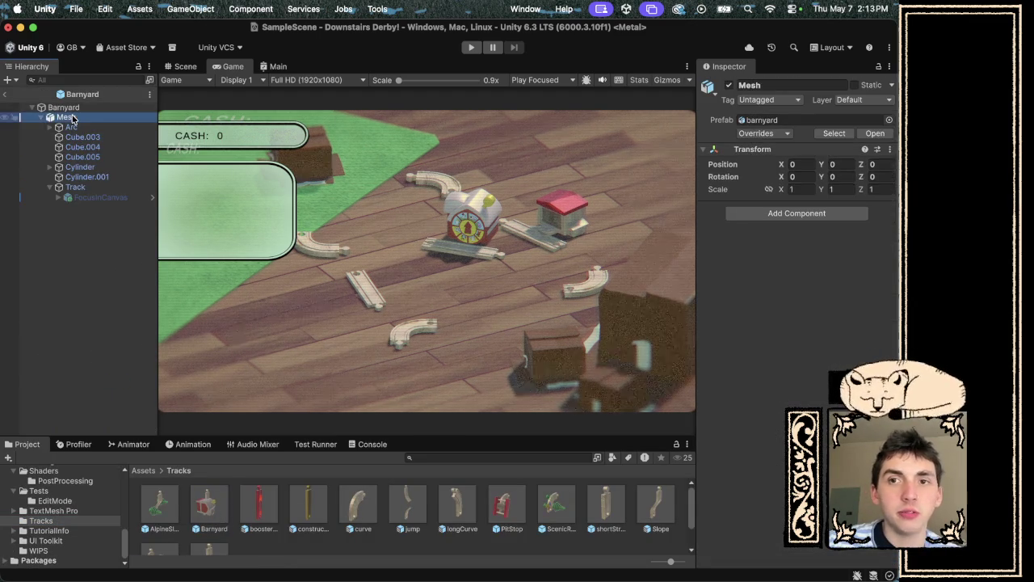
left_click(99, 188)
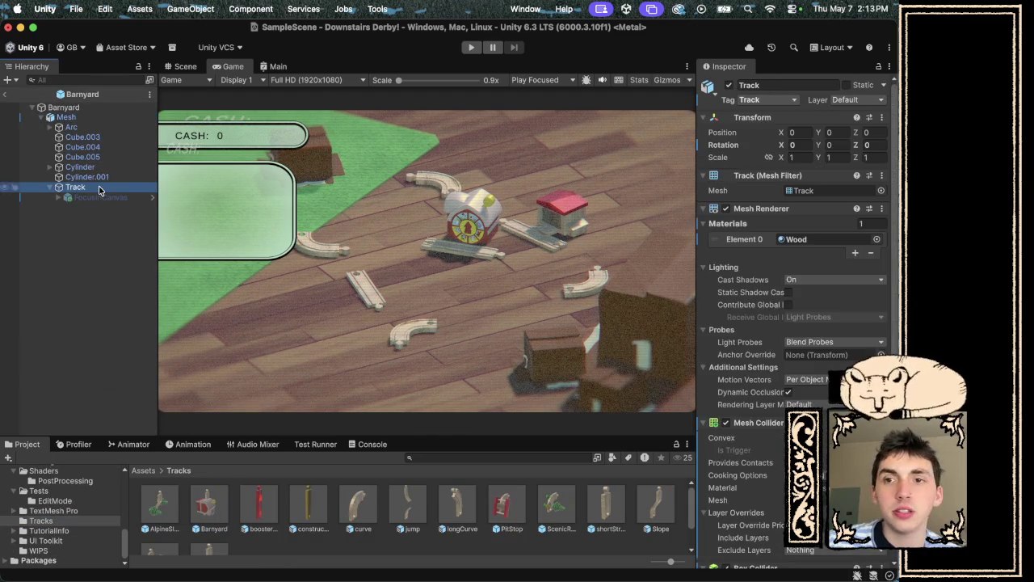
scroll(770, 367, "down", 15)
scroll(770, 367, "up", 10)
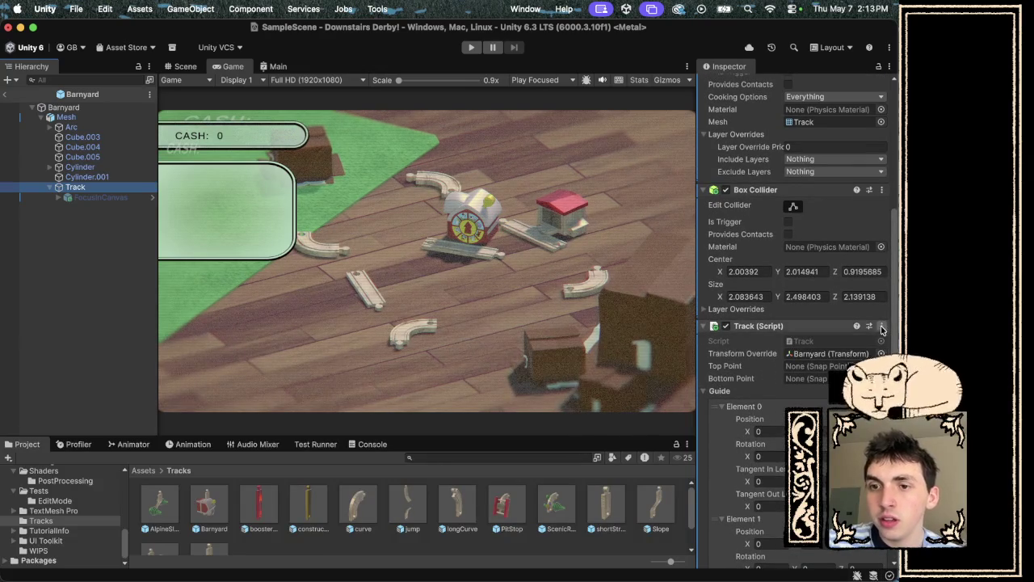
left_click(882, 326)
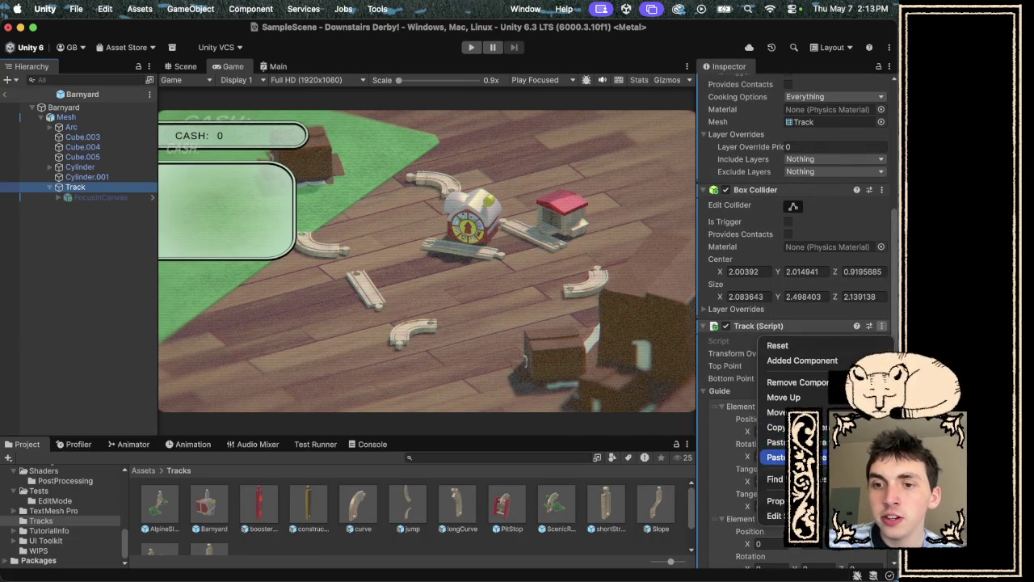
left_click(776, 456)
left_click(881, 327)
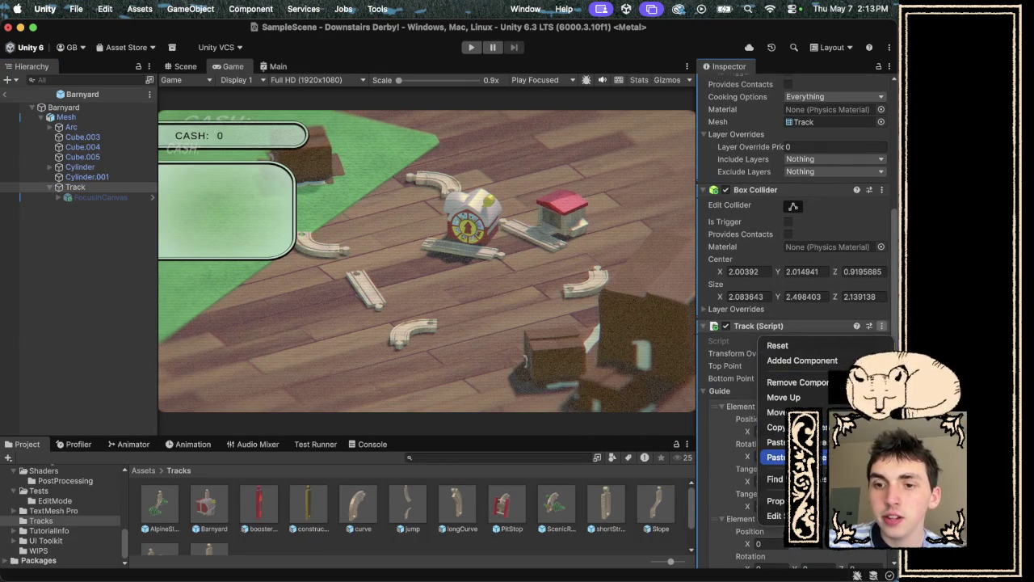
left_click(796, 382)
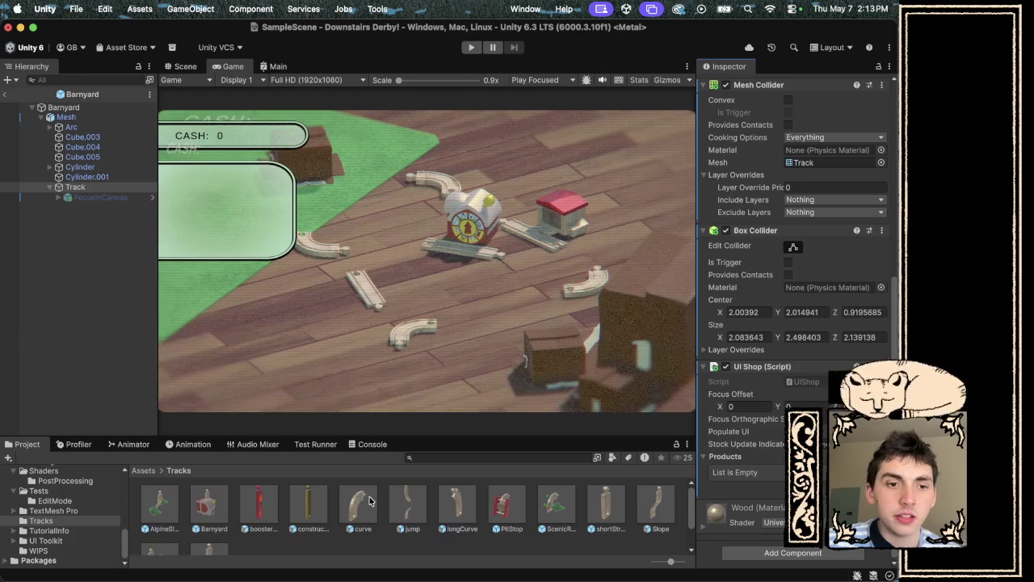
Select the SpawnerTrack script in the Assets/Scripts/Tracks folder.
left_click(40, 521)
scroll(69, 523, "up", 5)
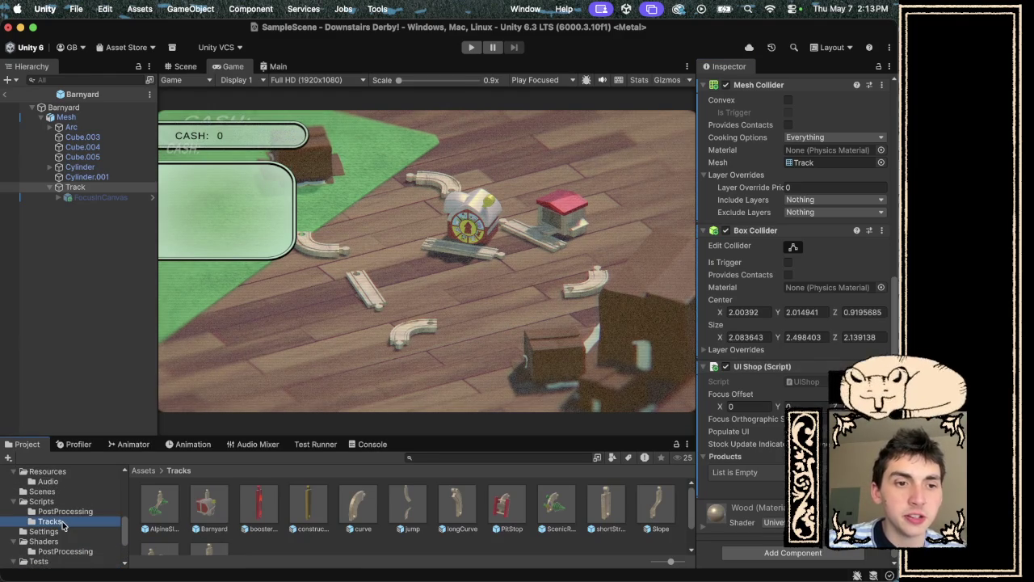
left_click(63, 523)
left_click(213, 514)
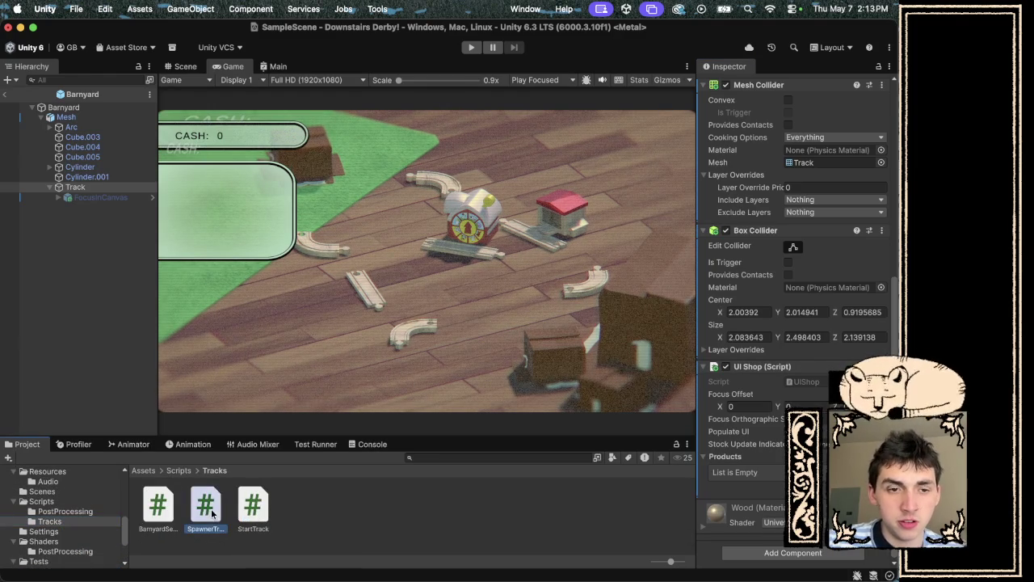
Drag SpawnerTrack onto Barnyard's Track object and review the new Spawner Track component's unset Top and Bottom Points.
mouse_move(212, 514)
left_mouse_down()
mouse_move(130, 186)
mouse_move(119, 191)
left_mouse_up()
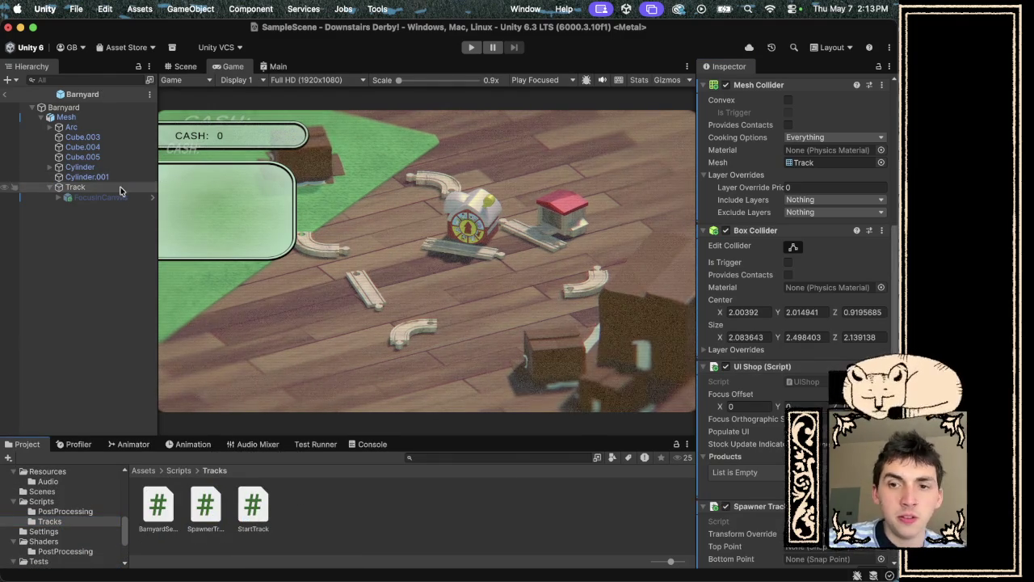
scroll(774, 512, "down", 5)
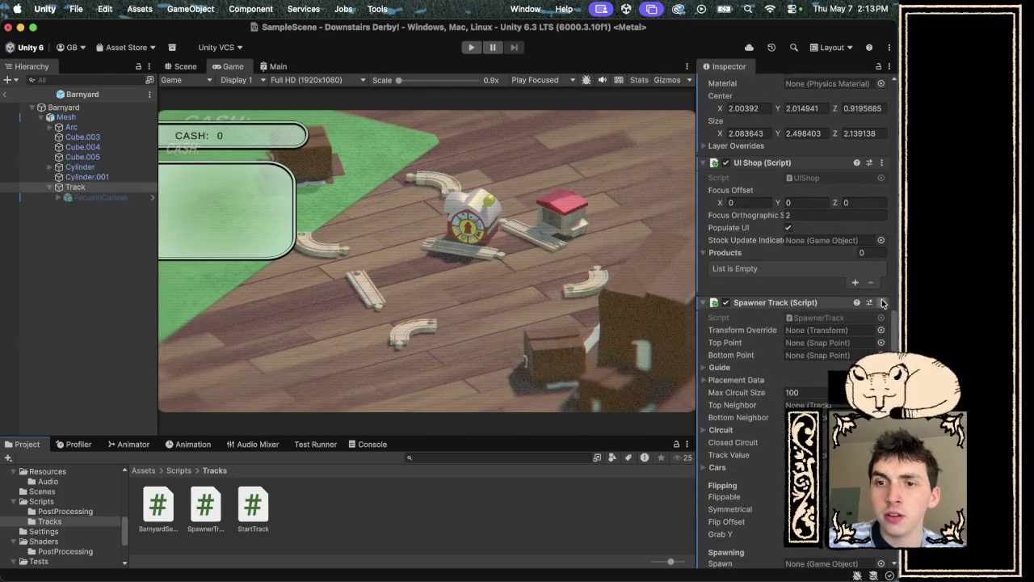
left_click(881, 303)
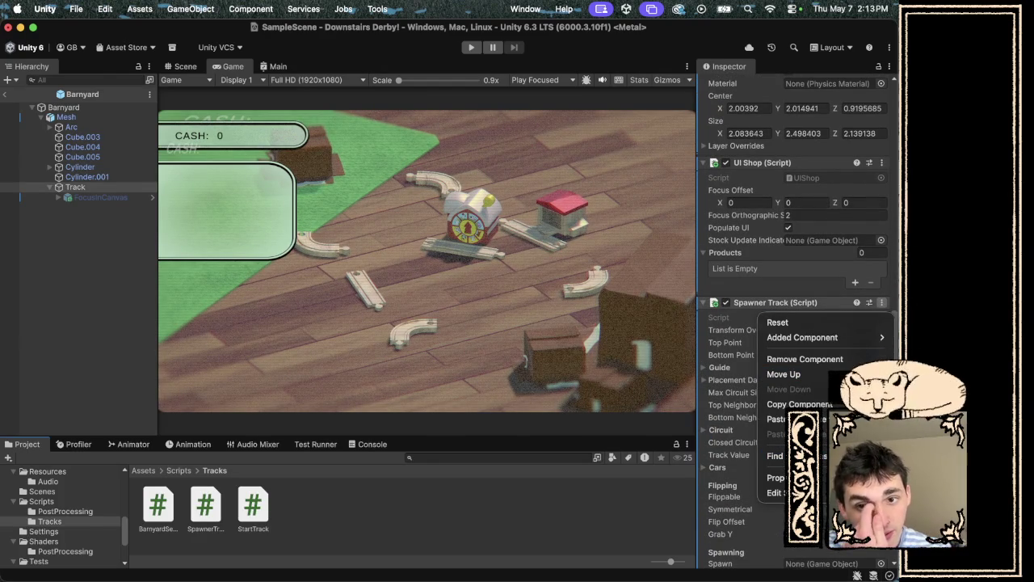
left_click(730, 426)
scroll(730, 425, "down", 5)
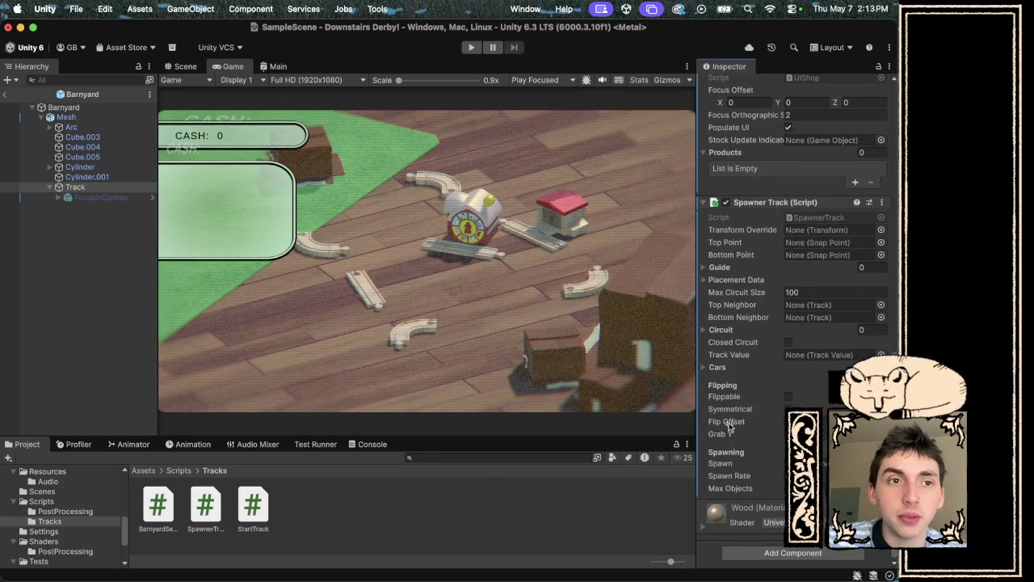
scroll(751, 343, "up", 5)
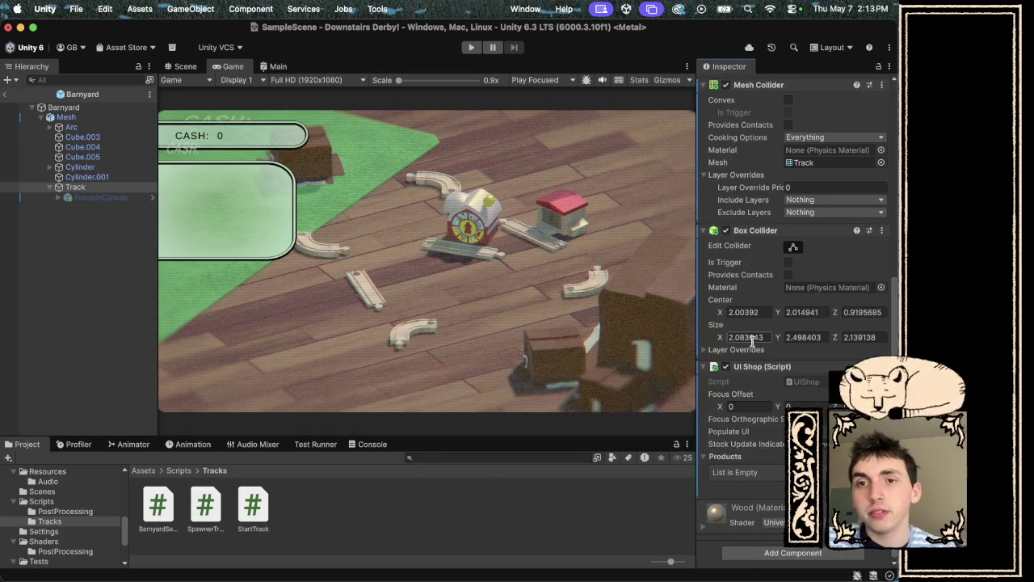
scroll(752, 477, "down", 10)
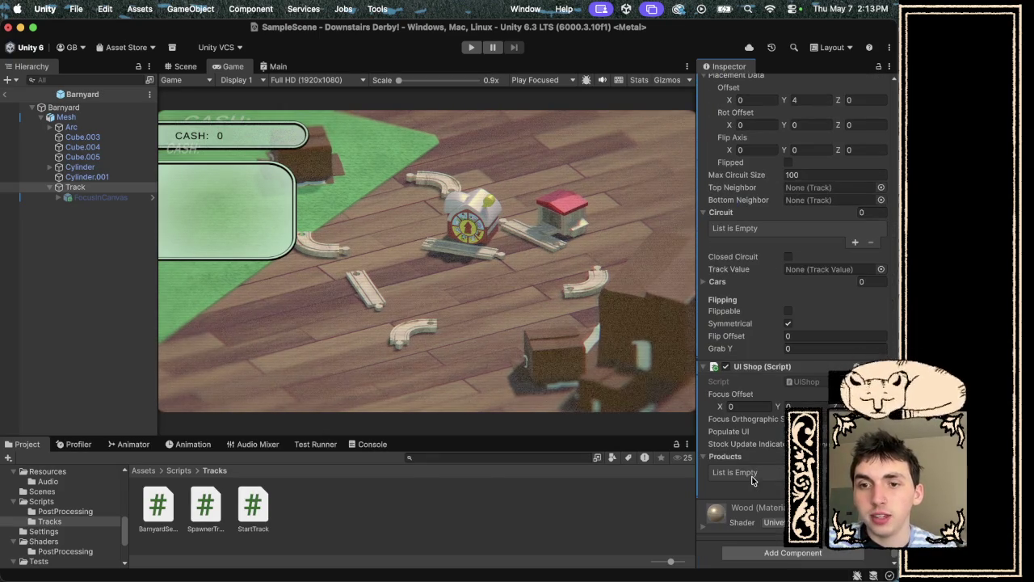
left_click(774, 552)
Add a Spawner Track component to Track by searching 'spawn' in Add Component.
type("spawn")
key("Return")
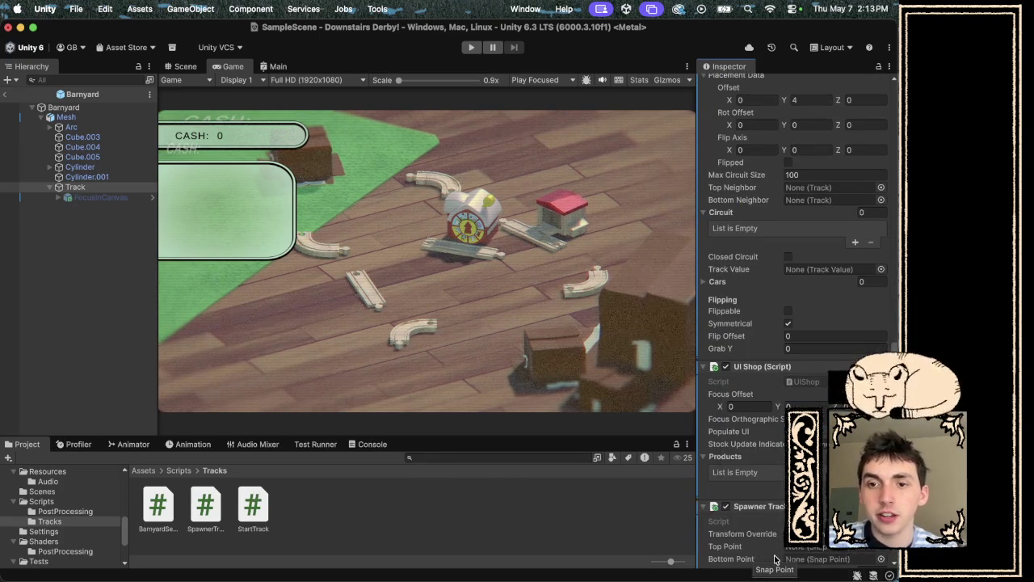
scroll(816, 299, "up", 10)
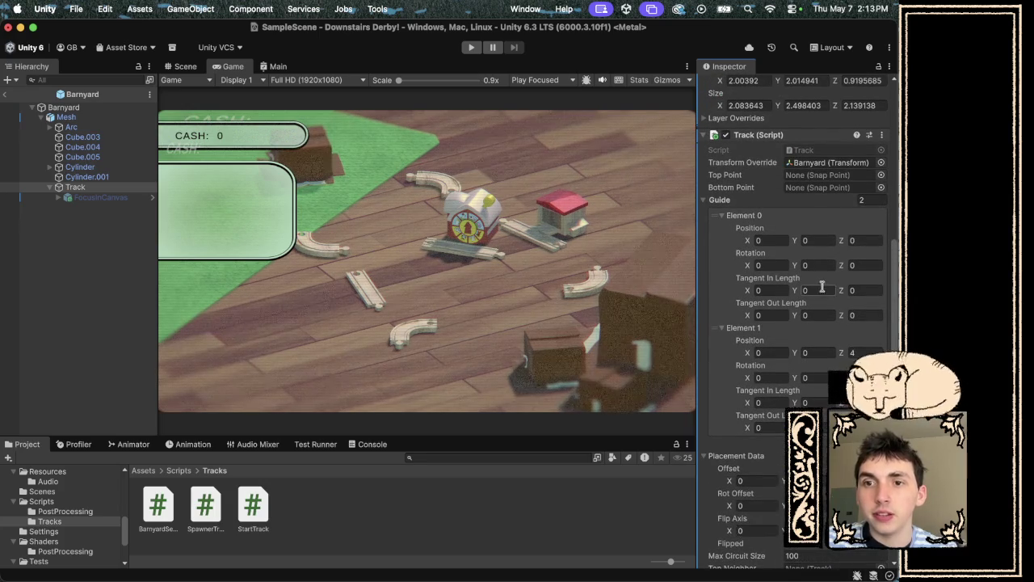
scroll(823, 293, "down", 3)
scroll(714, 374, "down", 10)
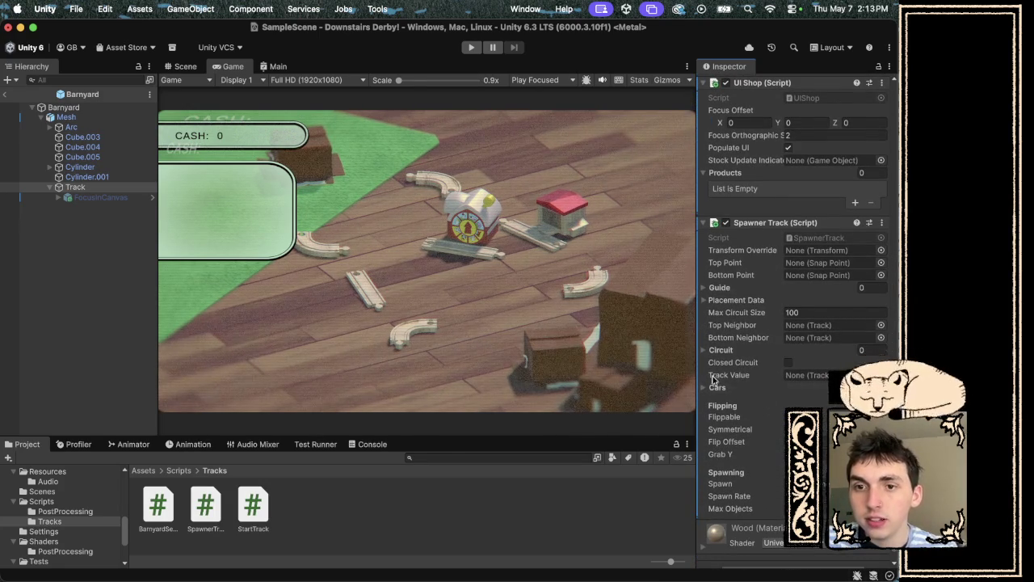
Give the Guide list two elements and save the scene.
left_click(715, 351)
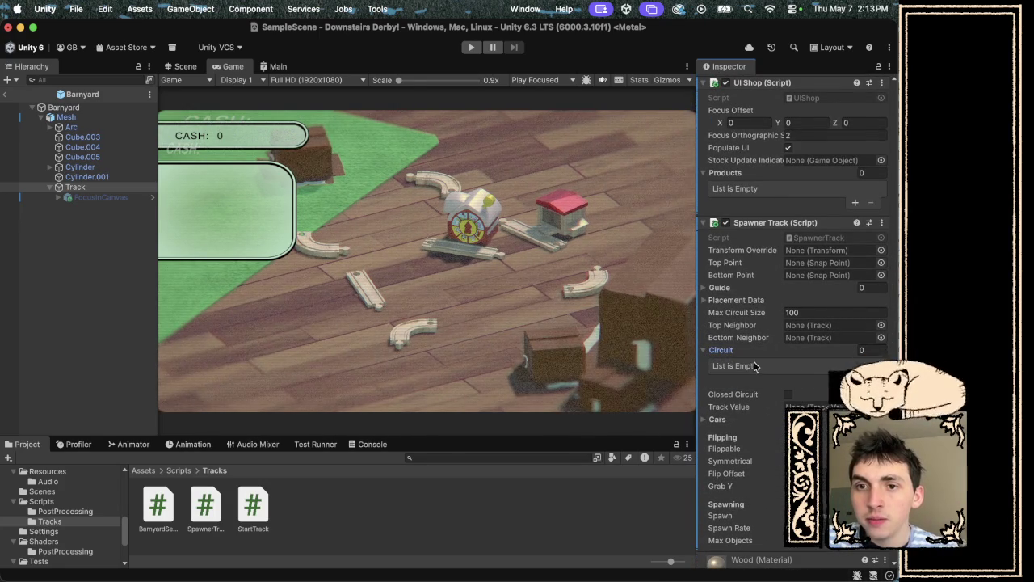
left_click(715, 350)
left_click(715, 288)
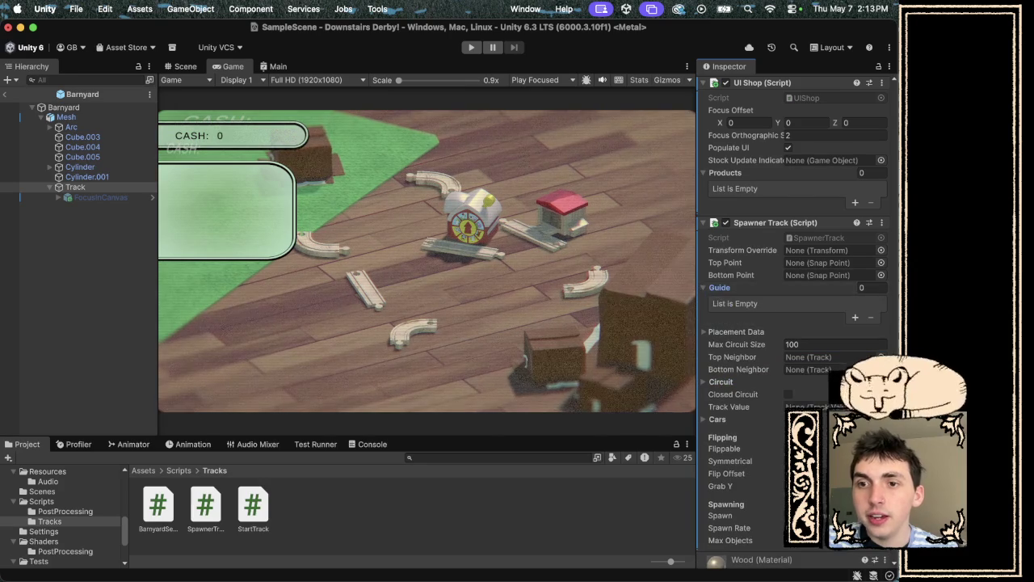
left_click(855, 317)
left_click(855, 317)
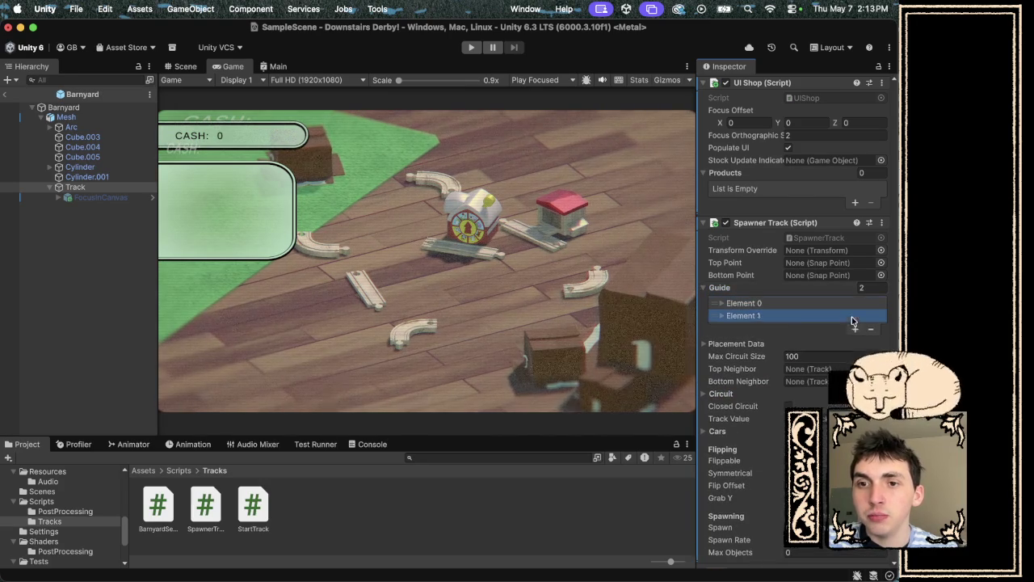
left_click(724, 316)
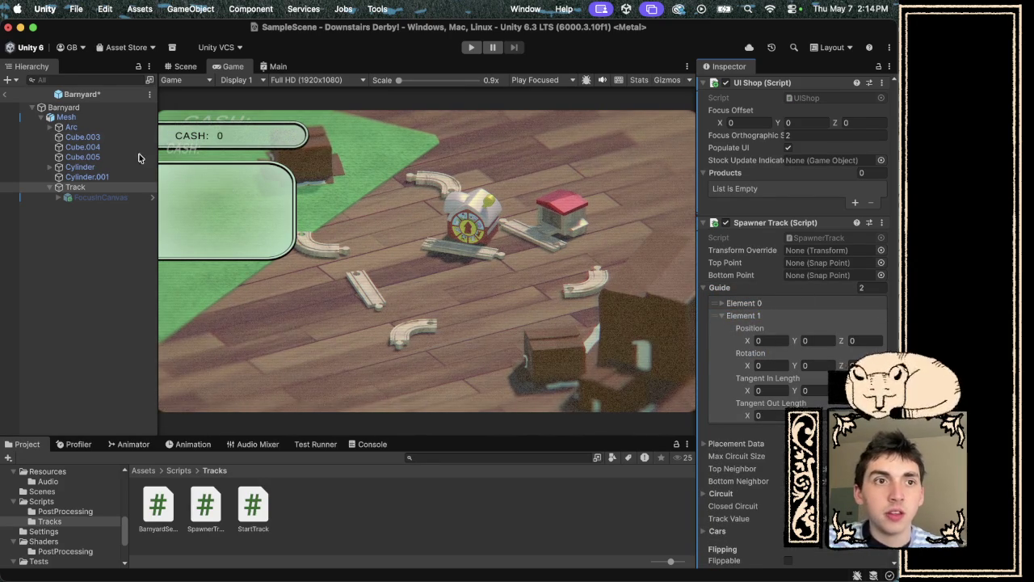
key("super+s")
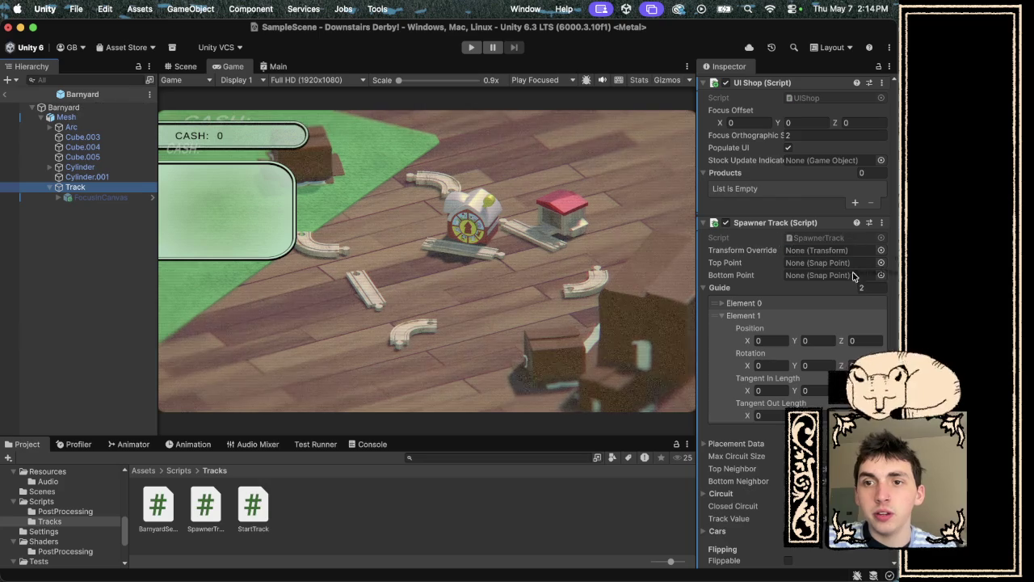
Set the Placement Data Offset Y to 4.
scroll(808, 275, "up", 5)
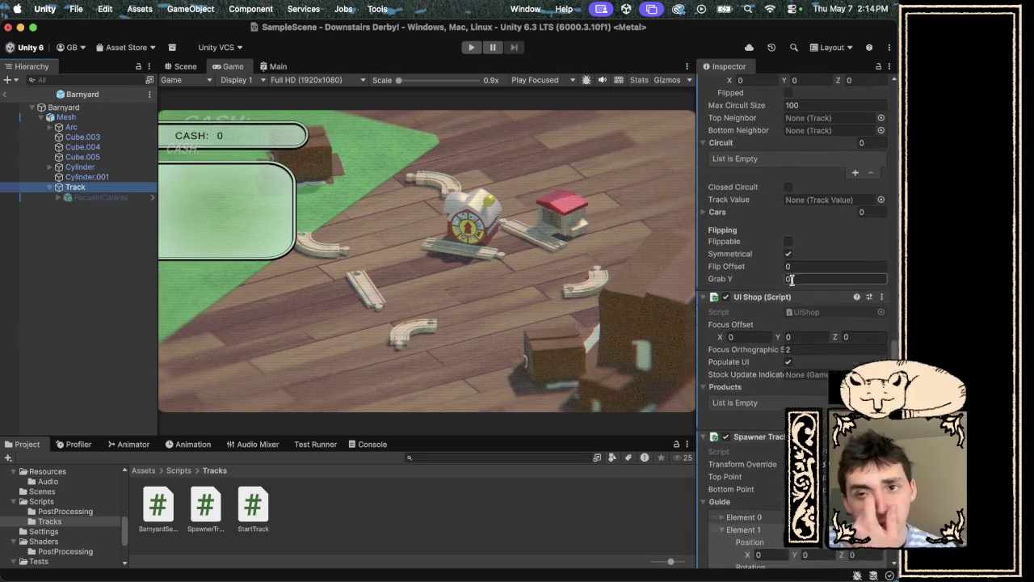
scroll(800, 299, "up", 5)
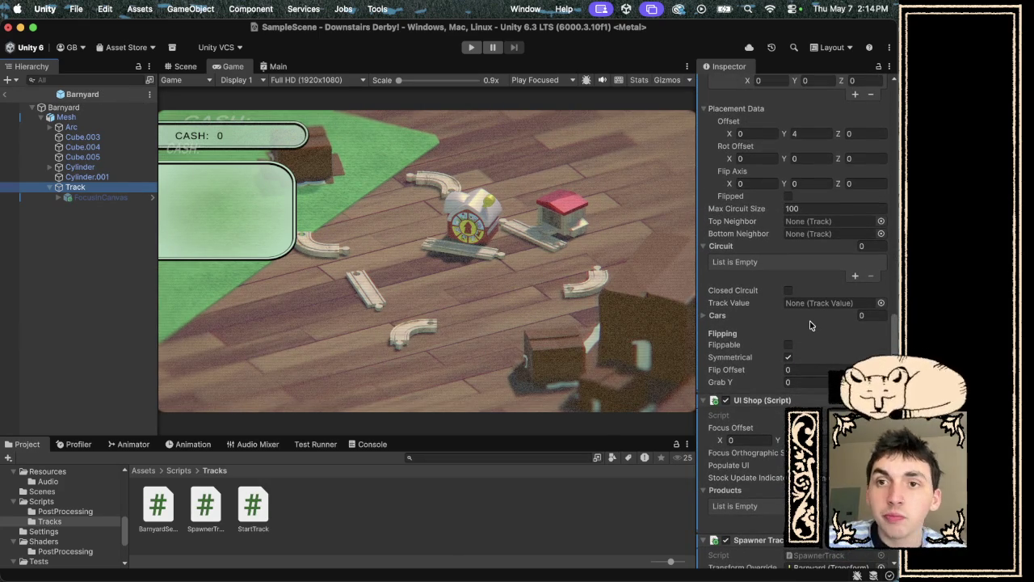
scroll(814, 339, "up", 5)
scroll(824, 372, "down", 10)
scroll(728, 326, "down", 5)
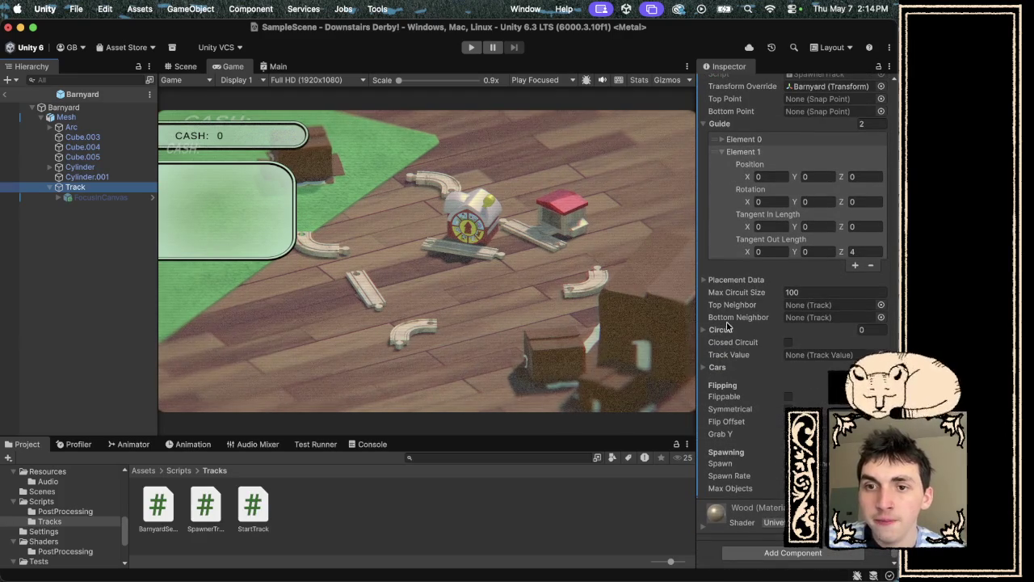
left_click(704, 279)
left_click(808, 305)
type("4")
scroll(808, 307, "down", 3)
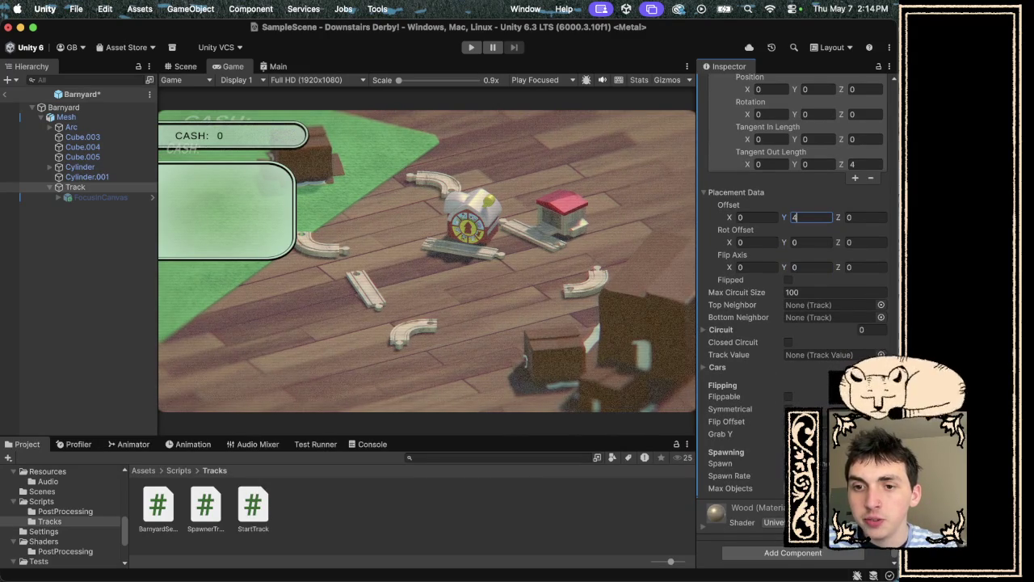
Set the Spawner Track's Spawn field to the Piggy prefab from project assets.
left_click(881, 463)
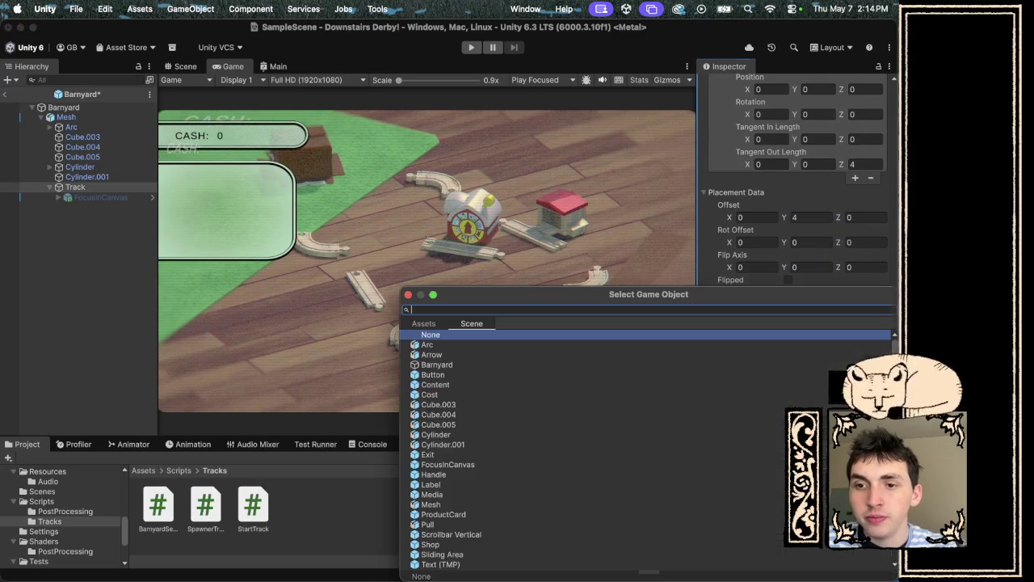
left_click(429, 324)
left_click(436, 308)
type("ig")
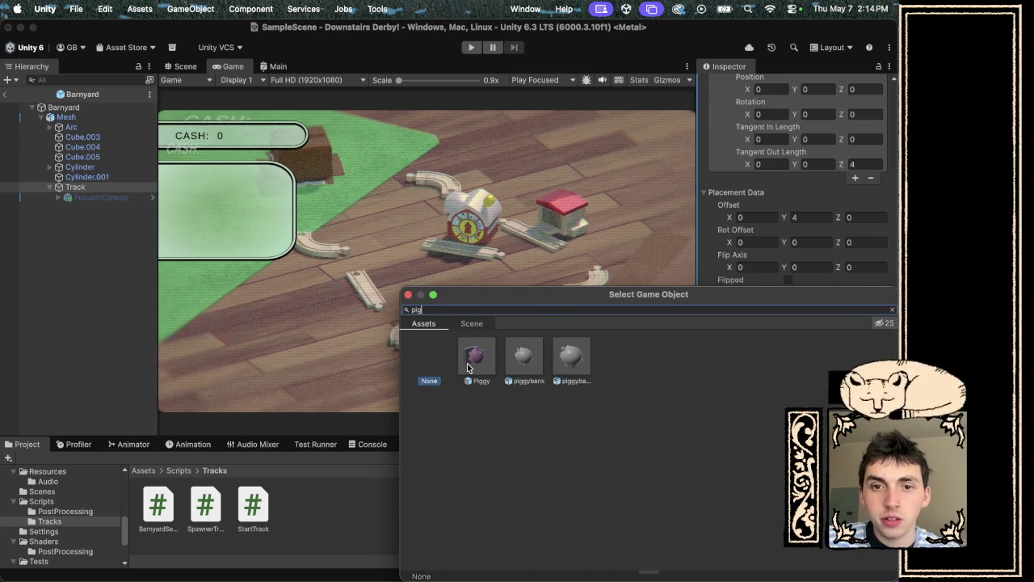
left_click(475, 370)
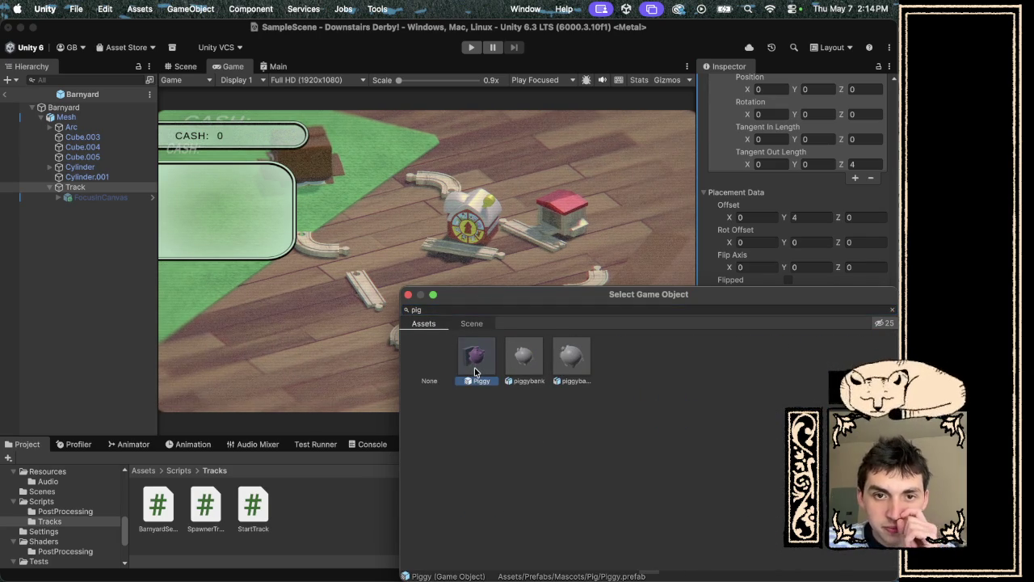
left_click(408, 295)
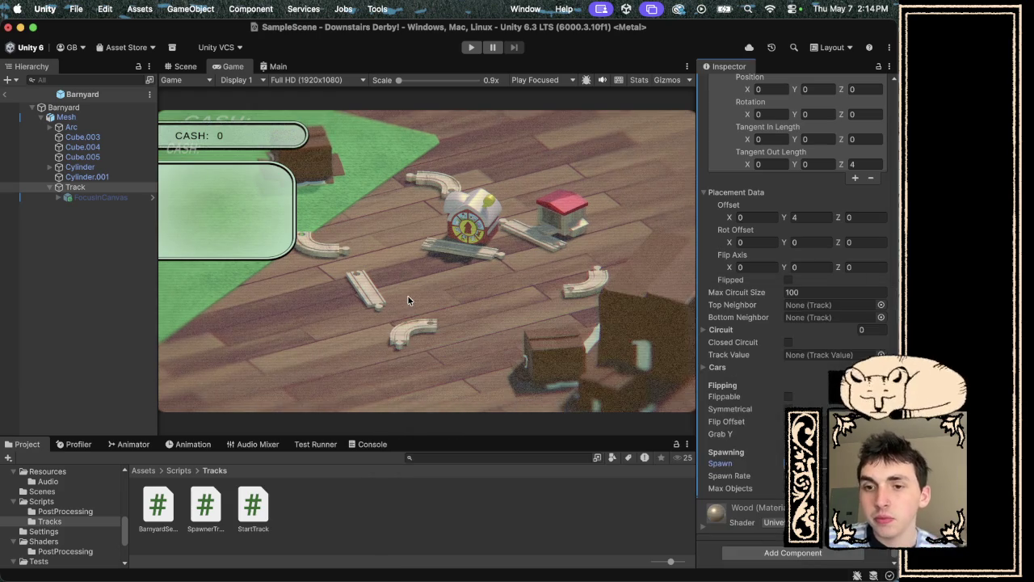
Remove the leftover Track script component, save the prefab, and show the Prefabs folder.
scroll(78, 537, "up", 2)
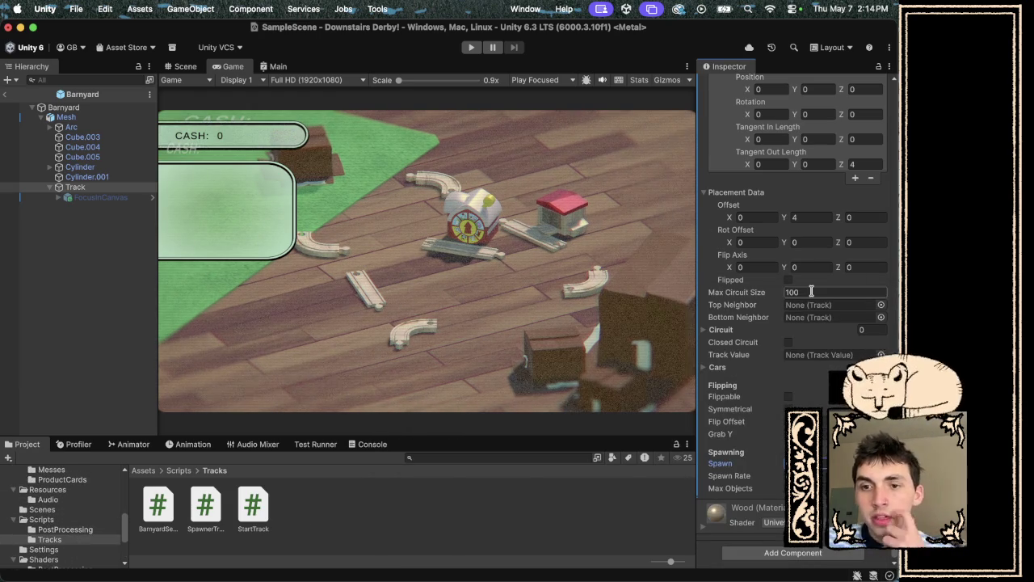
scroll(808, 291, "up", 1)
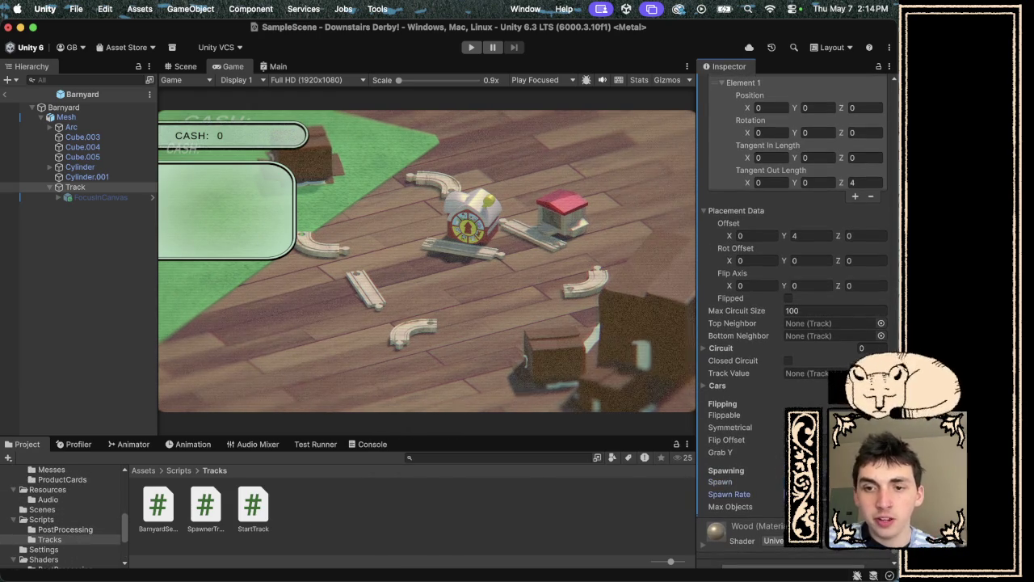
scroll(796, 291, "up", 10)
scroll(796, 291, "down", 10)
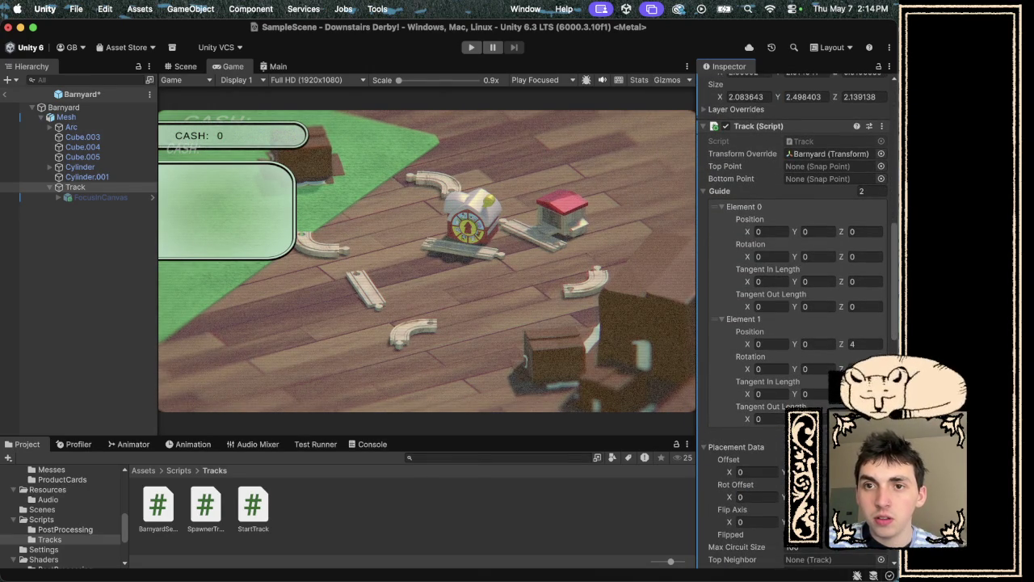
scroll(823, 330, "up", 3)
scroll(824, 331, "down", 5)
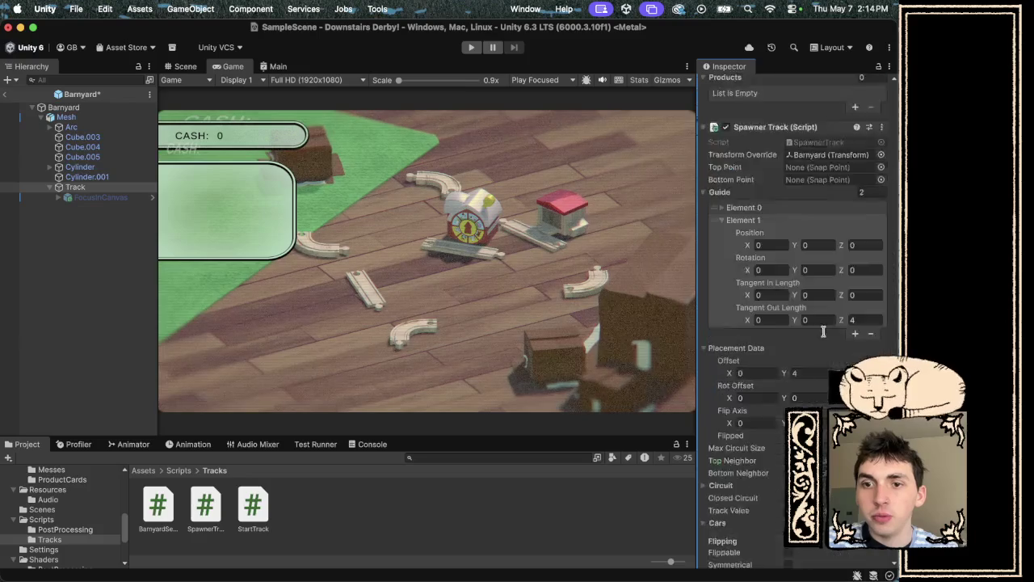
scroll(824, 330, "up", 5)
scroll(823, 331, "up", 2)
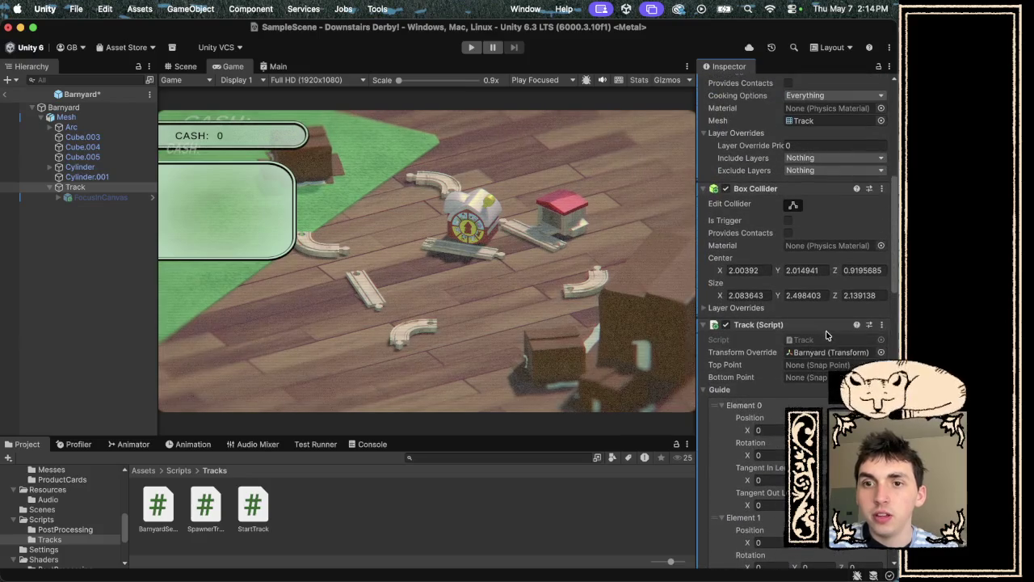
left_click(881, 324)
mouse_move(802, 359)
left_click(788, 380)
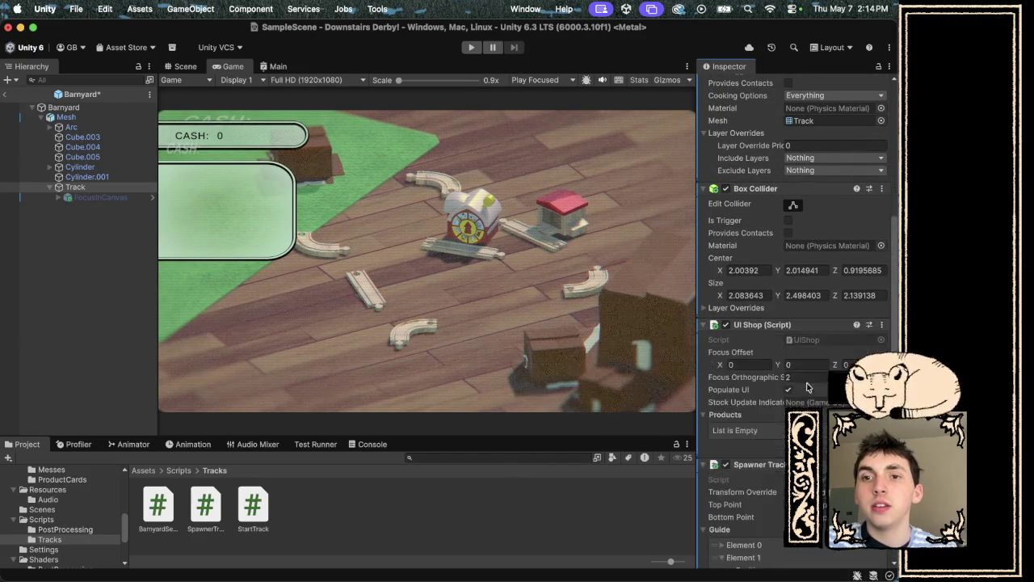
scroll(788, 381, "down", 5)
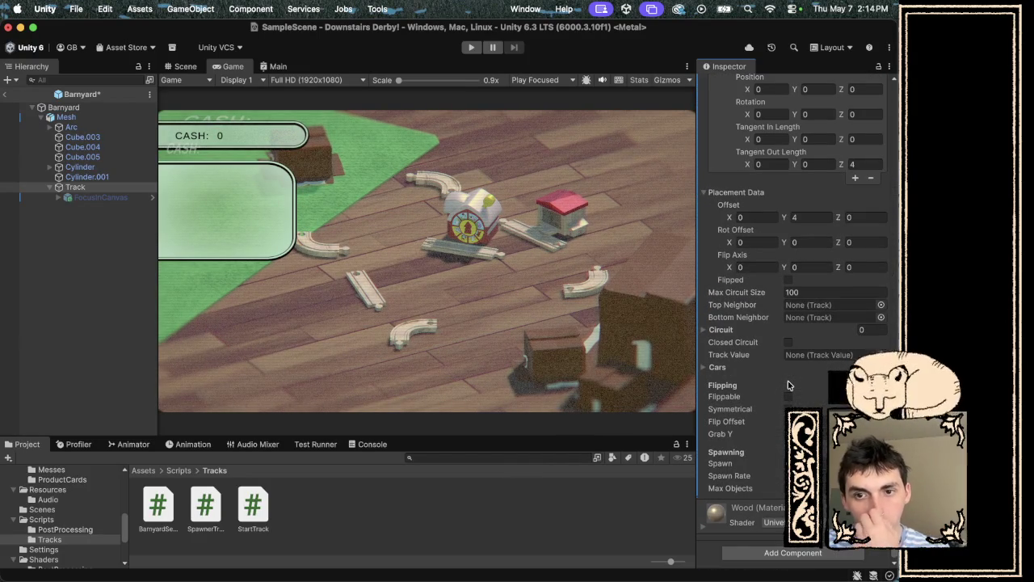
key("ctrl+s")
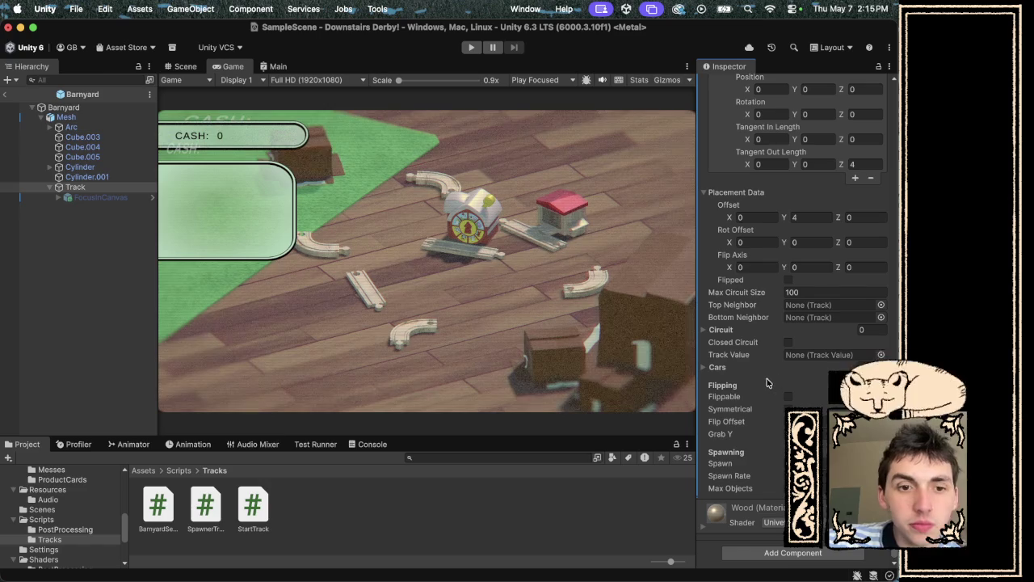
scroll(65, 545, "up", 5)
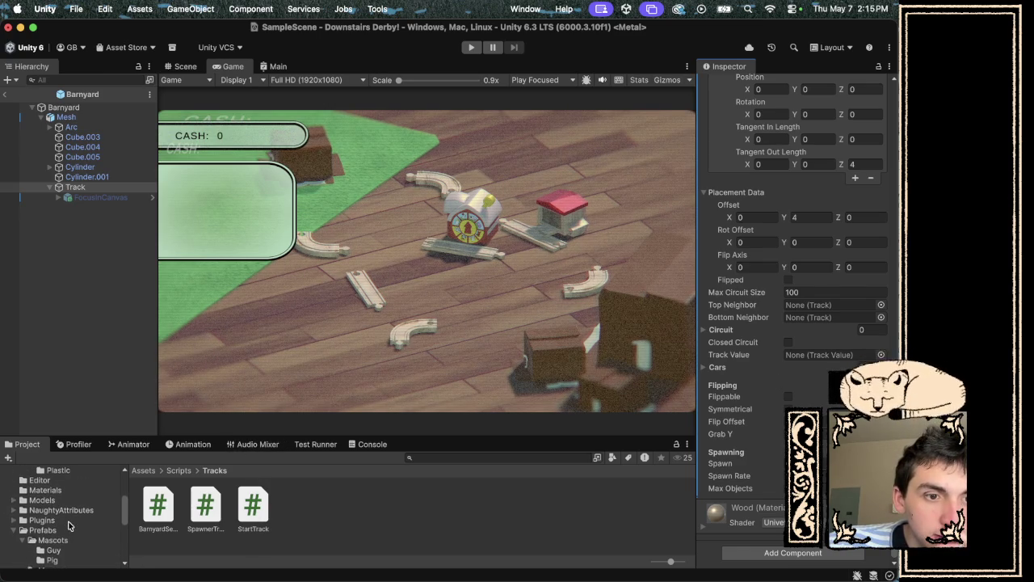
left_click(62, 533)
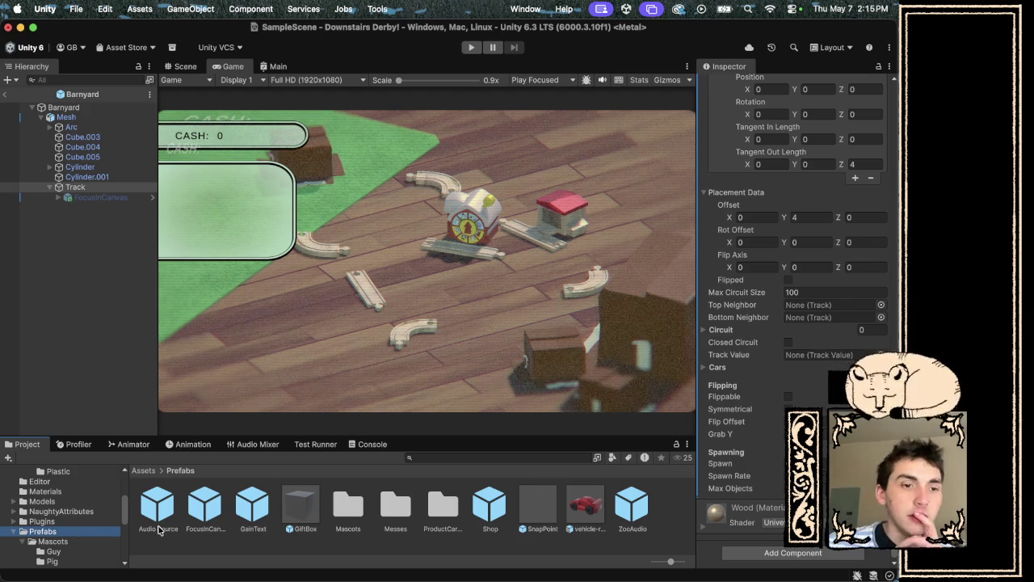
Go through Mascots › Pig and open the Piggy prefab for editing.
double_click(359, 517)
double_click(202, 508)
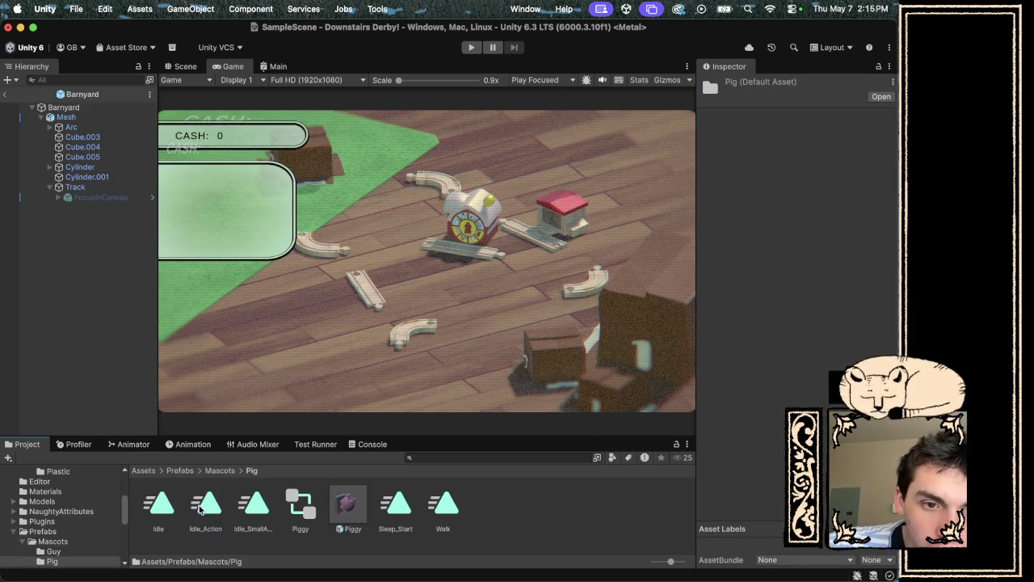
double_click(343, 515)
Delete the Cube child from Piggy and set Piggy's Transform Position X, Y, Z to 0.
right_click(96, 246)
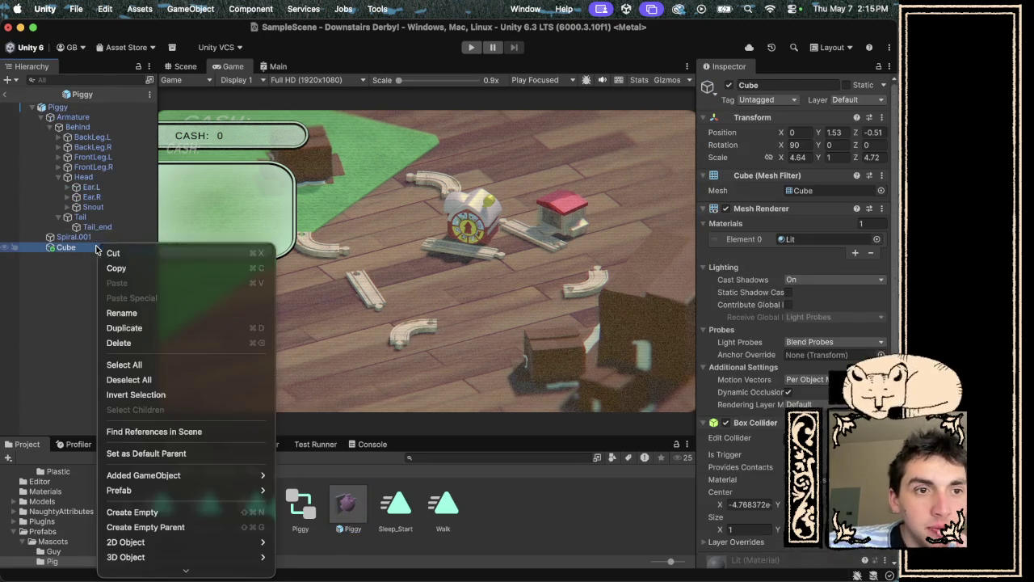
left_click(149, 345)
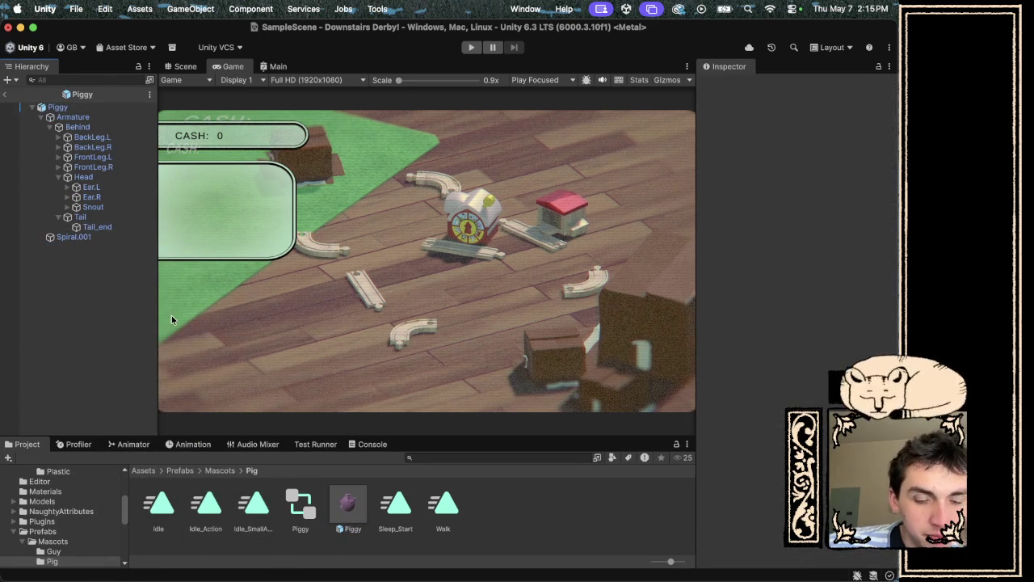
left_click(91, 107)
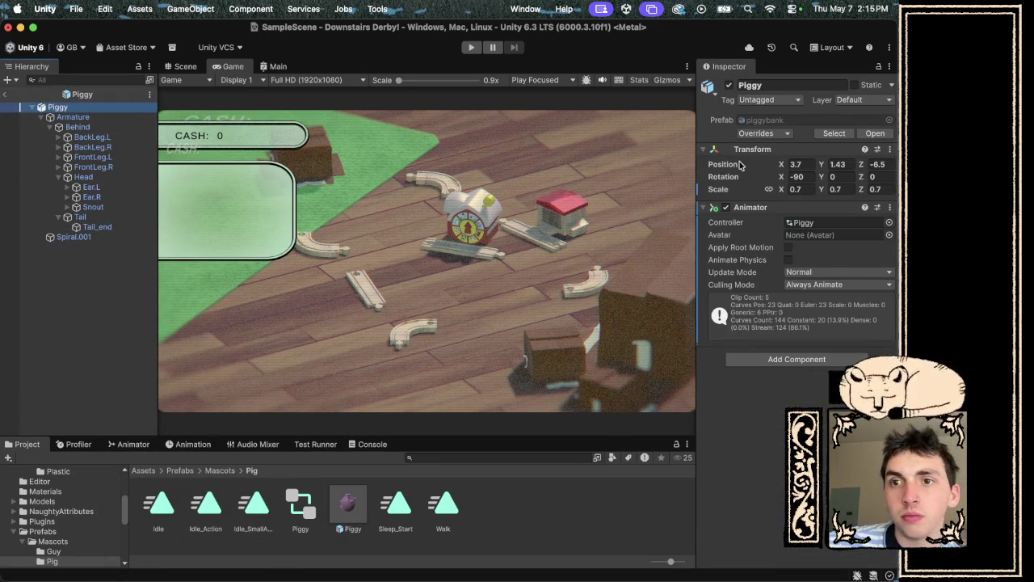
left_click(809, 164)
type("0")
key("Tab")
type("0")
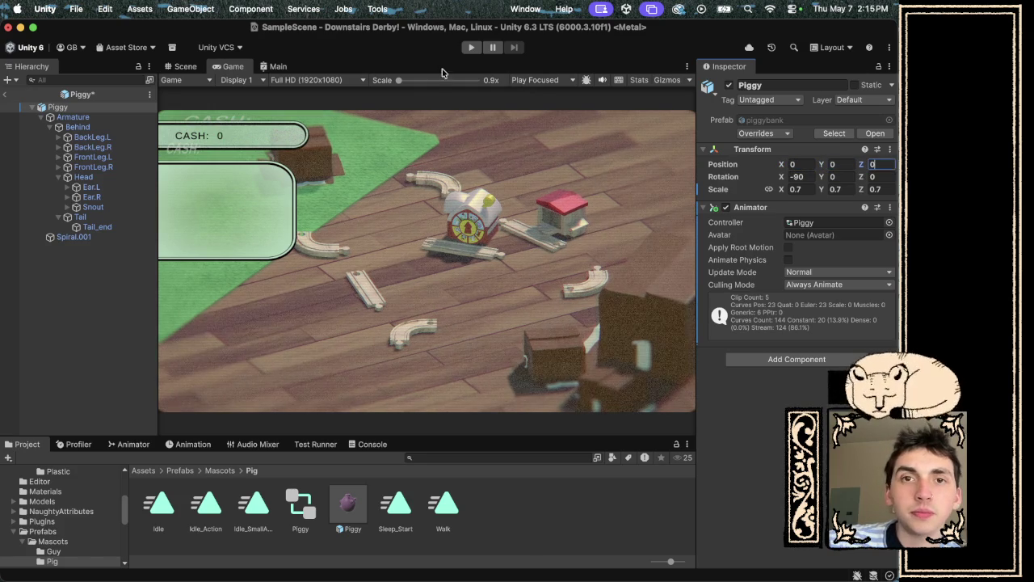
Run the game, place a track piece on the floor, then stop playback.
left_click(472, 50)
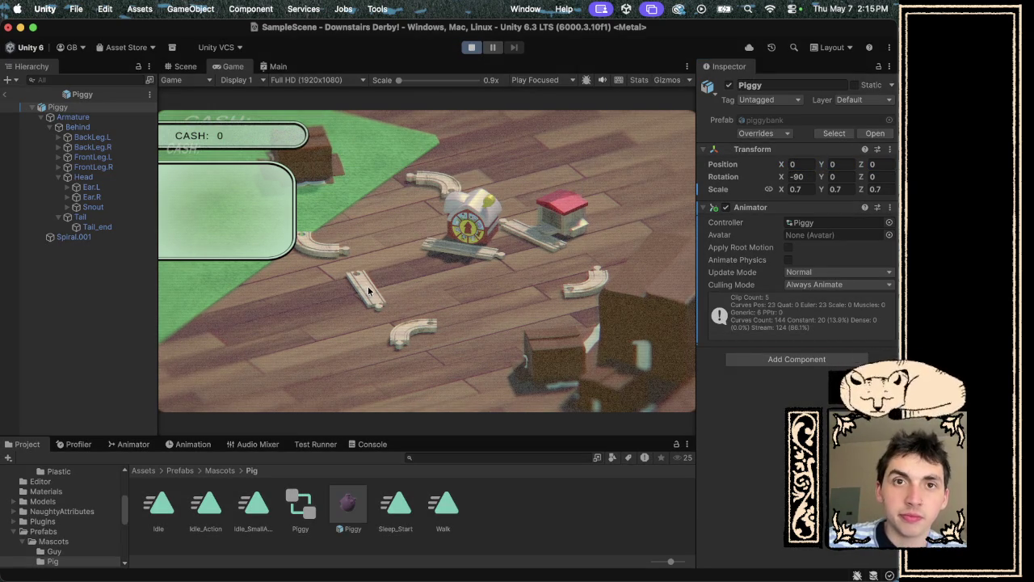
left_click(295, 340)
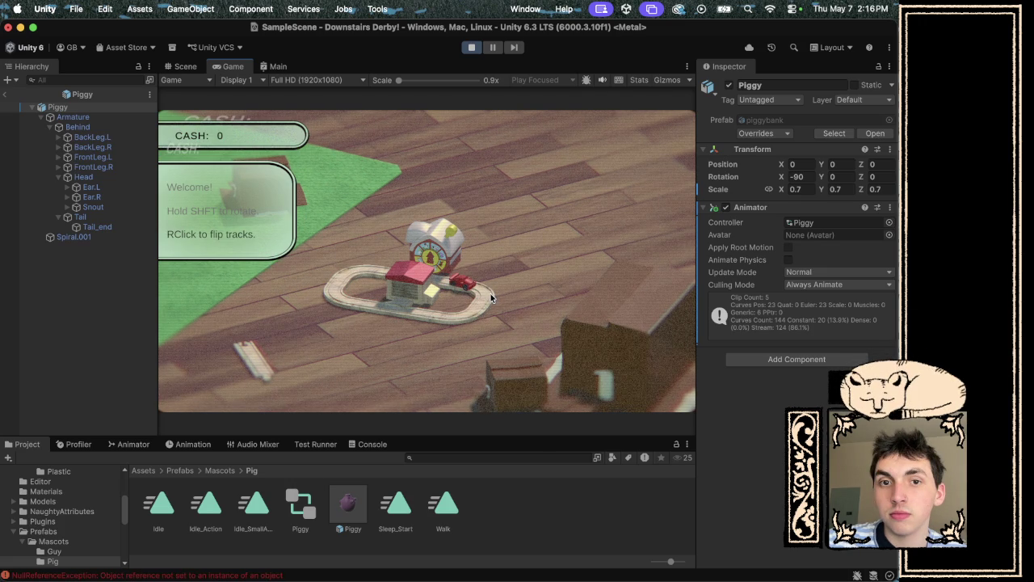
key("super+p")
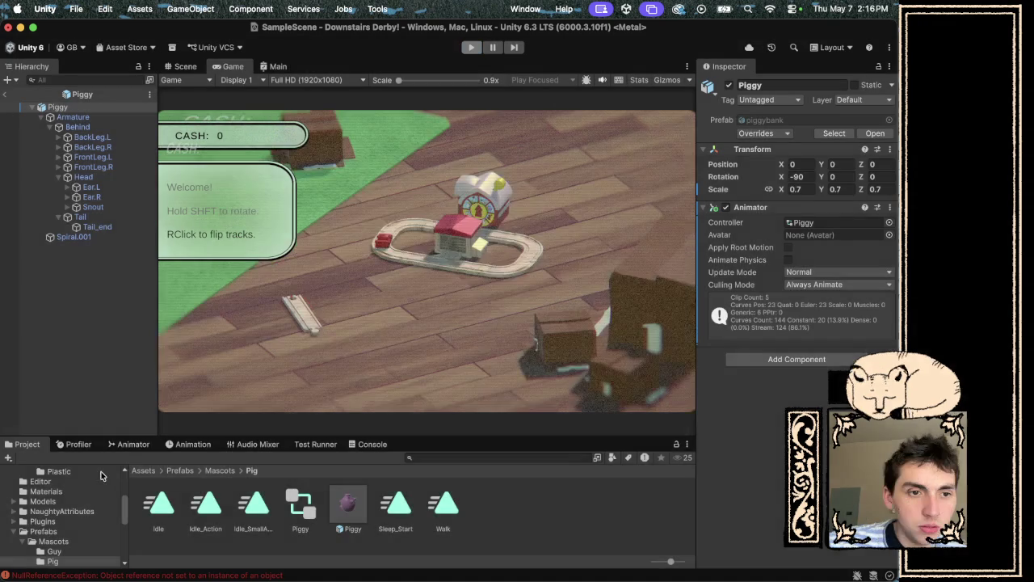
Open a Console NullReferenceException and highlight the trackValue.CalculateValue() call at Track.cs:169.
left_click(360, 446)
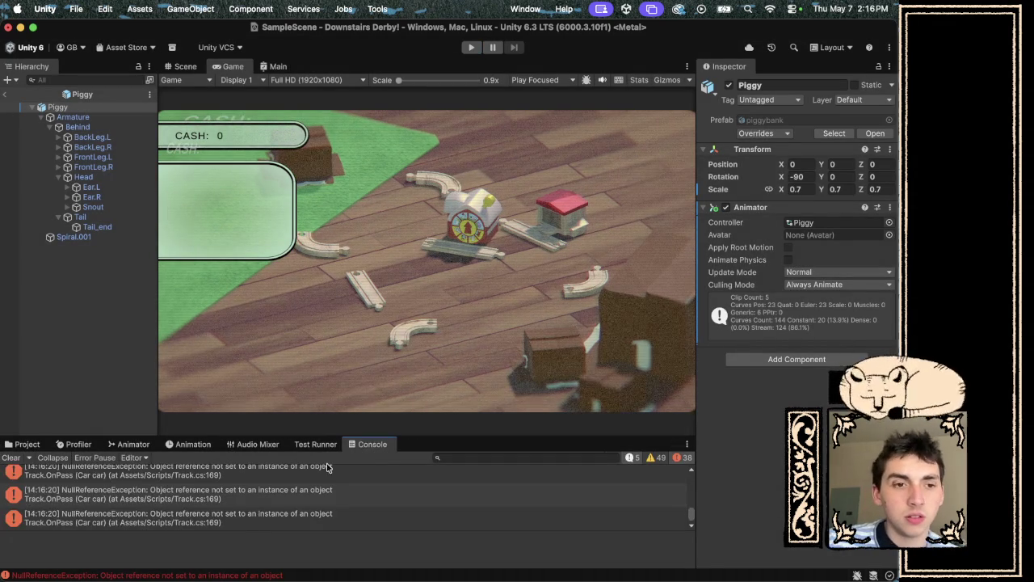
left_click(258, 522)
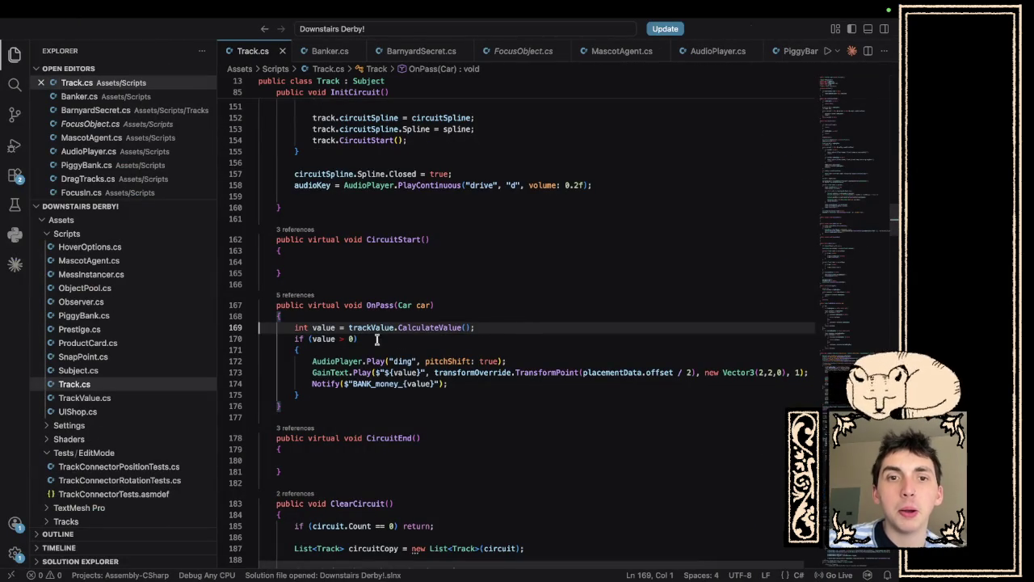
left_click_drag(293, 328, 476, 327)
Check line 169 of Track.cs in Visual Studio Code, then return to Unity.
left_click(555, 327)
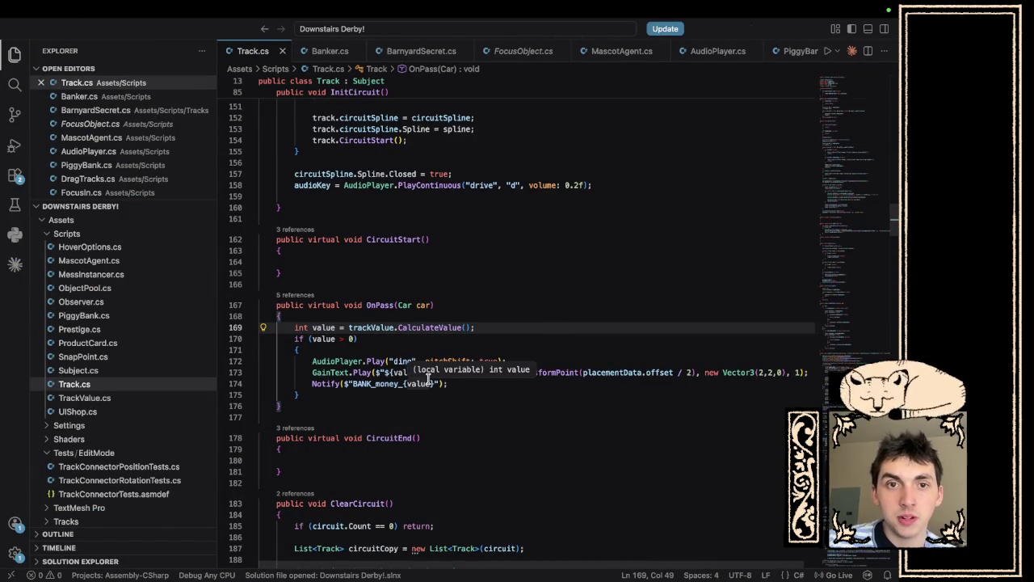
key("super+Tab")
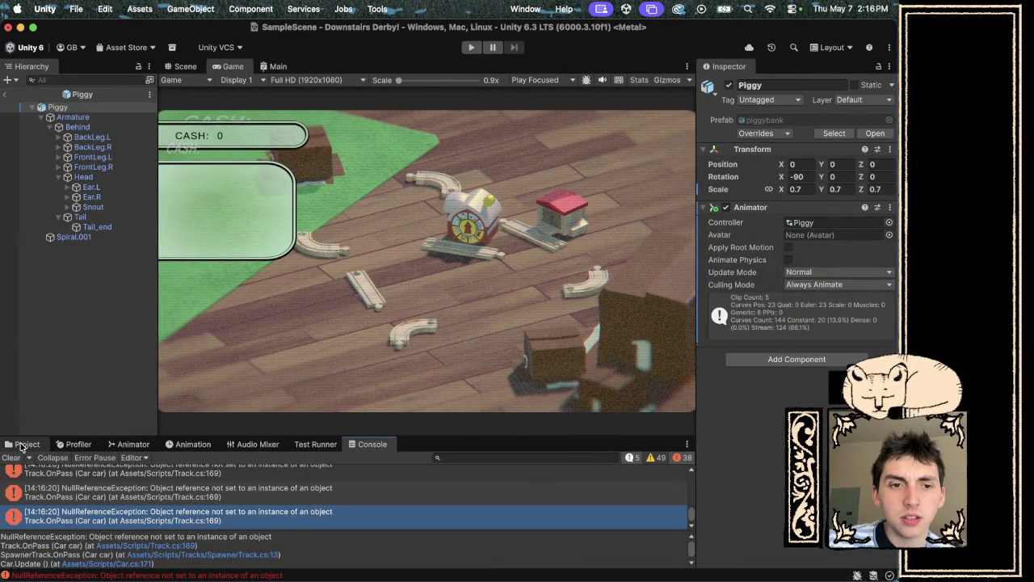
Browse the Tracks folder in the Project panel and open the Barnyard prefab for editing.
left_click(24, 445)
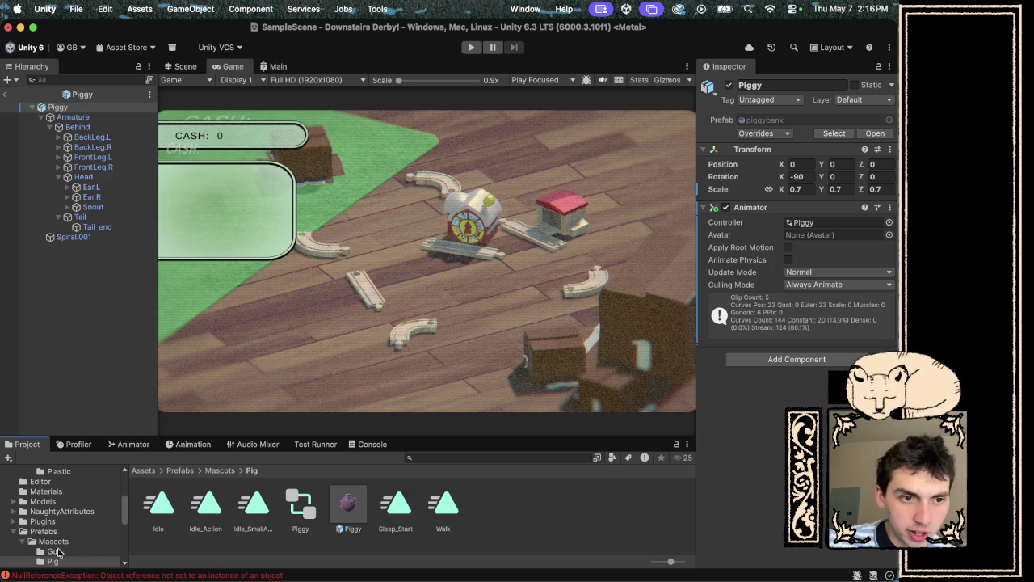
scroll(61, 543, "down", 8)
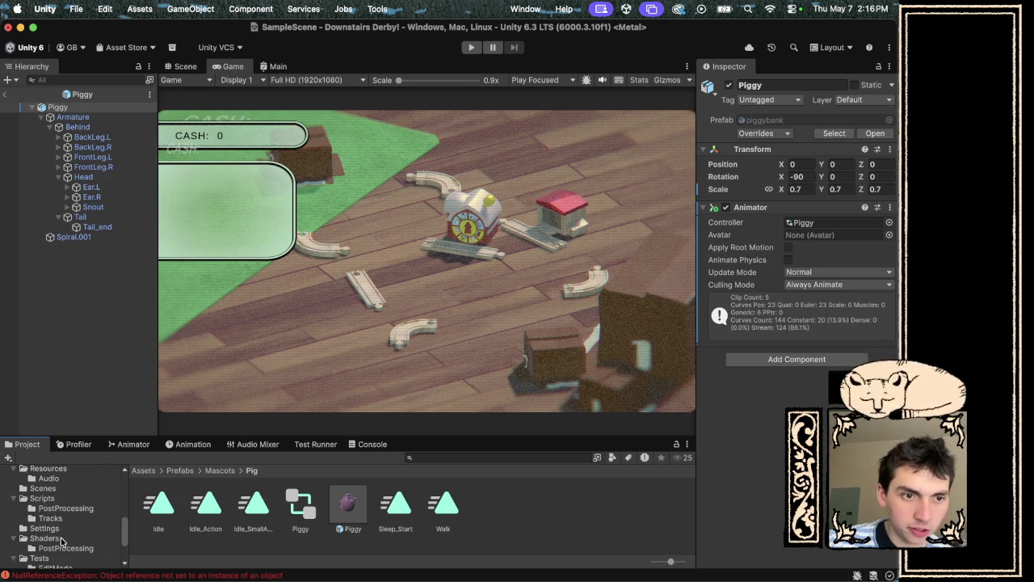
scroll(61, 543, "down", 2)
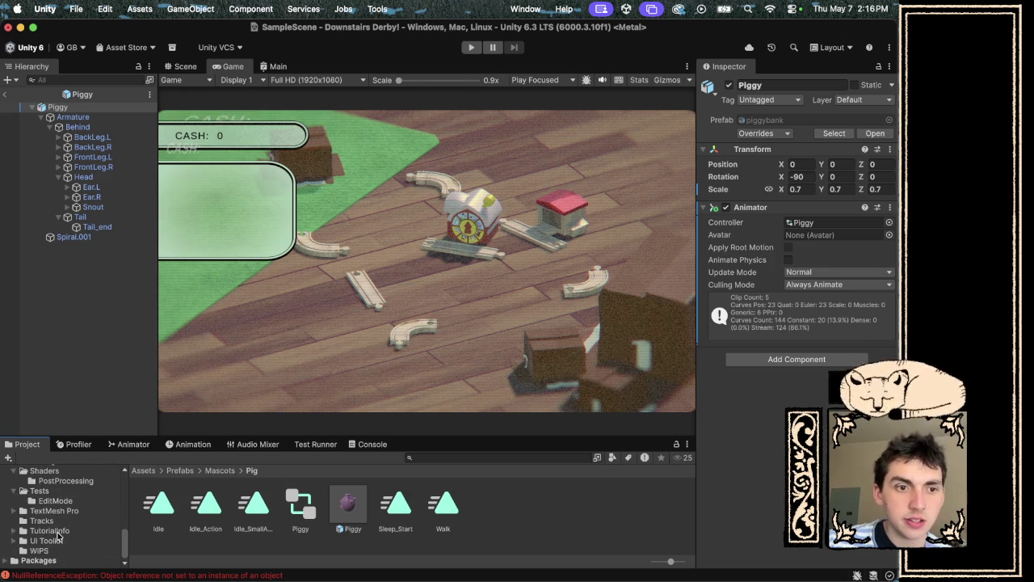
left_click(57, 522)
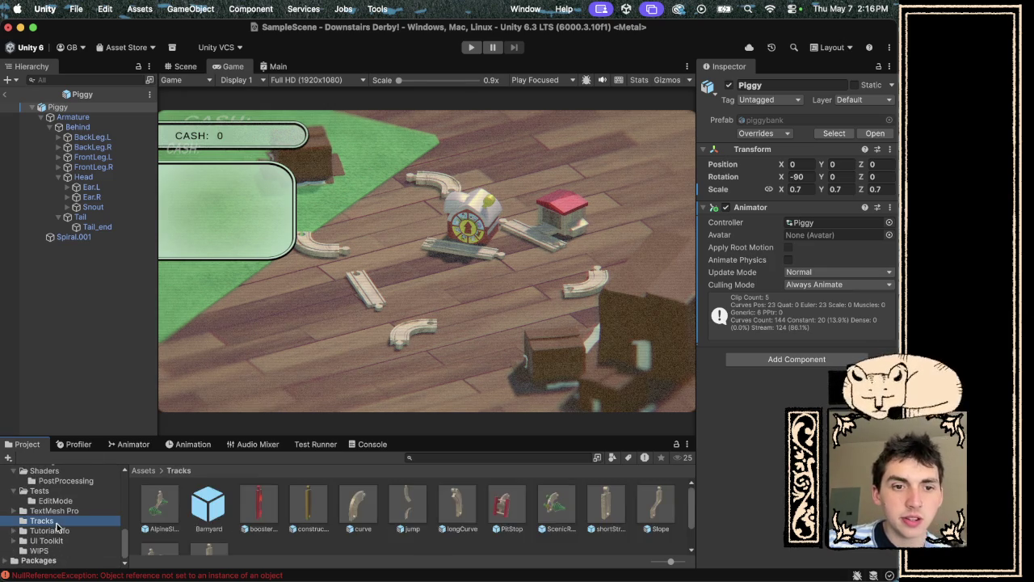
double_click(361, 507)
scroll(795, 323, "down", 10)
scroll(796, 324, "down", 15)
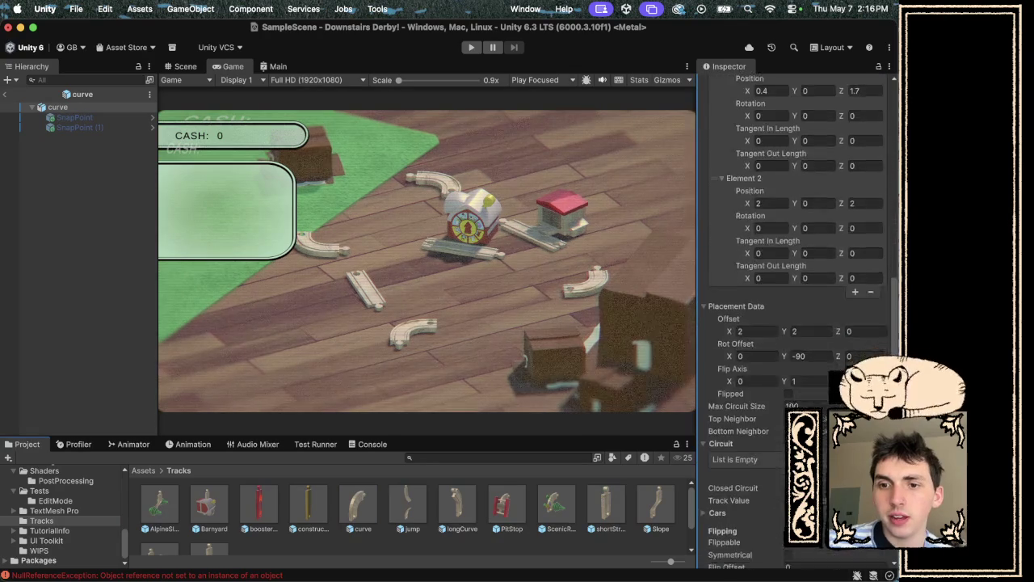
scroll(796, 324, "down", 3)
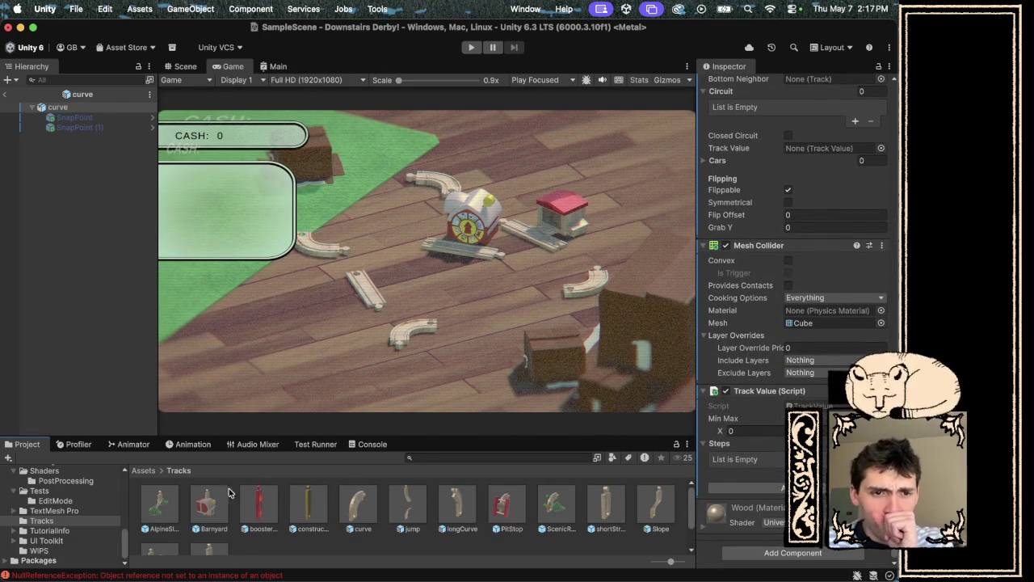
left_click(207, 506)
double_click(206, 506)
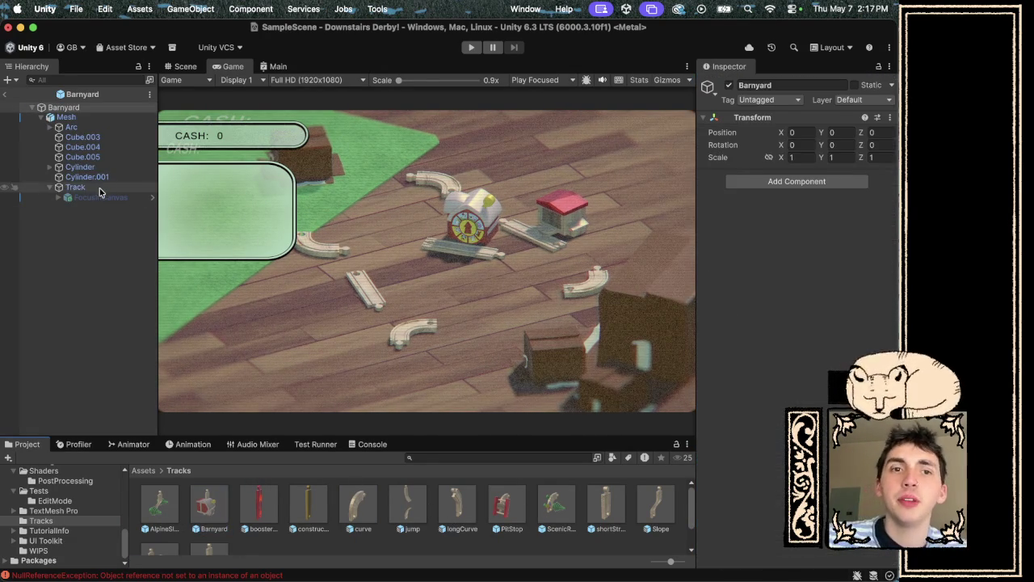
Add a Track Value component to Barnyard's Track object and start Play mode again.
left_click(75, 186)
scroll(766, 379, "down", 10)
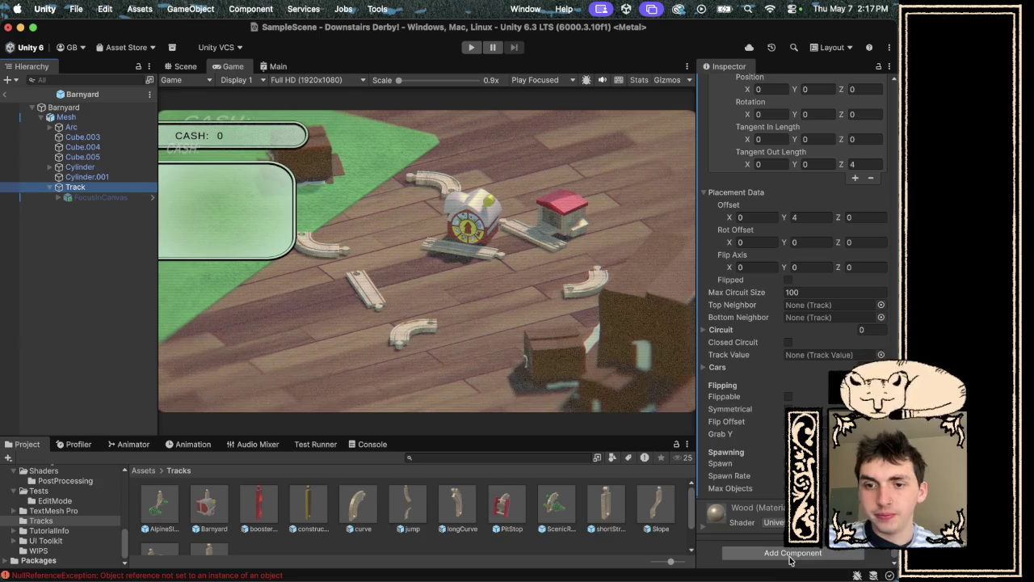
left_click(790, 560)
type("spatra")
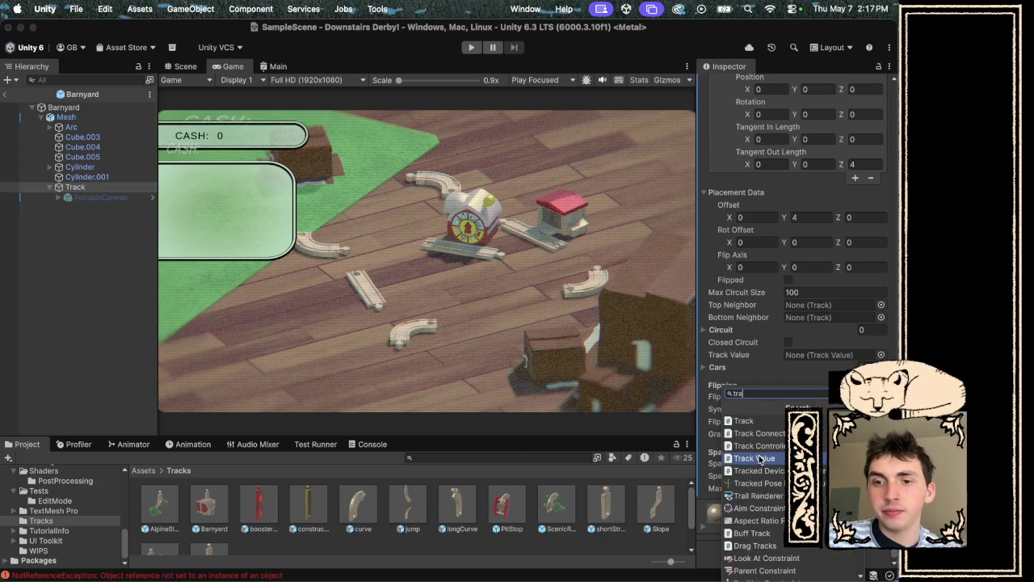
left_click(754, 458)
left_click(471, 48)
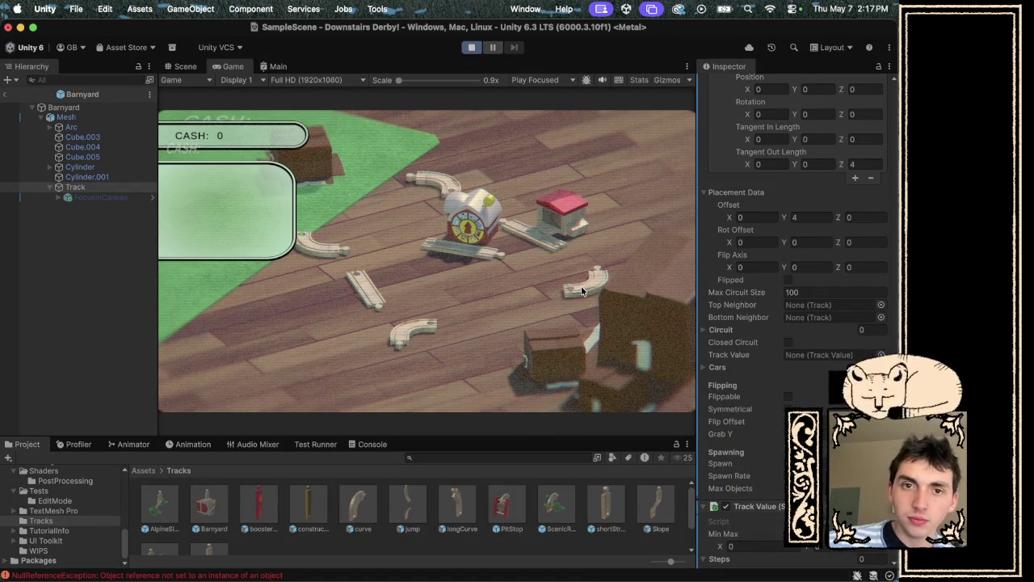
Drag three curved pieces to close an oval track loop around the barn, then stop the game.
left_click_drag(581, 291, 509, 252)
mouse_move(436, 184)
left_mouse_down()
mouse_move(517, 234)
mouse_move(487, 206)
mouse_move(450, 230)
left_mouse_up()
mouse_move(410, 330)
left_mouse_down()
mouse_move(421, 219)
mouse_move(412, 254)
left_mouse_up()
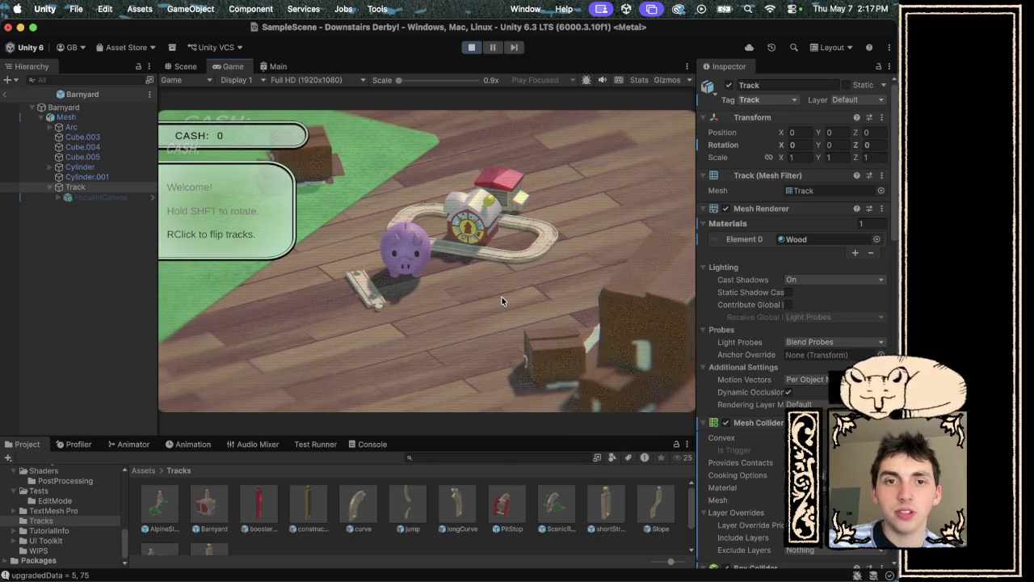
mouse_move(479, 294)
left_mouse_down()
mouse_move(578, 337)
mouse_move(468, 306)
left_mouse_up()
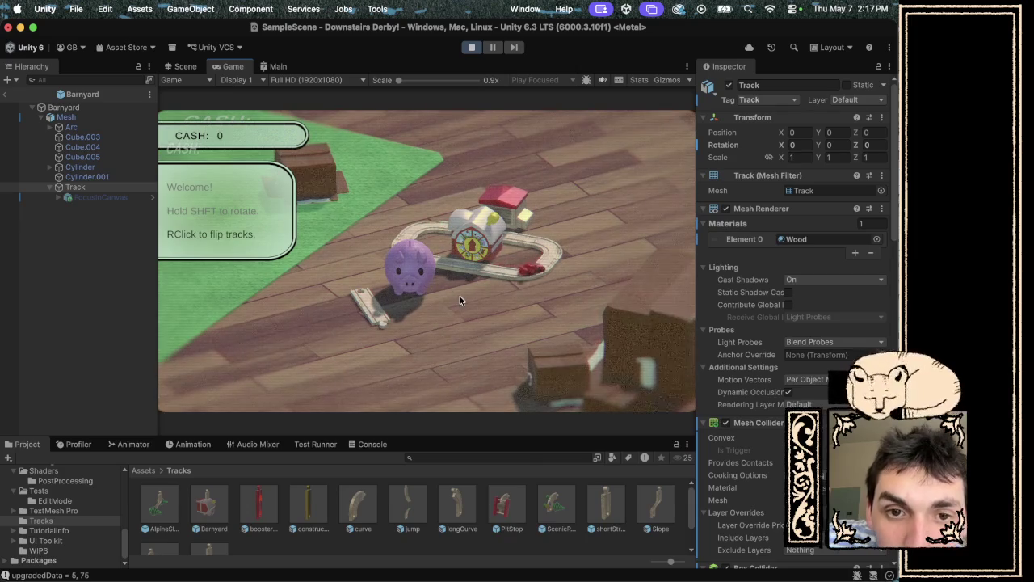
left_click(475, 49)
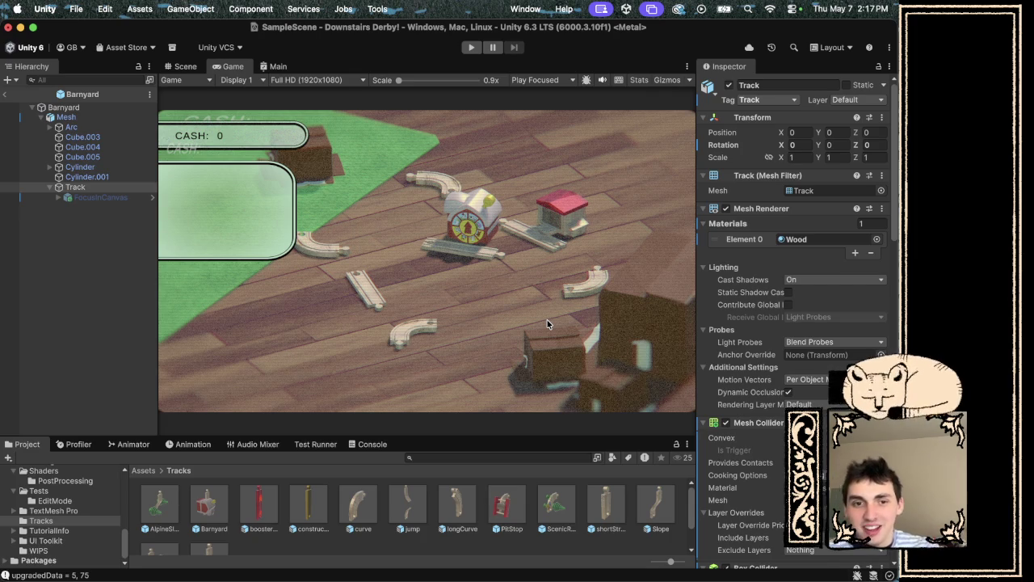
Inspect the Barnyard prefab, leave its Tag as Untagged, then switch to Visual Studio Code.
left_click(223, 491)
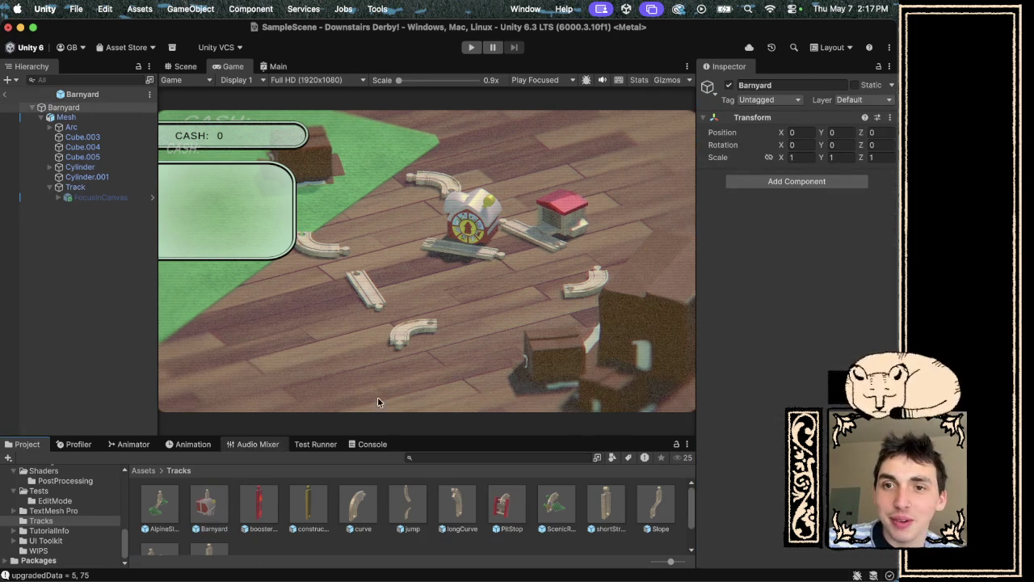
left_click(225, 530)
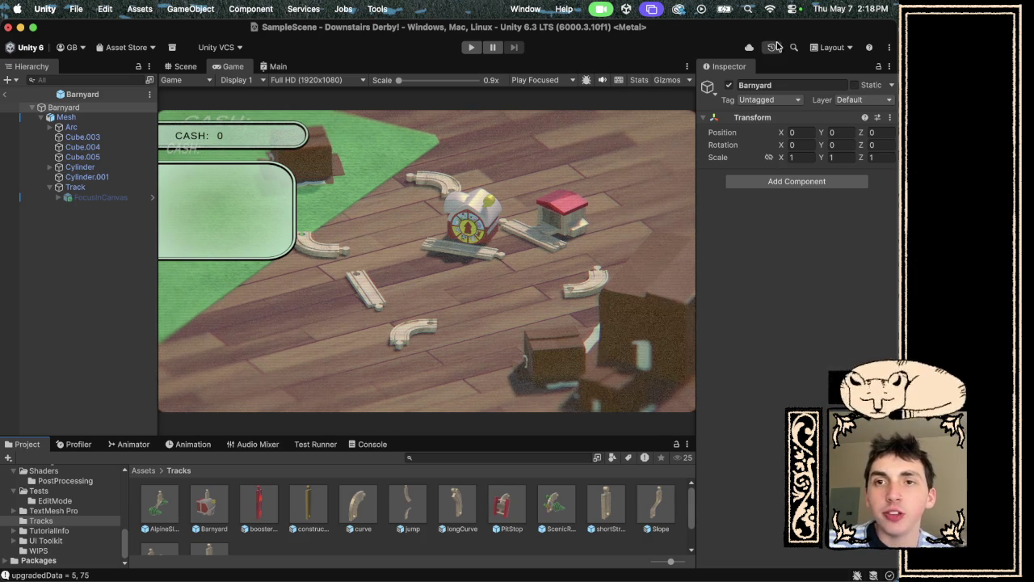
left_click(776, 103)
left_click(771, 119)
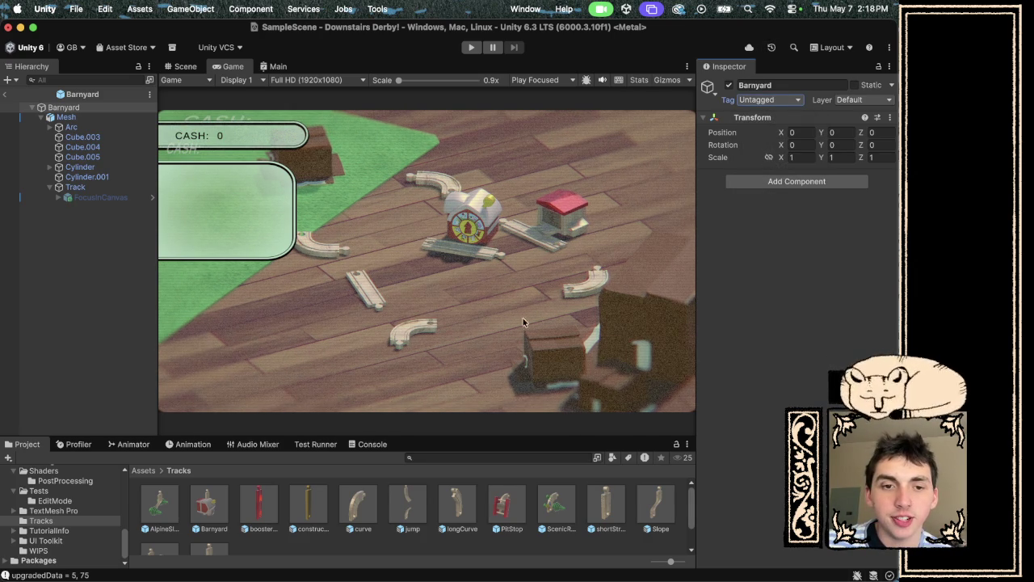
scroll(391, 517, "down", 2)
scroll(391, 517, "down", 2)
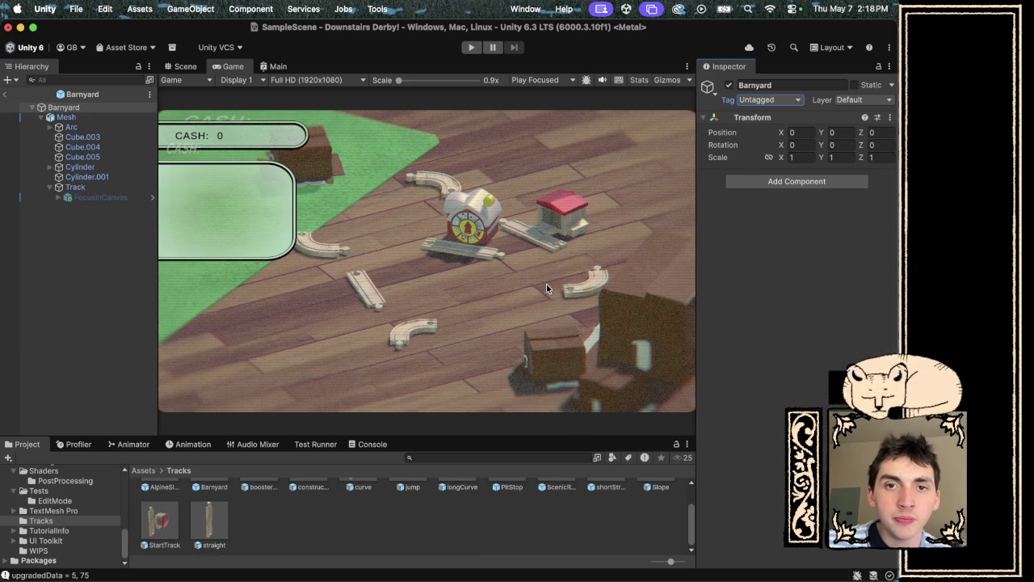
mouse_move(303, 577)
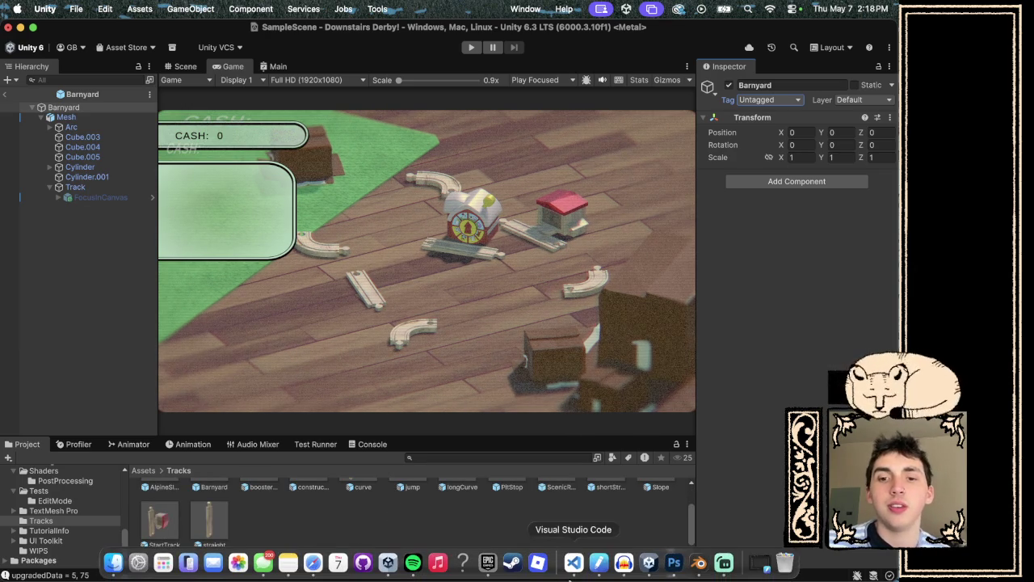
left_click(576, 575)
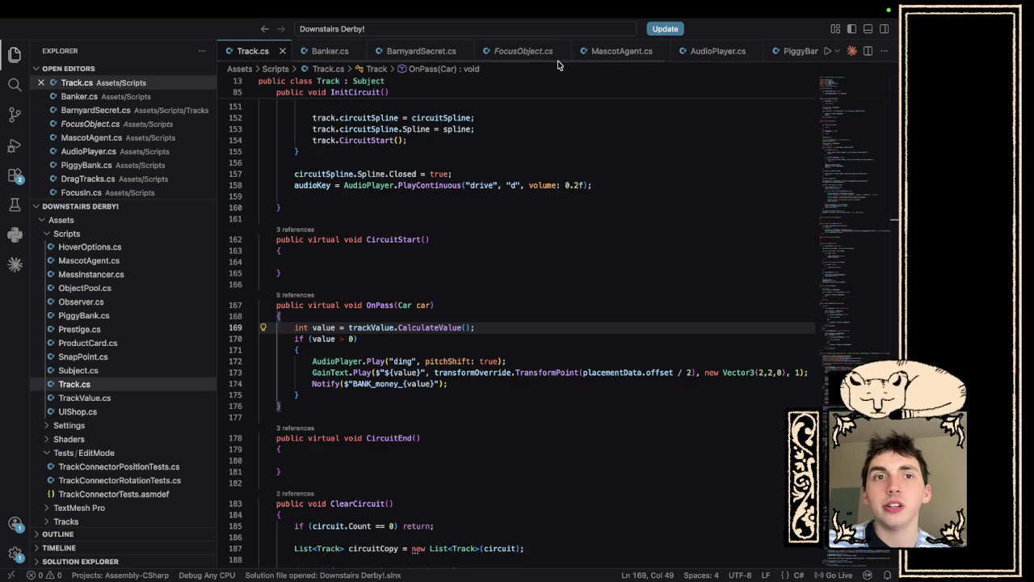
Expand Scripts › Tracks in the Explorer and open SpawnerTrack.cs to review its OnPass spawn code.
scroll(160, 450, "down", 5)
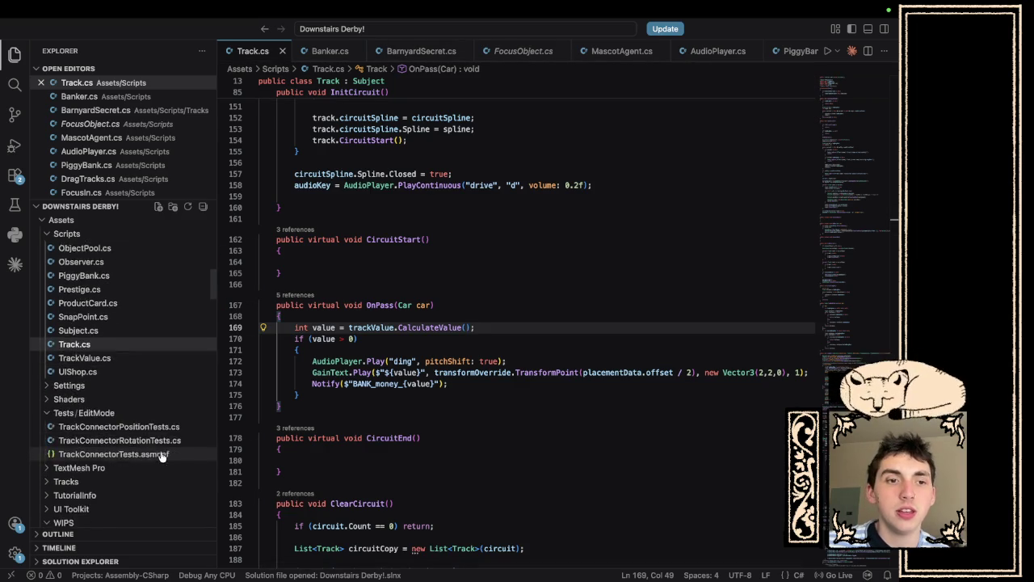
left_click(47, 390)
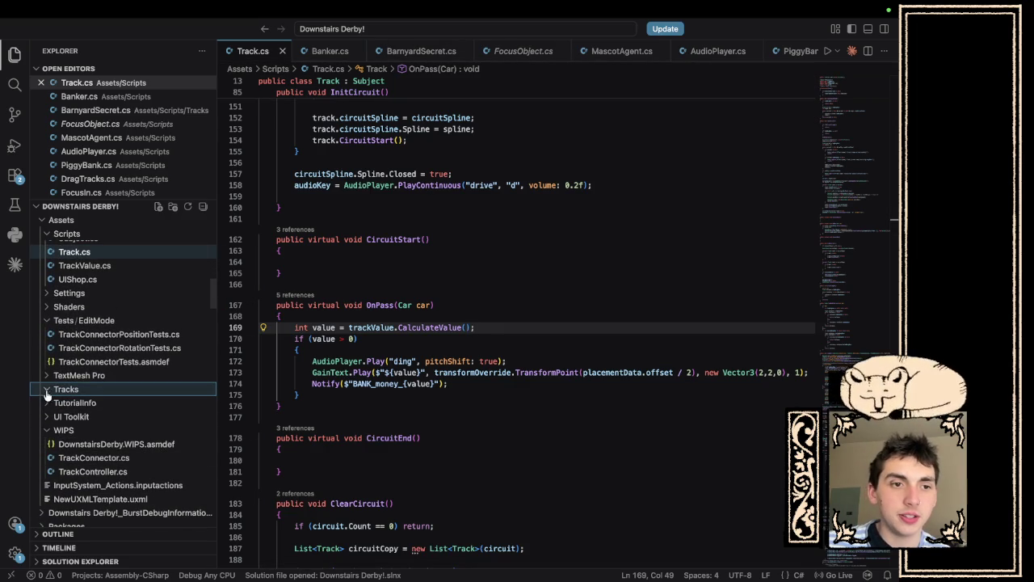
scroll(47, 392, "up", 7)
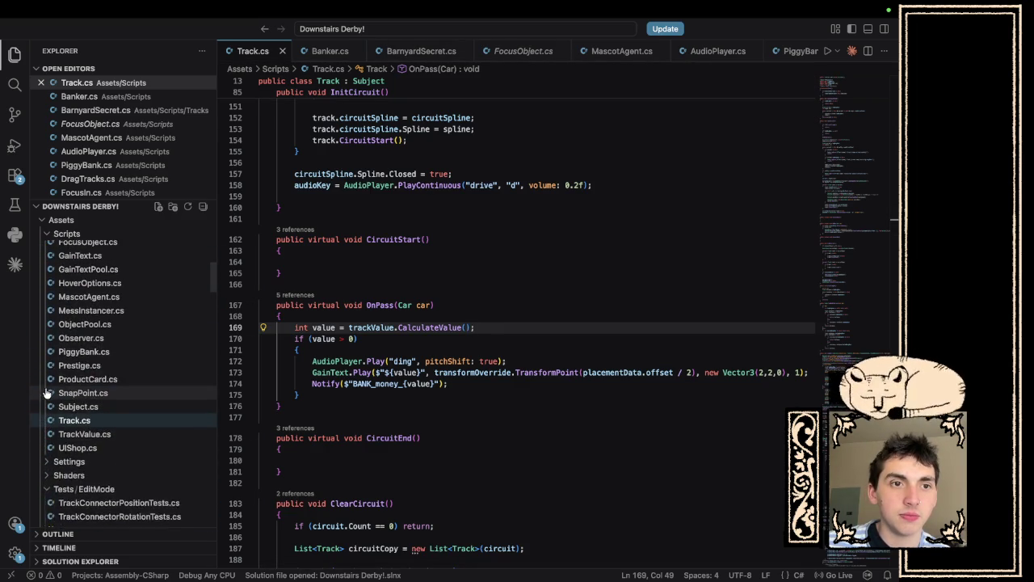
scroll(47, 391, "up", 10)
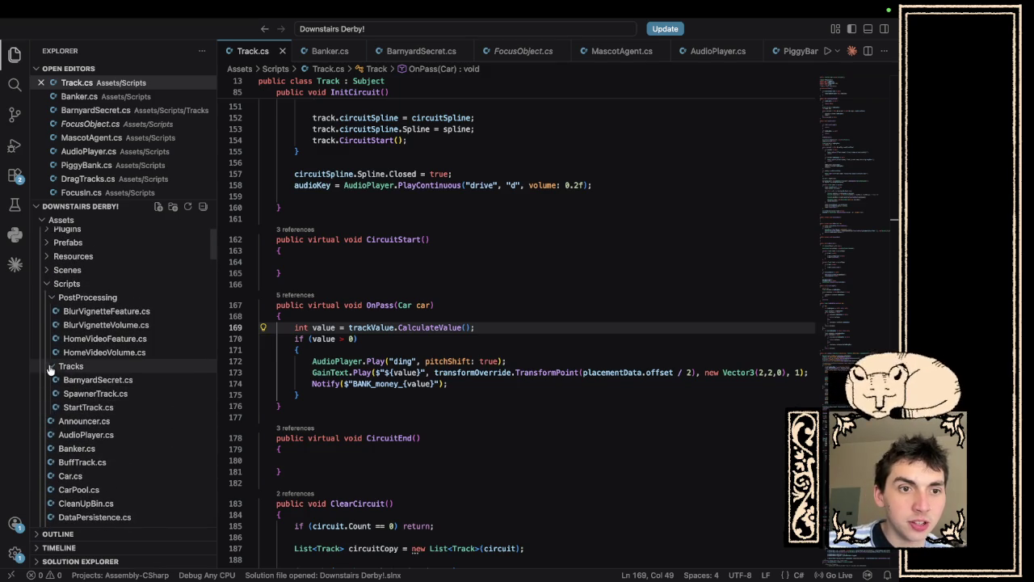
left_click(91, 396)
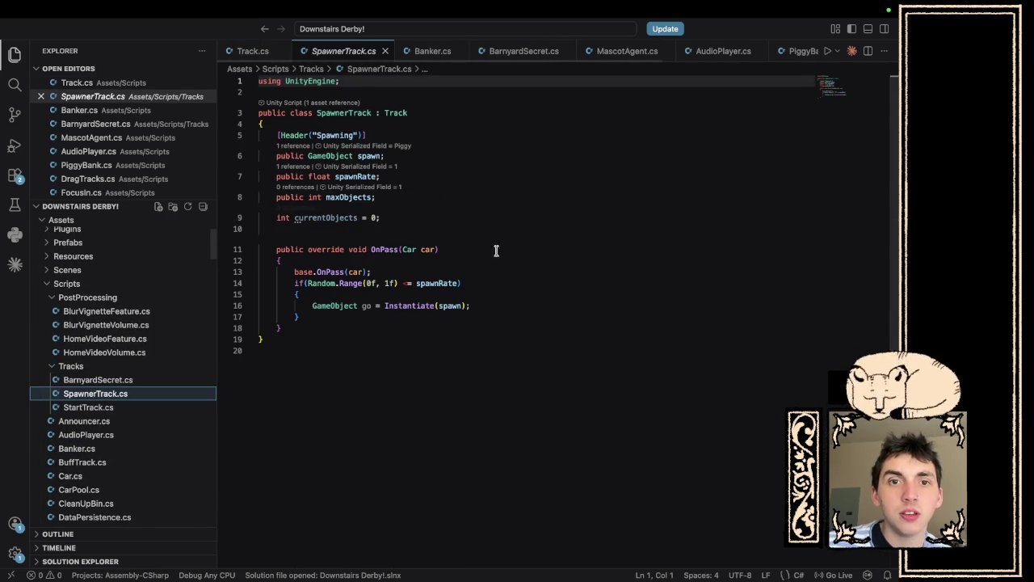
mouse_move(480, 327)
left_mouse_down()
mouse_move(274, 134)
mouse_move(350, 96)
mouse_move(473, 547)
left_mouse_up()
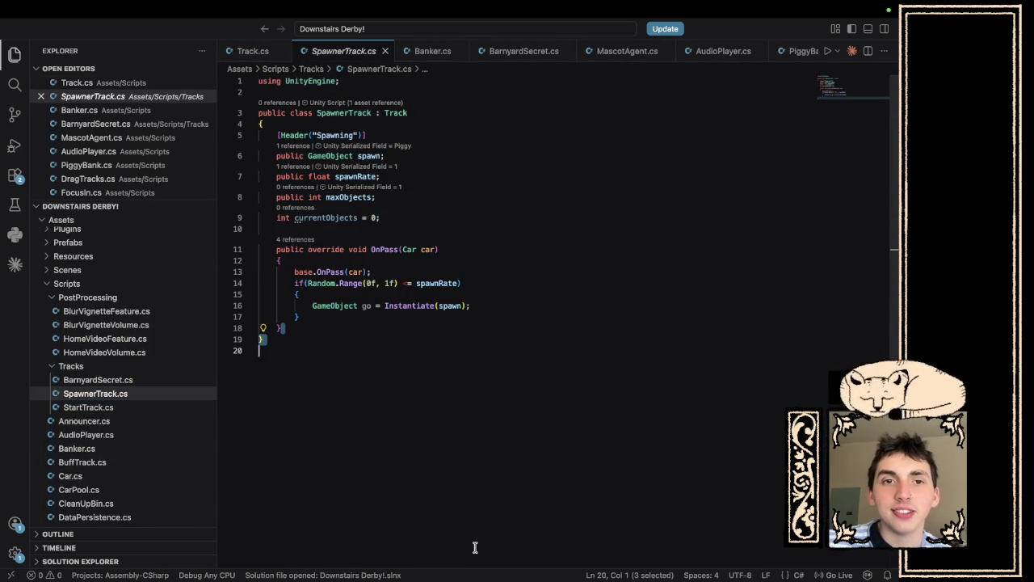
left_click(526, 476)
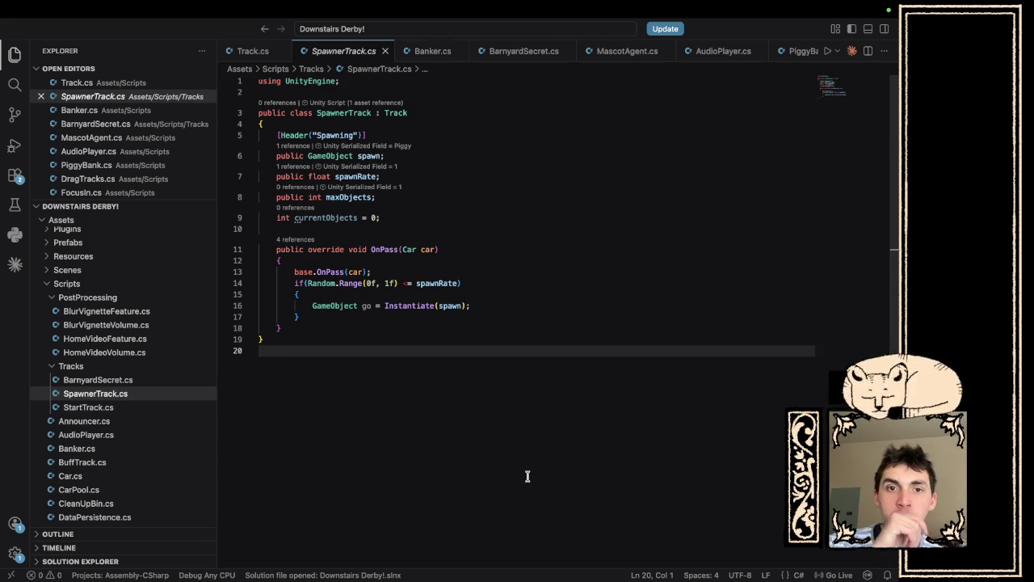
Try a go.OnDisable call after the Instantiate line, then undo it and delete the leftover line.
left_click(517, 305)
key("Return")
type("go.on")
key("BackSpace")
key("BackSpace")
type("On")
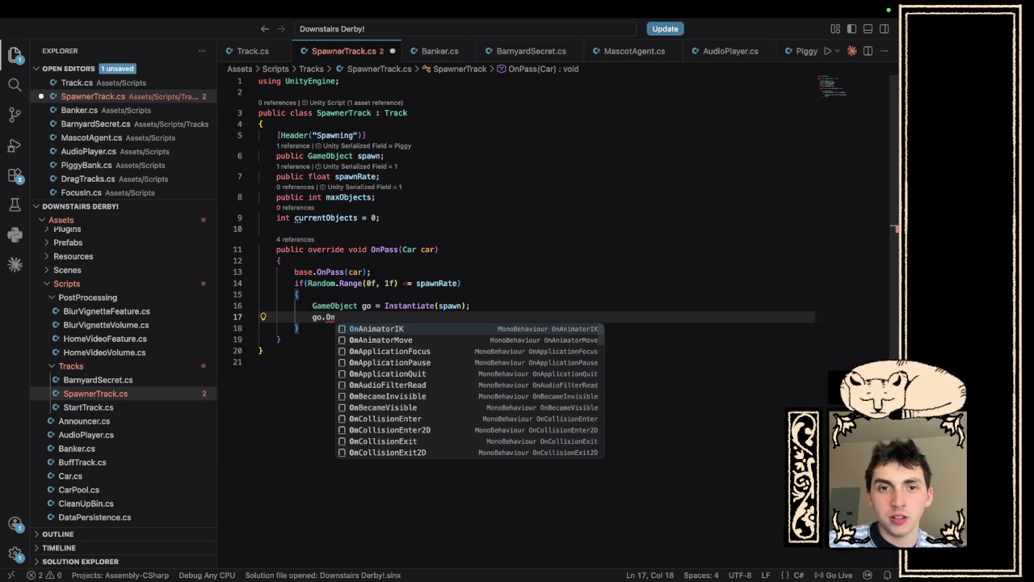
type("Dis")
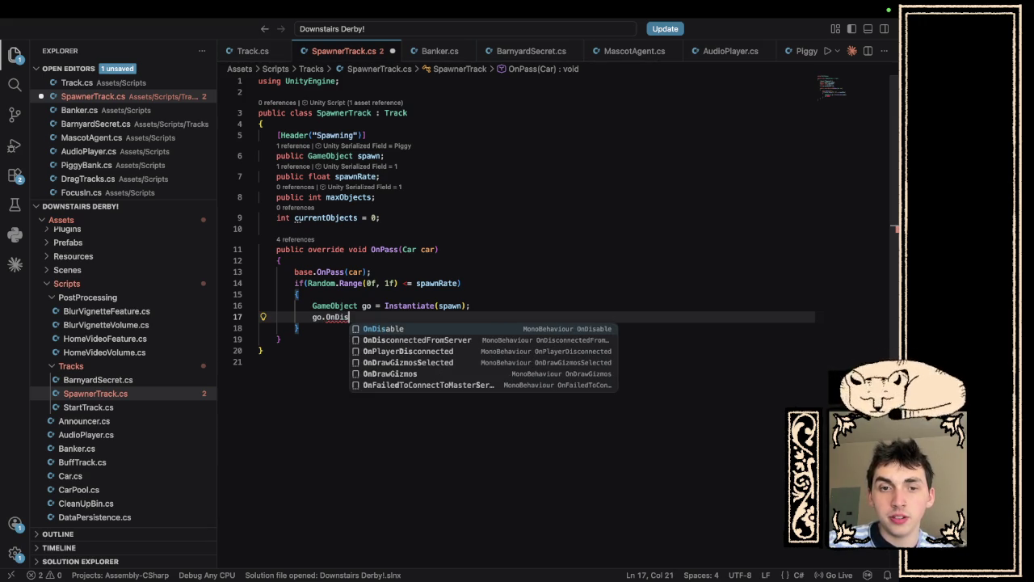
key("Return")
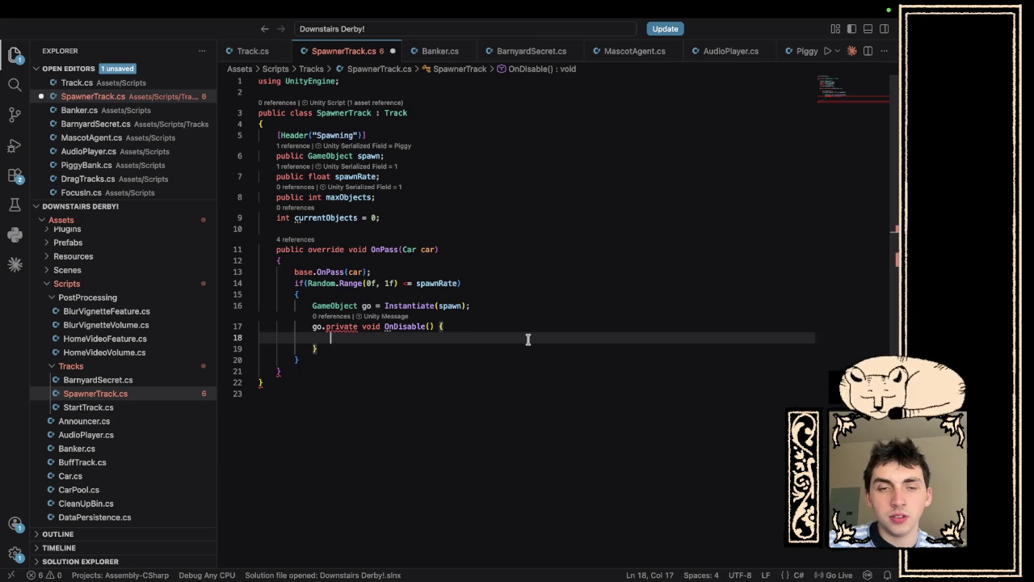
key("ctrl+z")
key("ctrl+z")
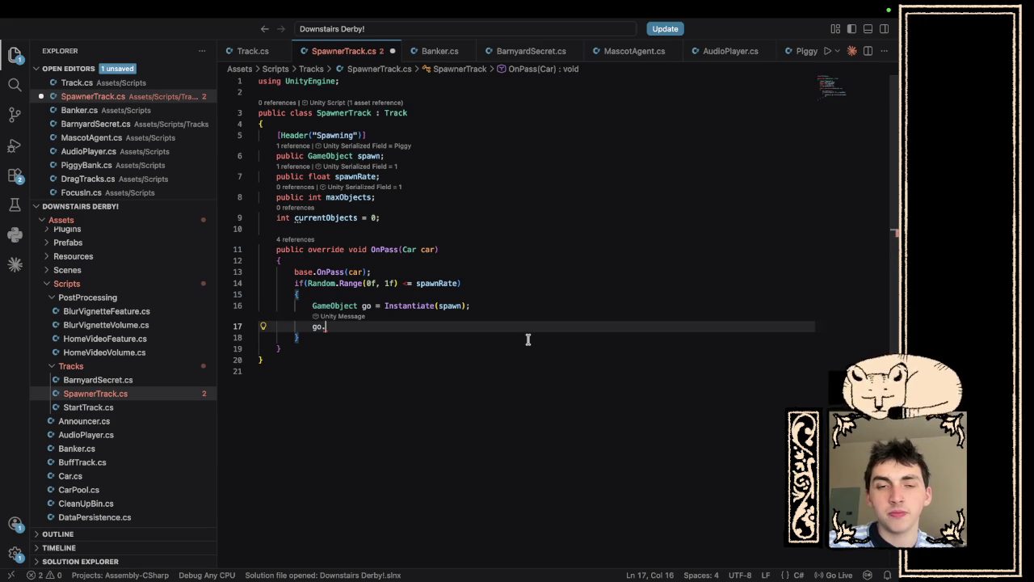
left_click_drag(338, 317, 257, 317)
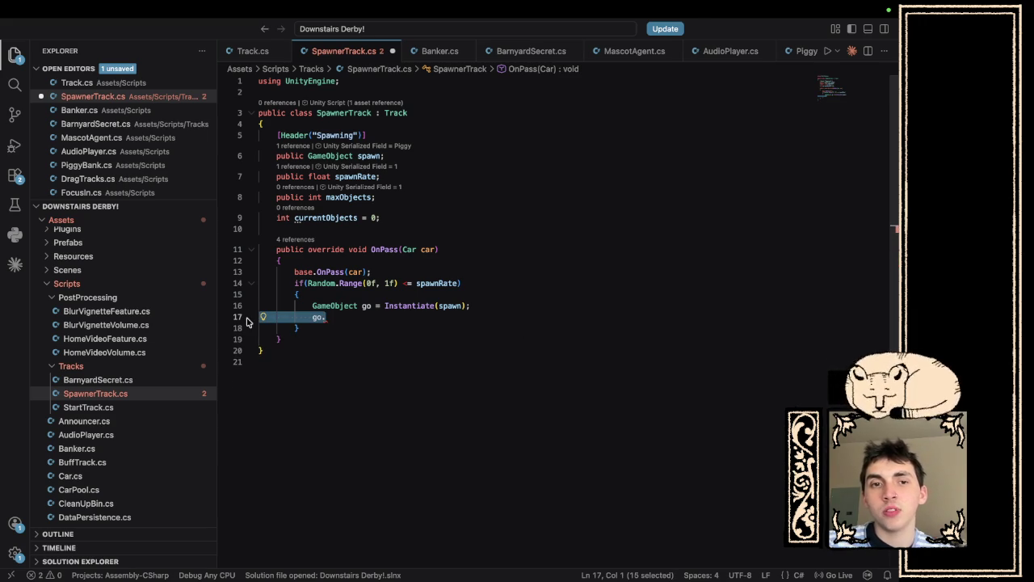
key("BackSpace")
key("BackSpace")
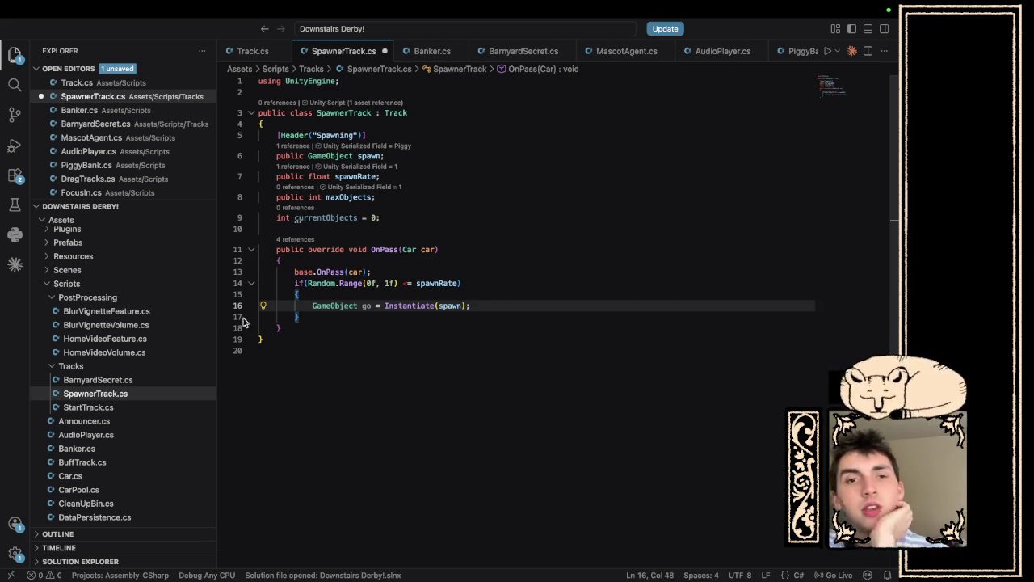
Save SpawnerTrack.cs unchanged and switch back to Unity.
key("ctrl+Right")
key("ctrl+Left")
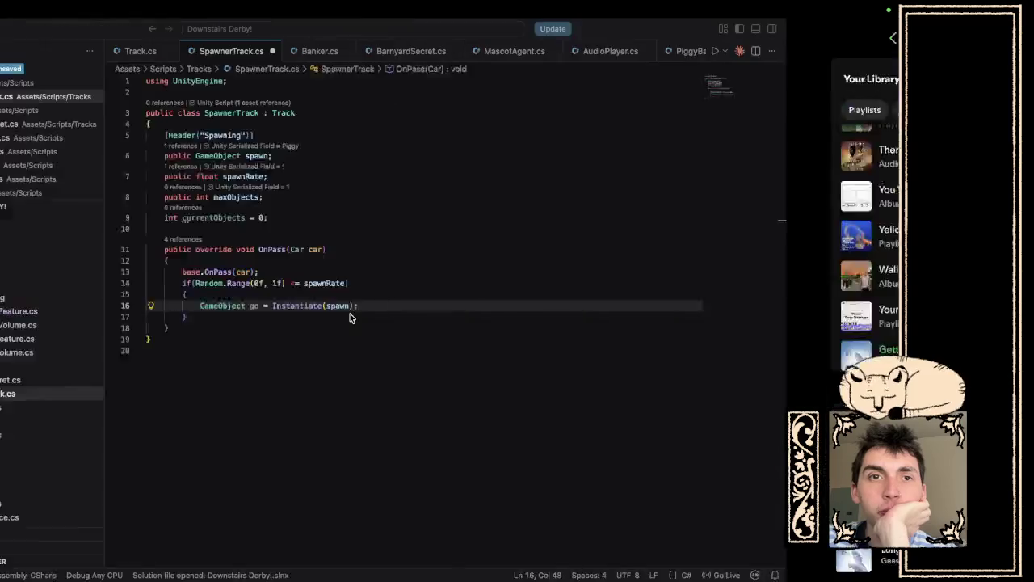
key("ctrl+s")
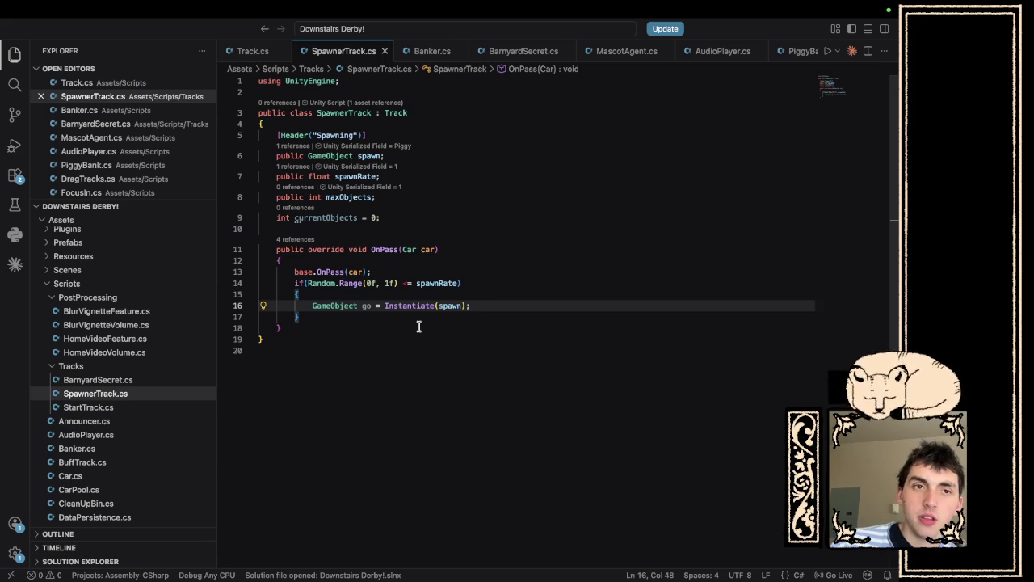
key("super+Tab")
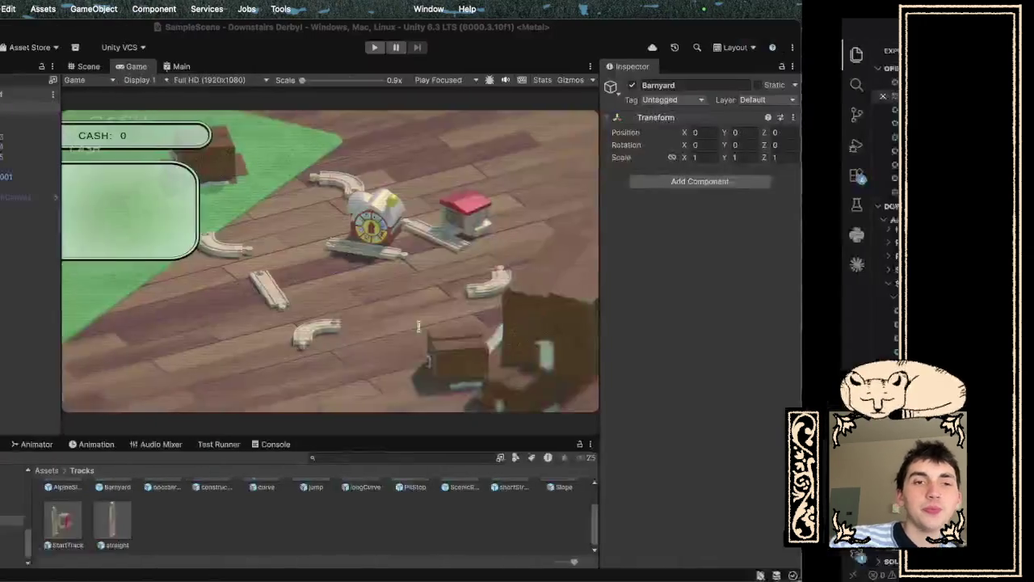